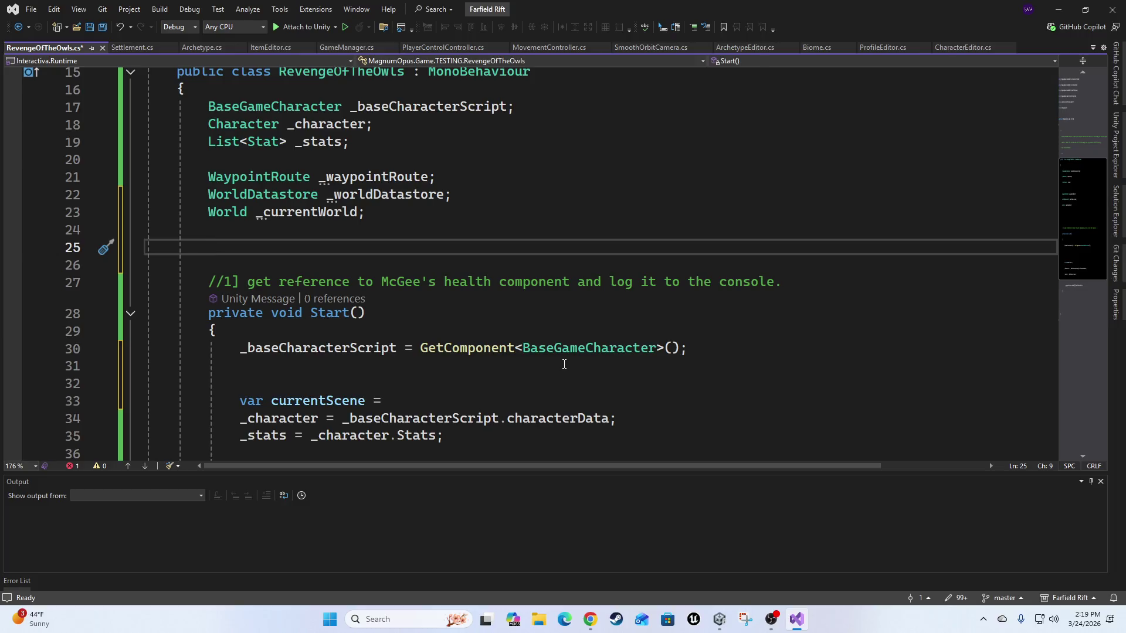
# Declare the WorldScene _currentWorldScene field and remove the blank line above it.
pyautogui.write('worlds')
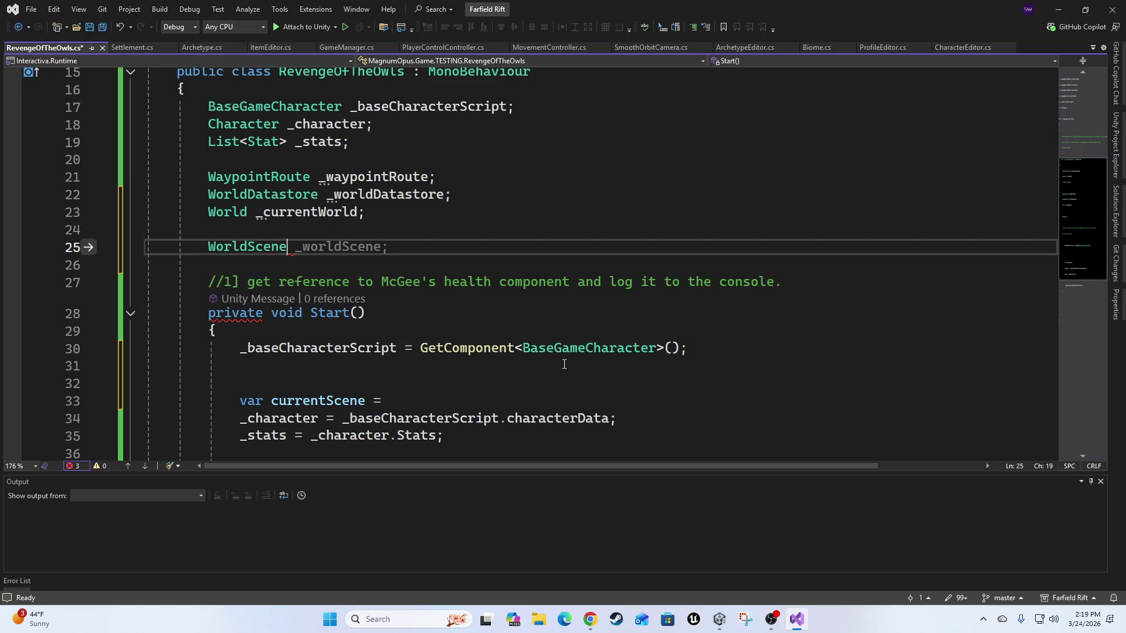
pyautogui.write(' _c')
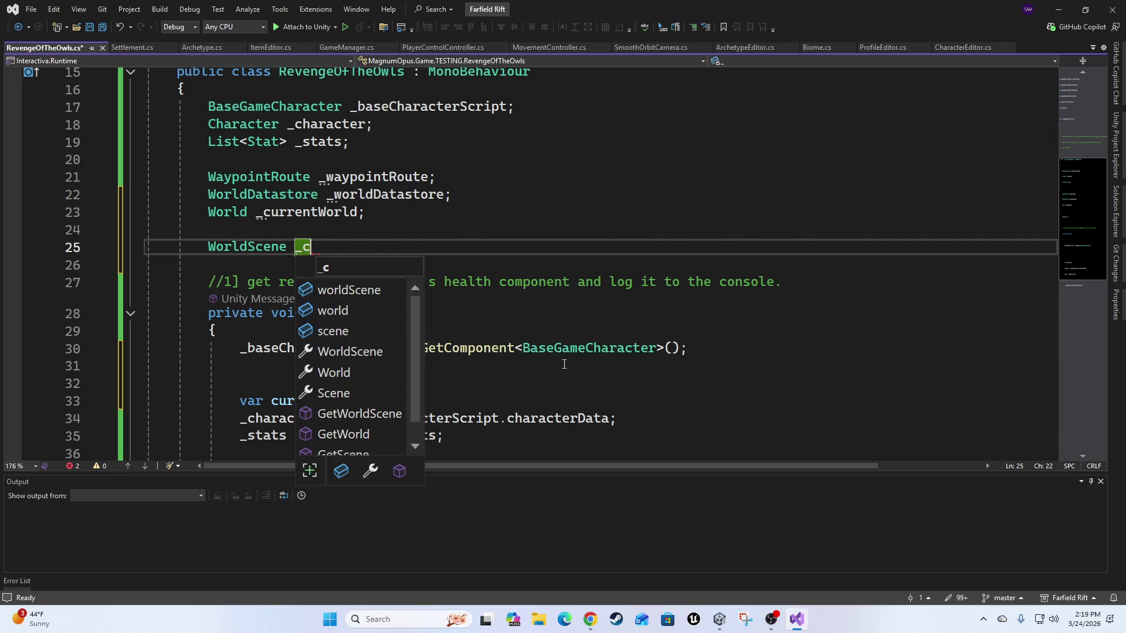
pyautogui.write('urrentWorldScene;')
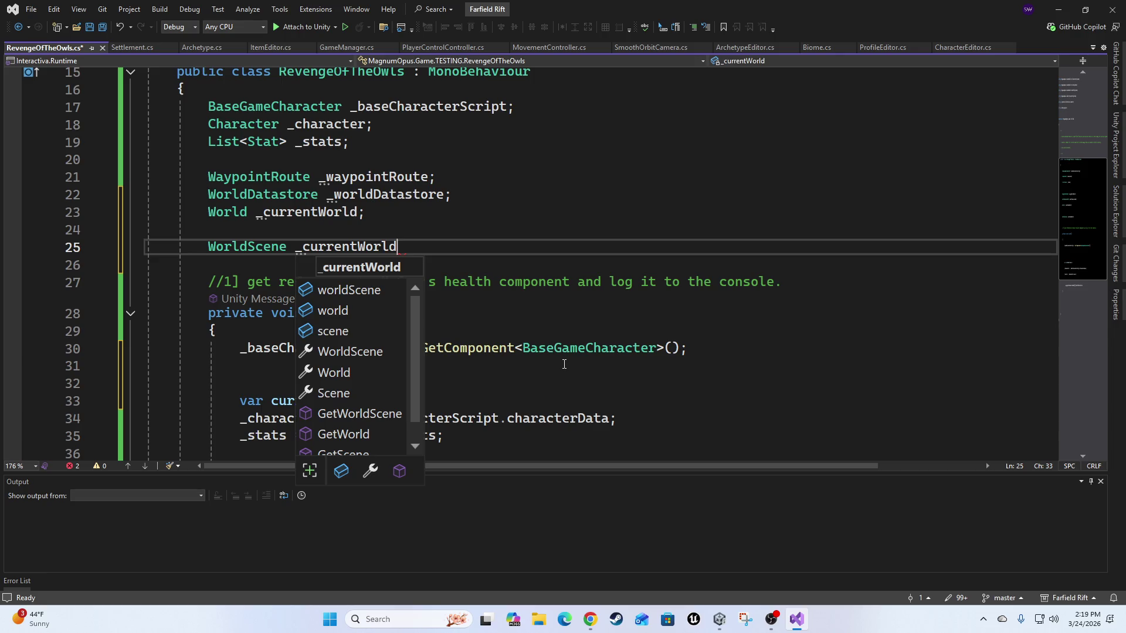
pyautogui.press('Up')
pyautogui.press('Up')
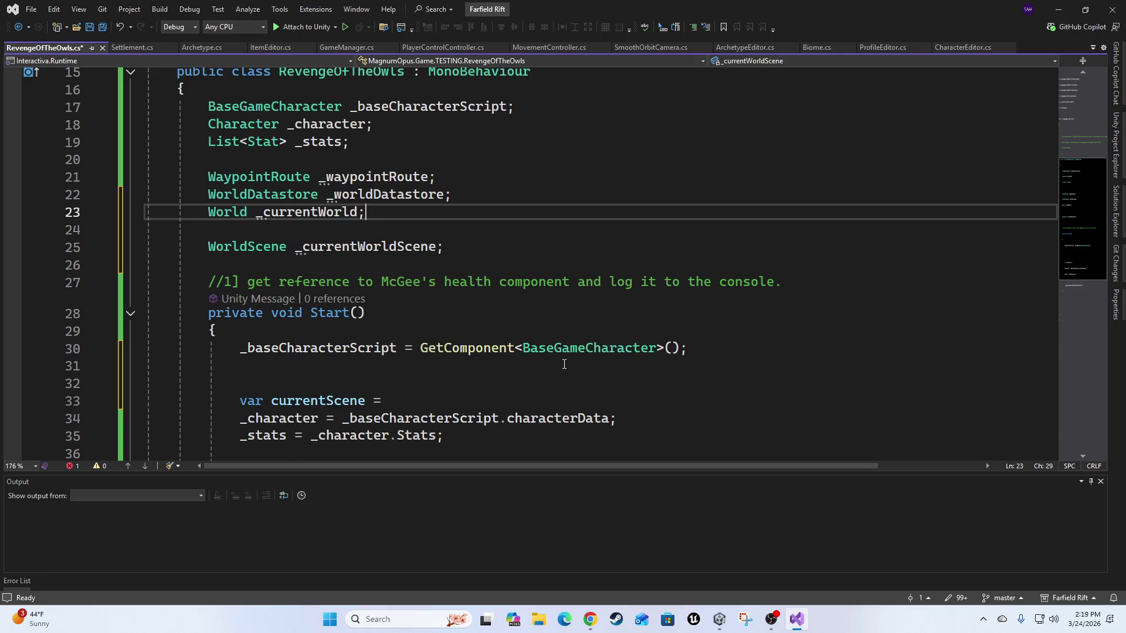
pyautogui.press('Delete')
# Insert a blank line before the WorldDatastore field to group the world fields together.
pyautogui.press('Up')
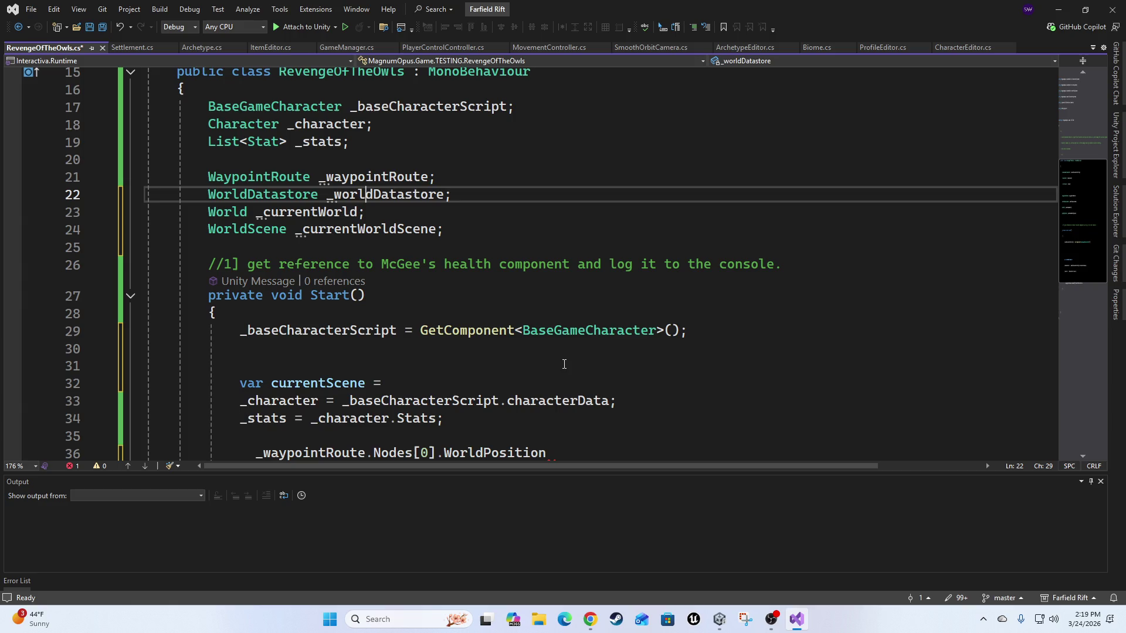
pyautogui.press('Home')
pyautogui.press('Return')
pyautogui.hotkey('ctrl', 'w')
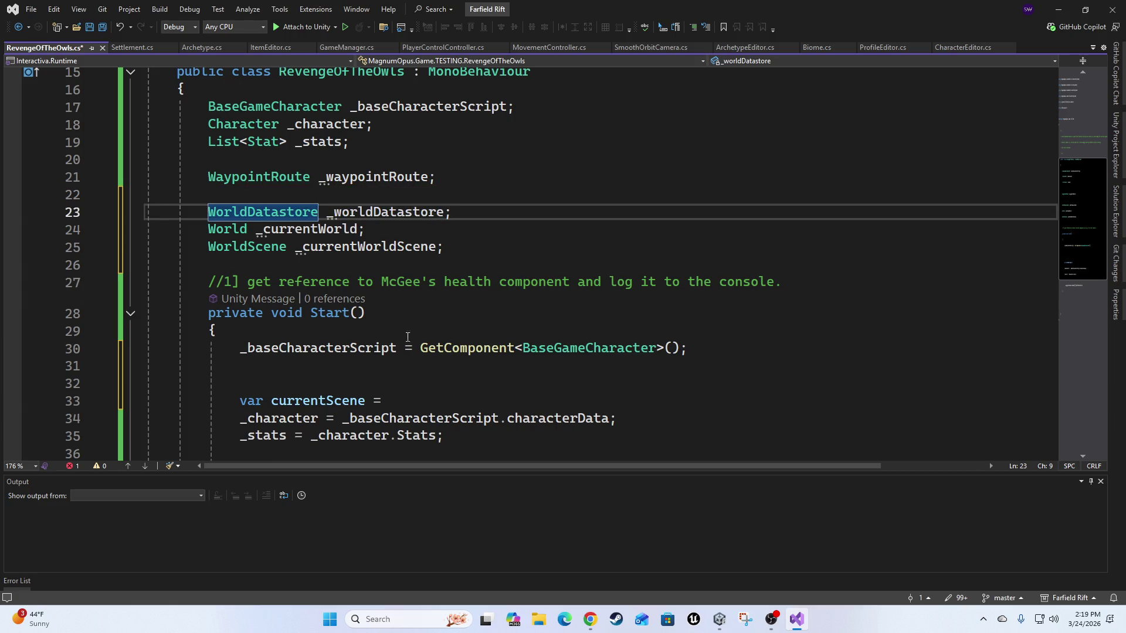
pyautogui.scroll(3, 443, 313)
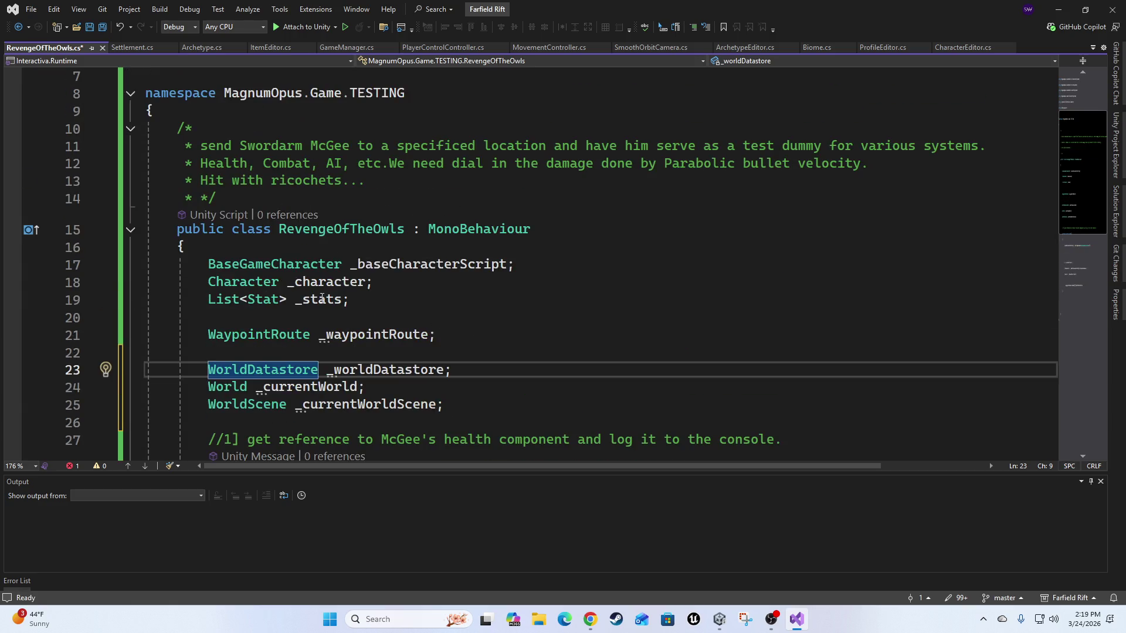
pyautogui.scroll(-3, 588, 289)
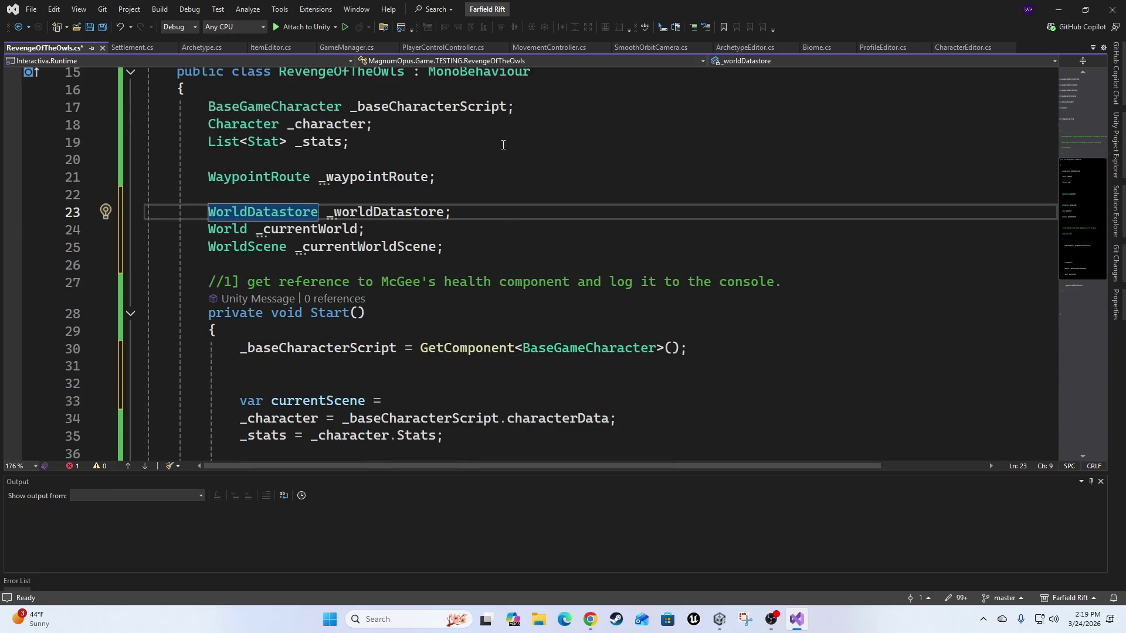
pyautogui.click(288, 372)
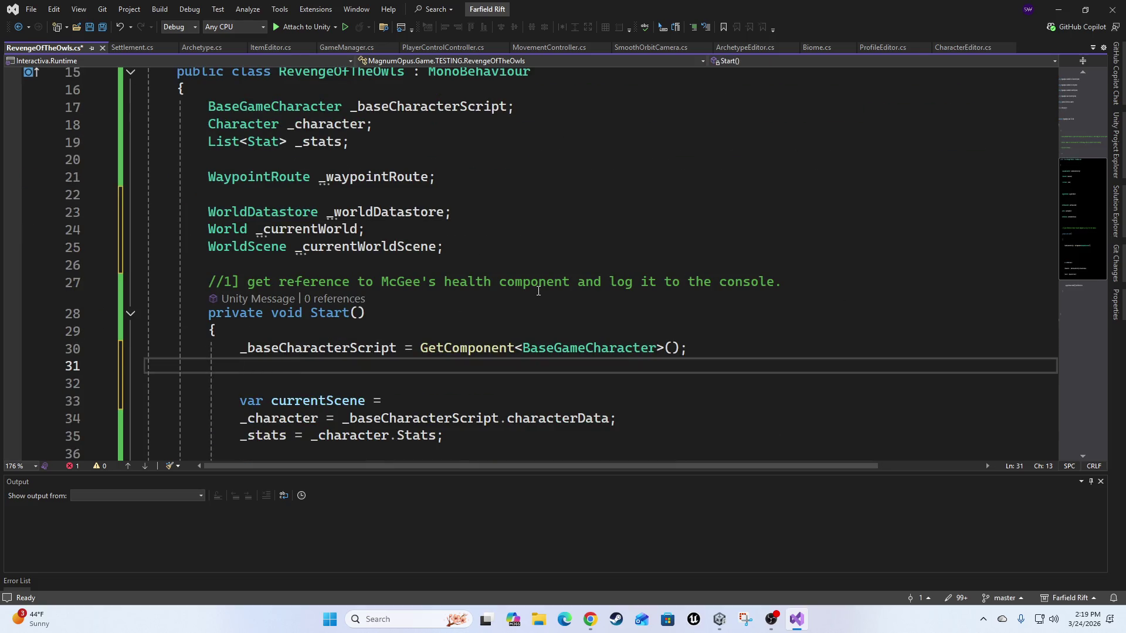
# Start a new Start() statement assigning _worldDatastore from DataManager.
pyautogui.press('Down')
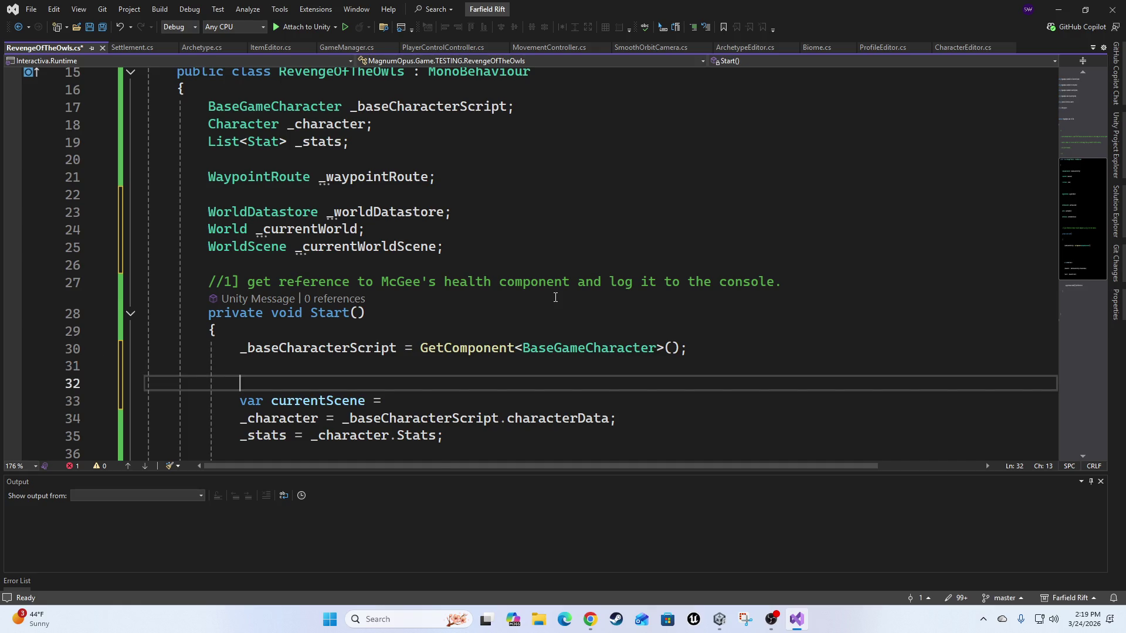
pyautogui.press('Return')
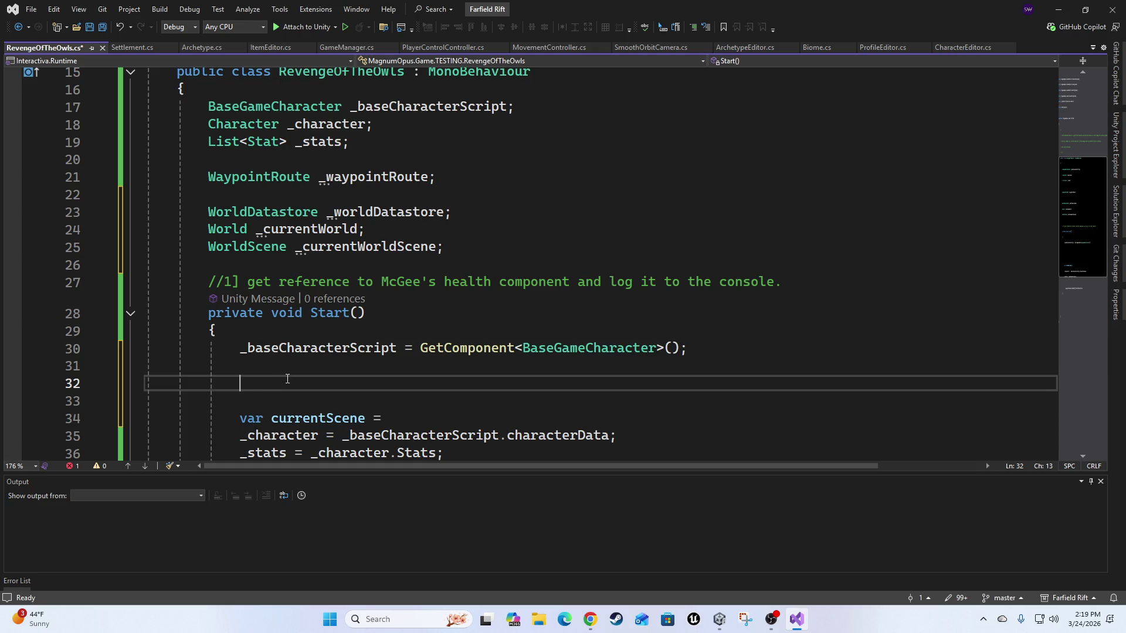
pyautogui.write('_w')
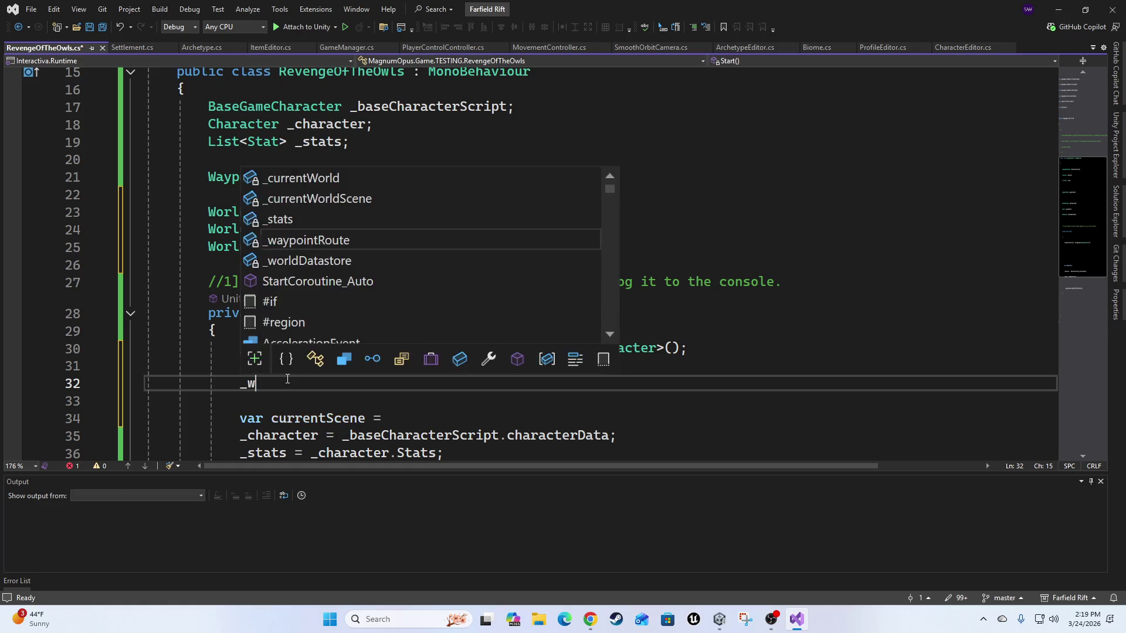
pyautogui.press('Down')
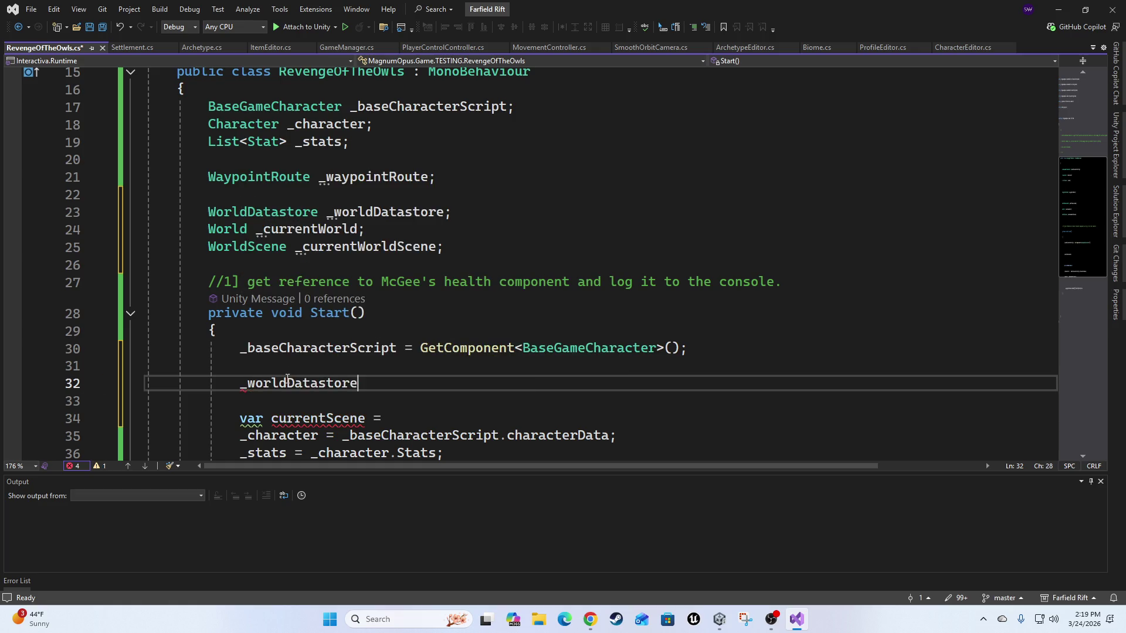
pyautogui.write(' = ')
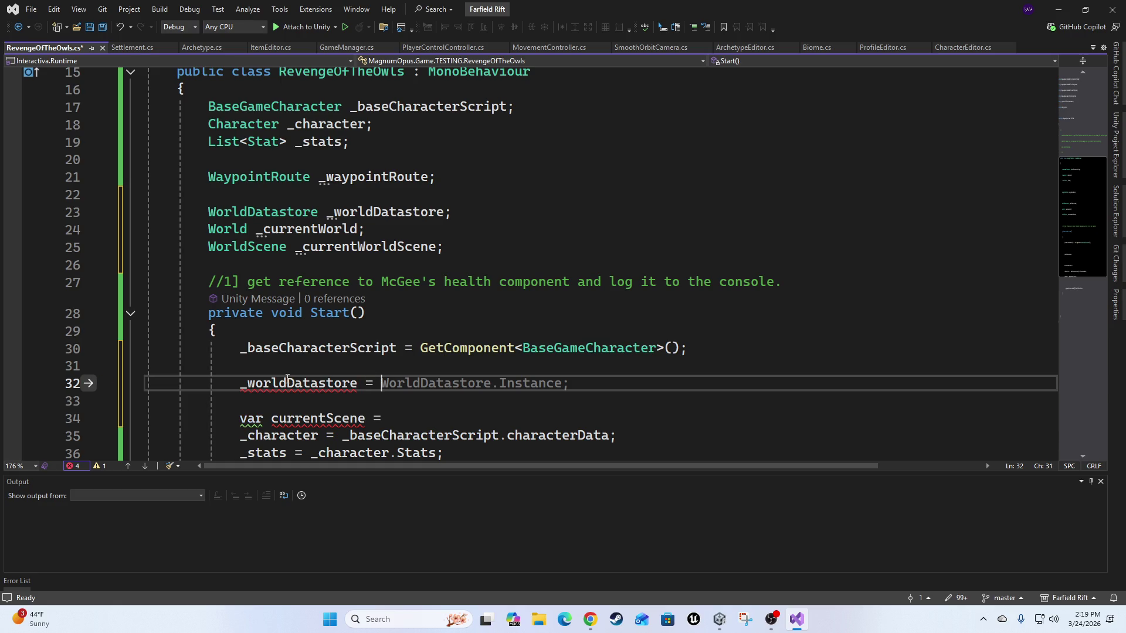
pyautogui.write('datam')
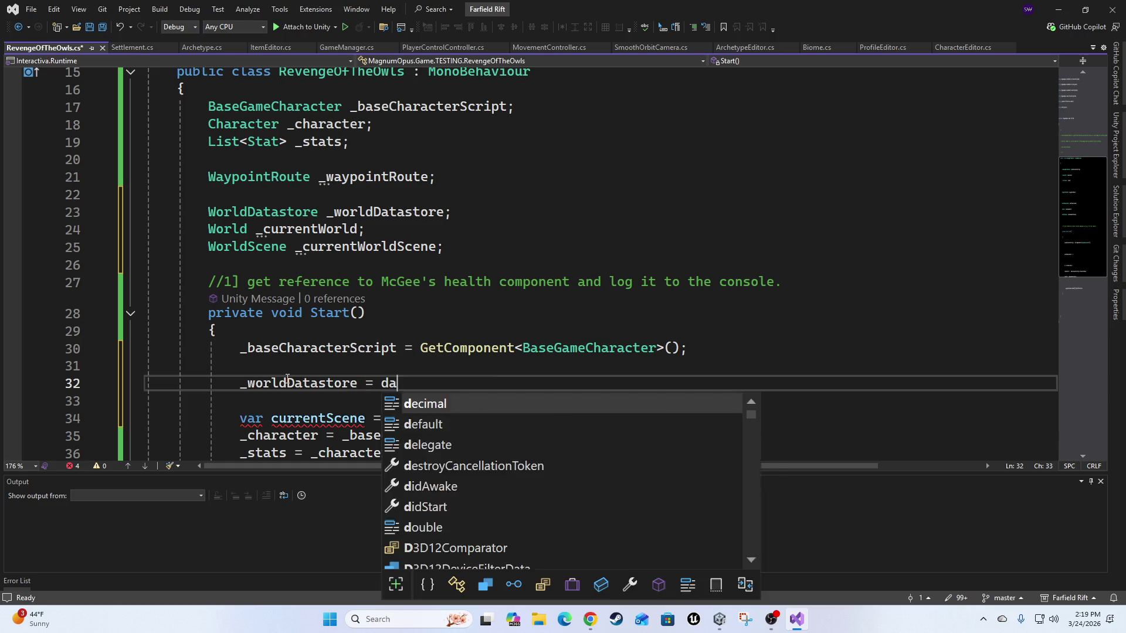
pyautogui.press('Down')
pyautogui.press('Tab')
# Complete the assignment as DataManager<World>.GetDatastore<WorldDatastore>();.
pyautogui.write('<')
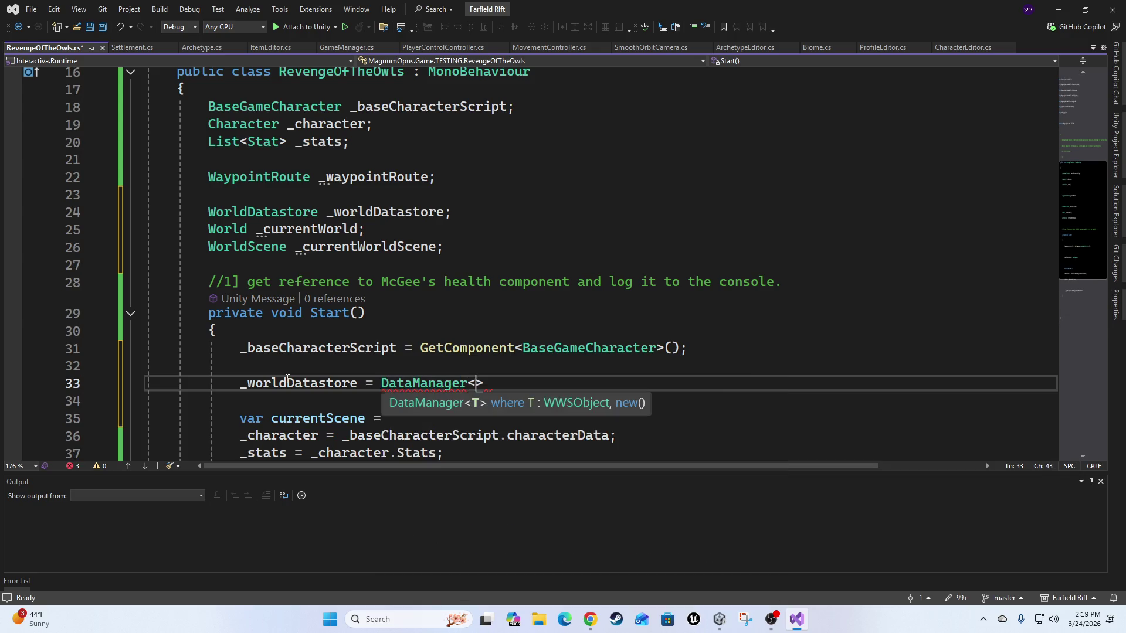
pyautogui.write('World>')
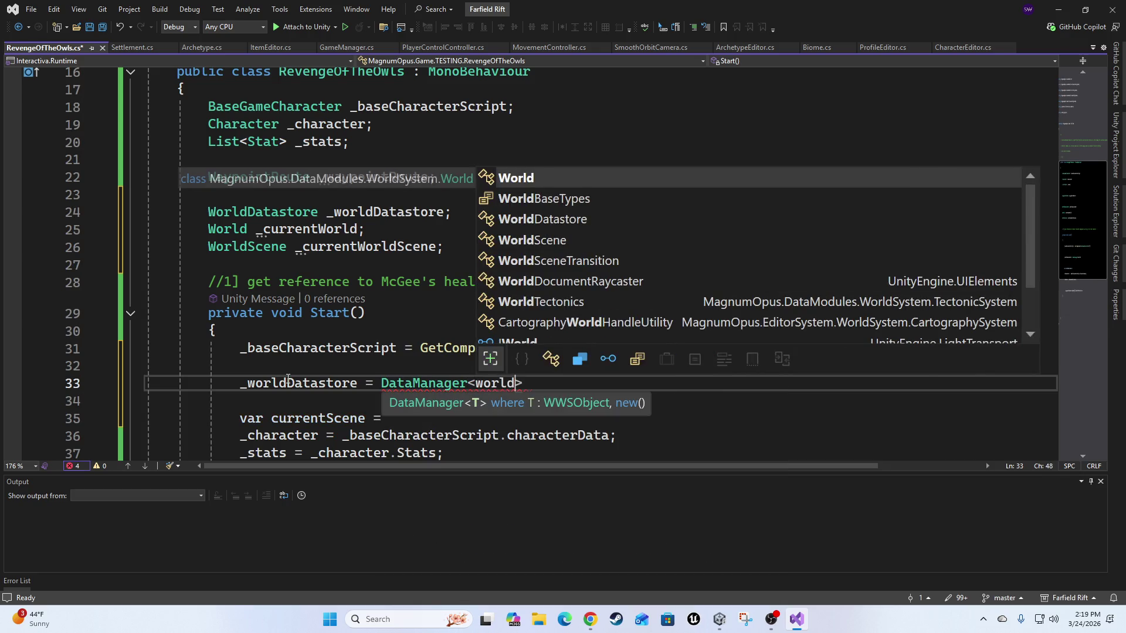
pyautogui.write('.')
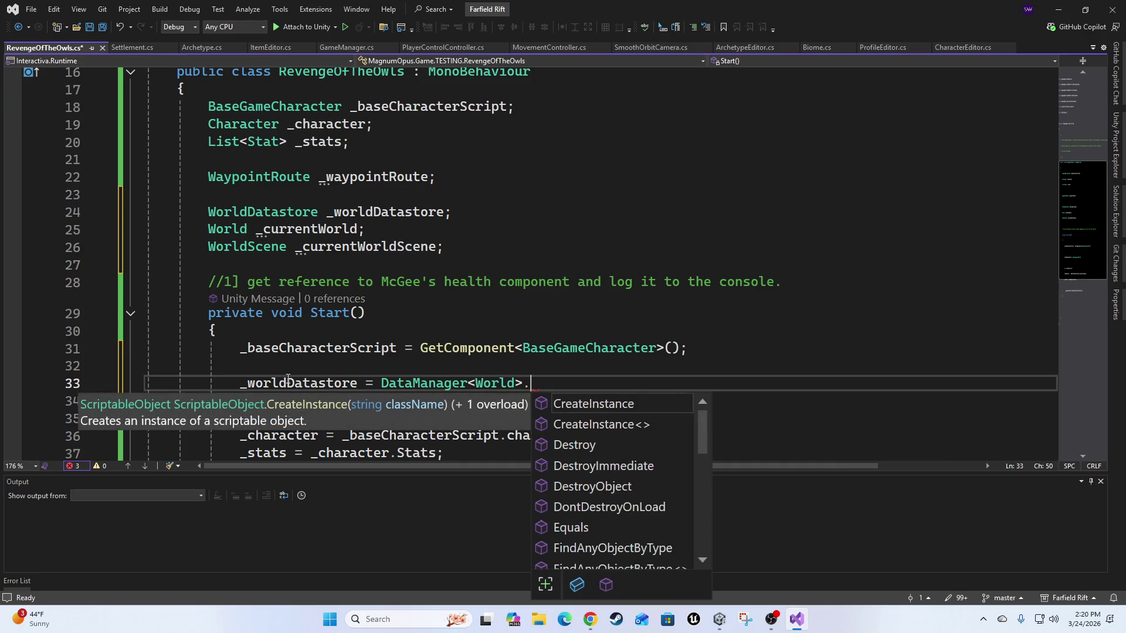
pyautogui.write('Get')
pyautogui.press('Tab')
pyautogui.write('<>')
pyautogui.press('Left')
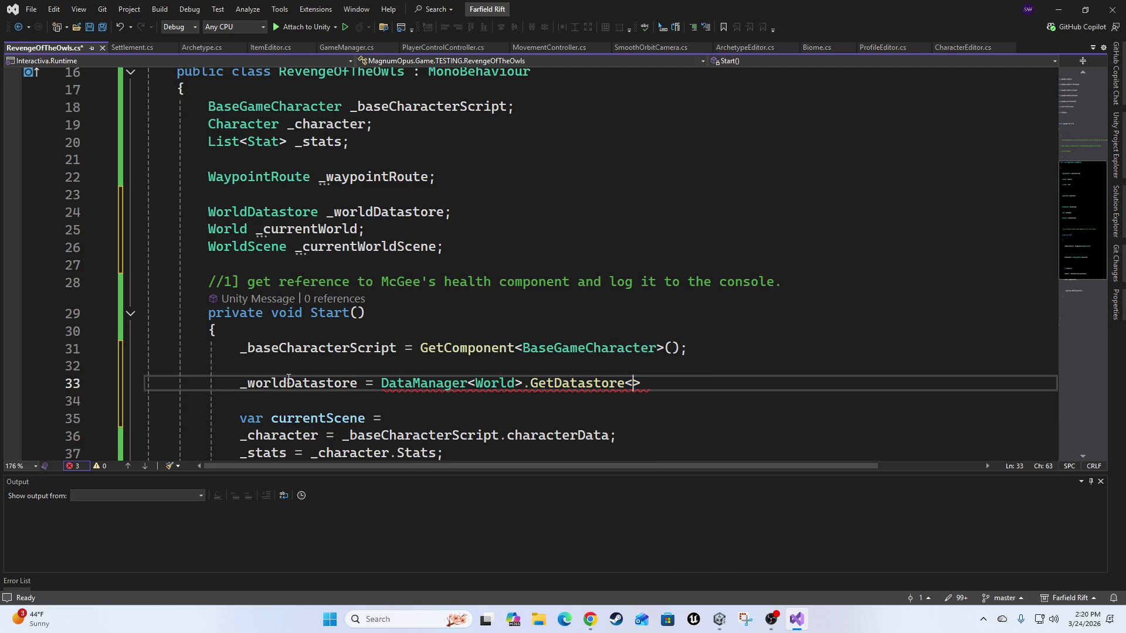
pyautogui.write('world')
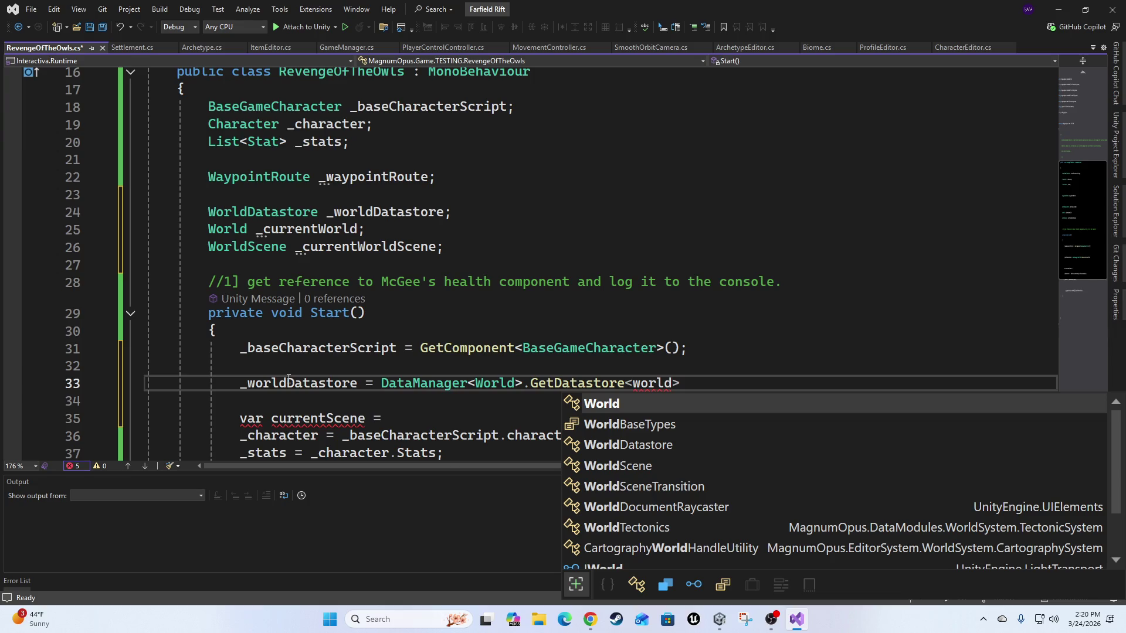
pyautogui.press('Down')
pyautogui.press('Down')
pyautogui.press('Tab')
pyautogui.press('Right')
pyautogui.write('();')
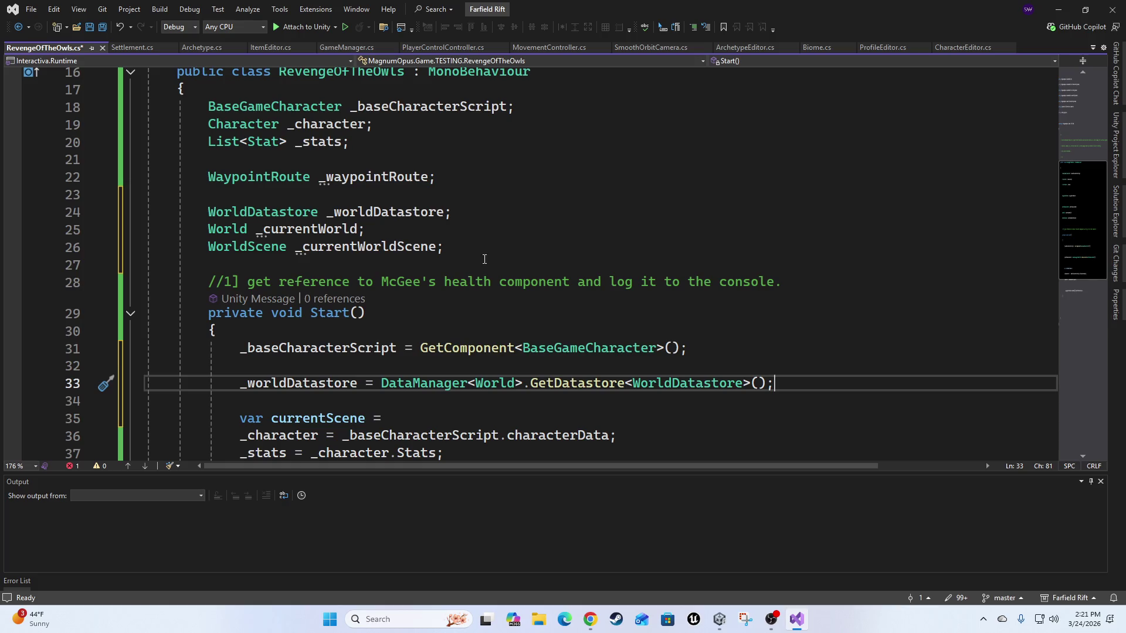
pyautogui.scroll(-3, 714, 343)
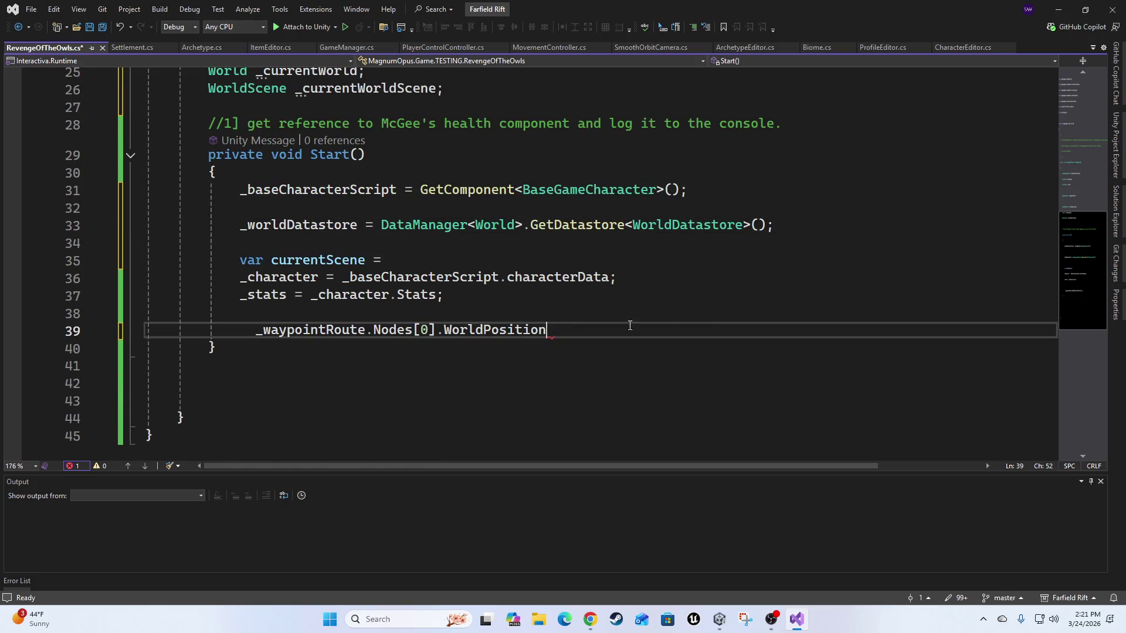
# Open a new line below the _worldDatastore assignment and begin an underscore-prefixed field name.
pyautogui.doubleClick(572, 329)
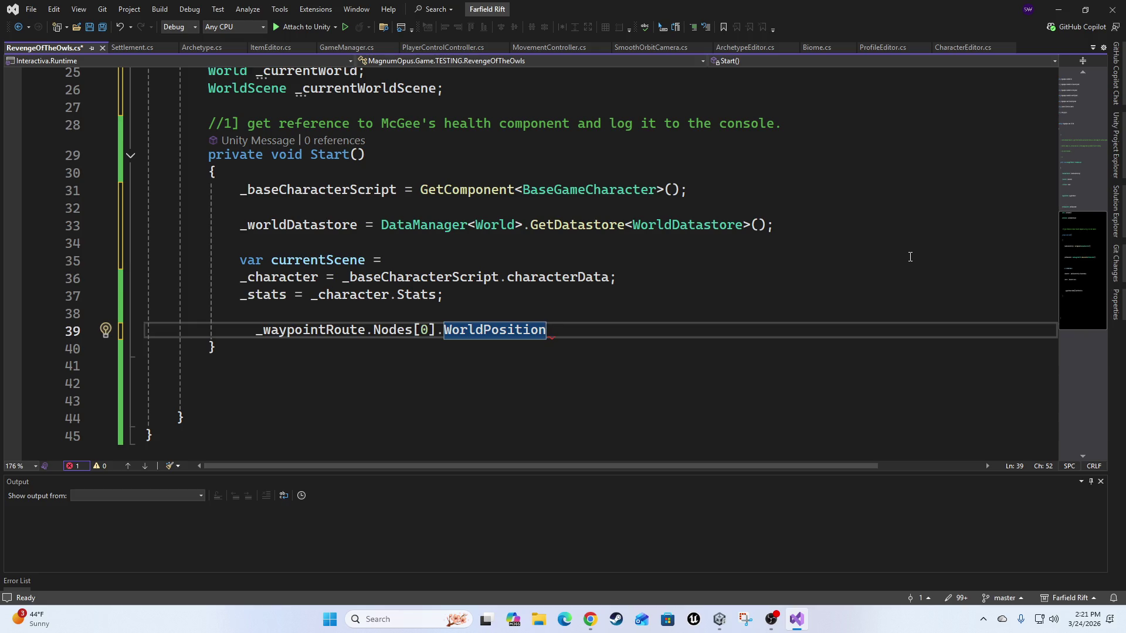
pyautogui.click(580, 320)
pyautogui.press('Up')
pyautogui.press('Up')
pyautogui.press('Up')
pyautogui.press('Down')
pyautogui.press('Return')
pyautogui.press('Up')
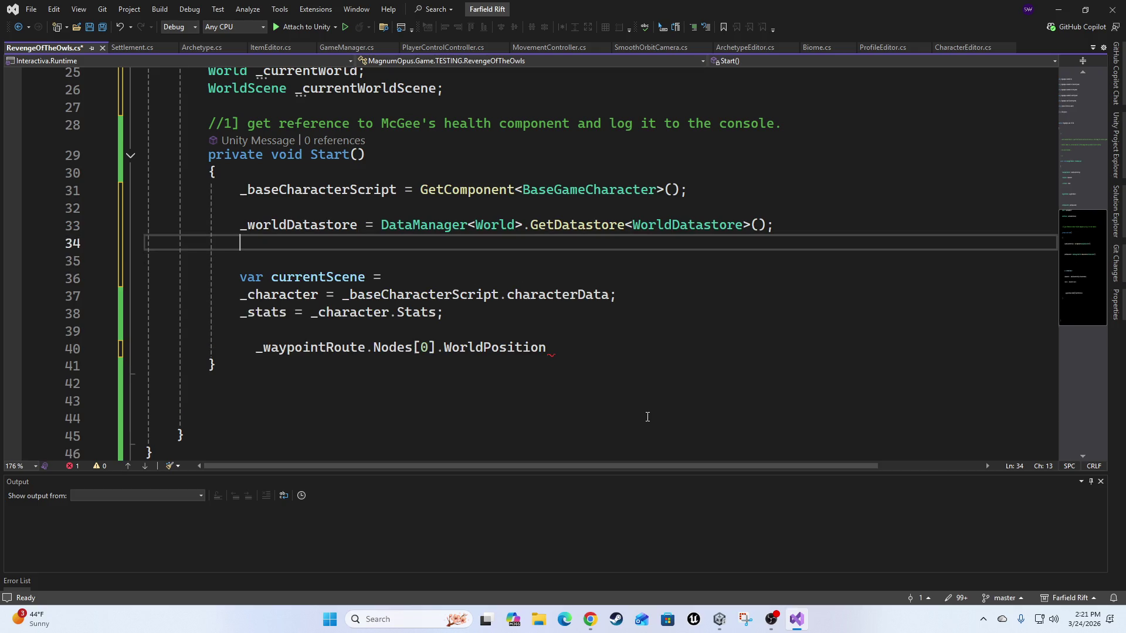
pyautogui.write('wp')
pyautogui.press('BackSpace')
pyautogui.press('BackSpace')
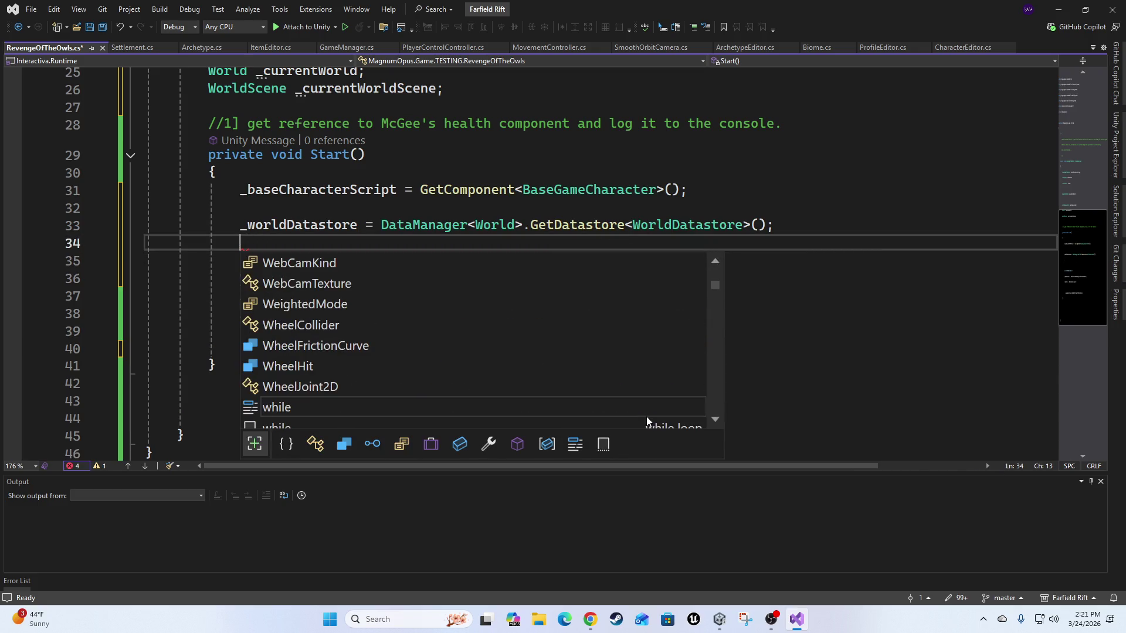
pyautogui.write('_')
pyautogui.press('BackSpace')
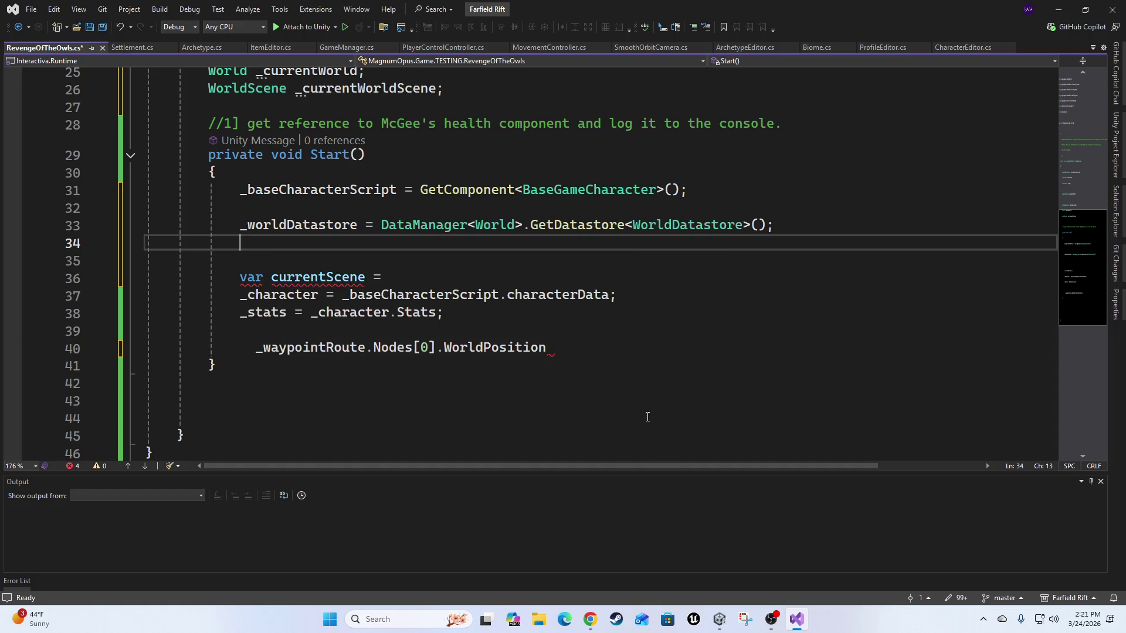
pyautogui.write('_')
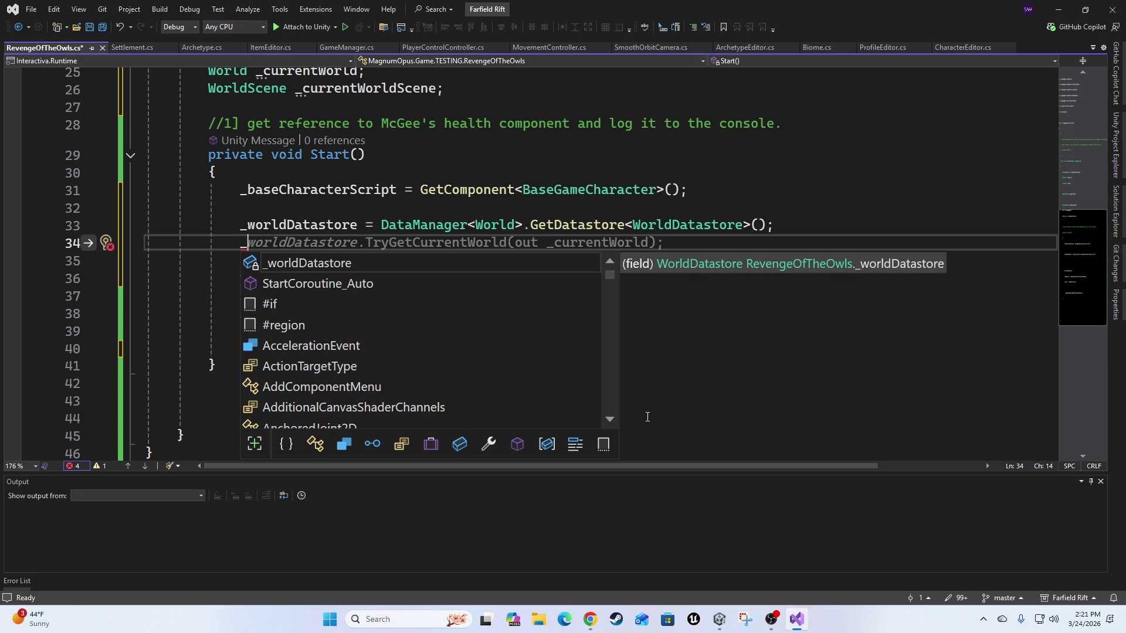
# Assign _currentWorld = _worldDatastore.Get(0); in Start(), with a blank line after it.
pyautogui.write('wo')
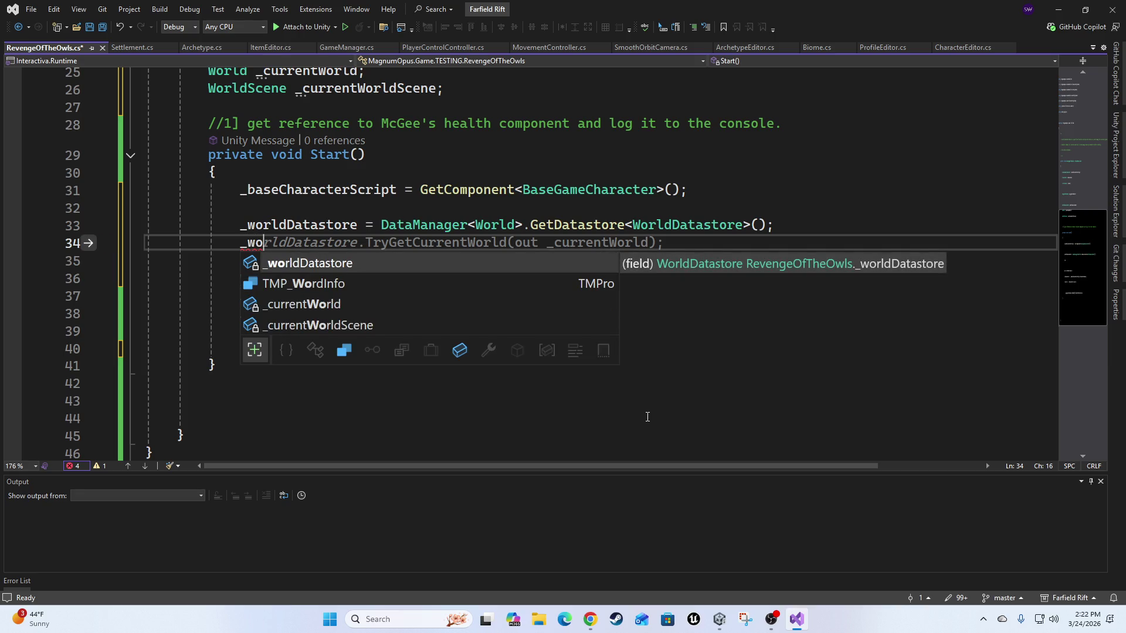
pyautogui.press('Down')
pyautogui.press('Down')
pyautogui.press('Tab')
pyautogui.write('= ')
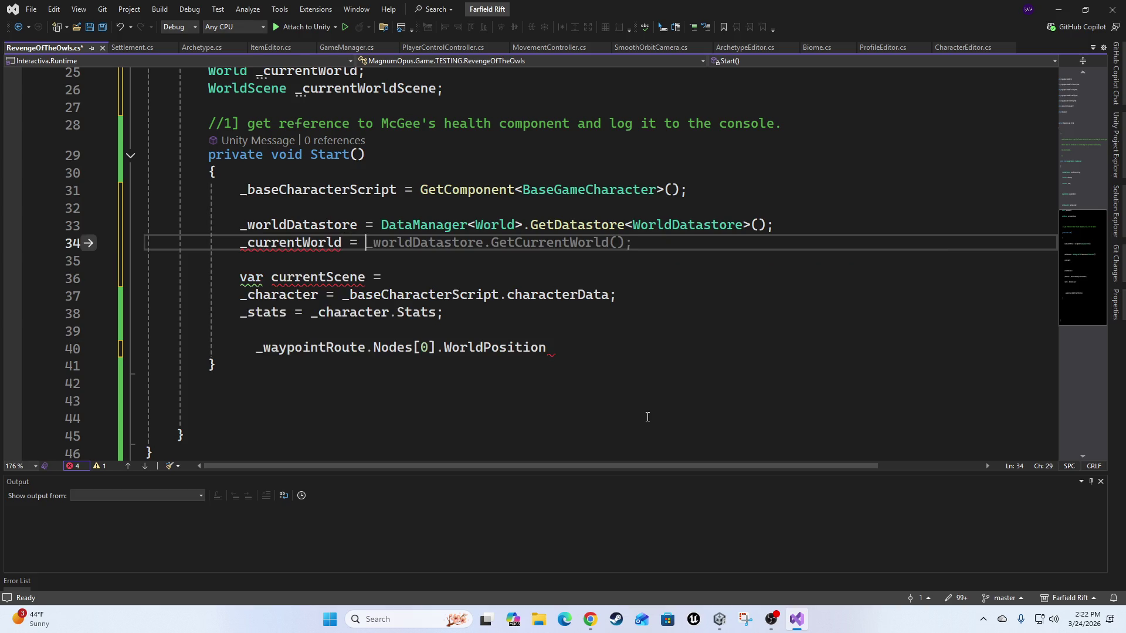
pyautogui.write('_w')
pyautogui.press('Tab')
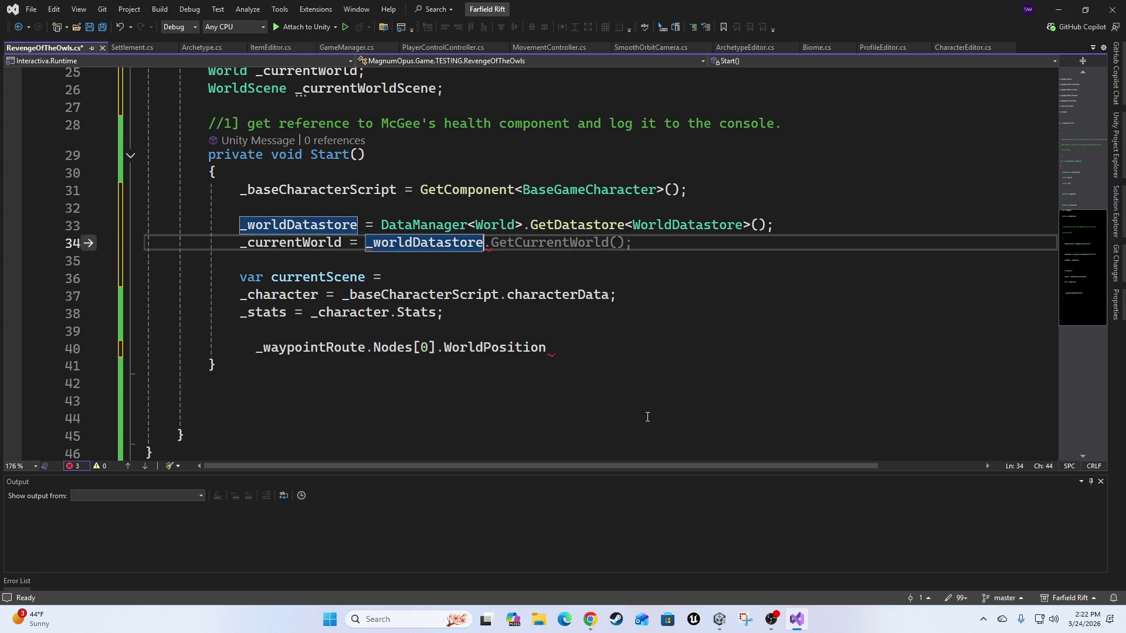
pyautogui.write('.Get')
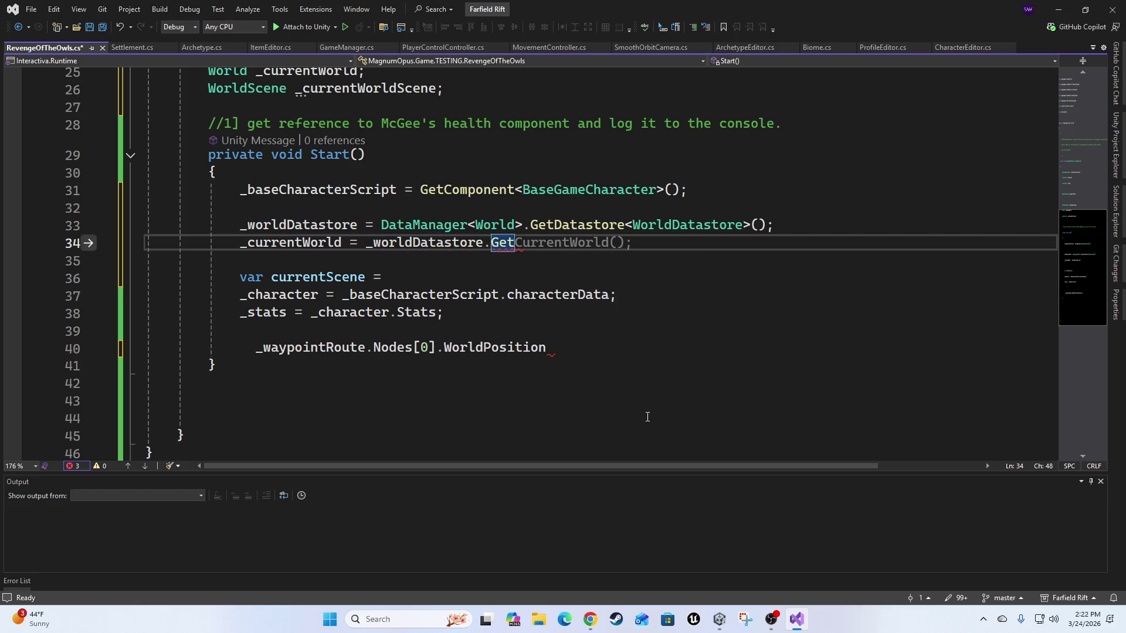
pyautogui.write('(')
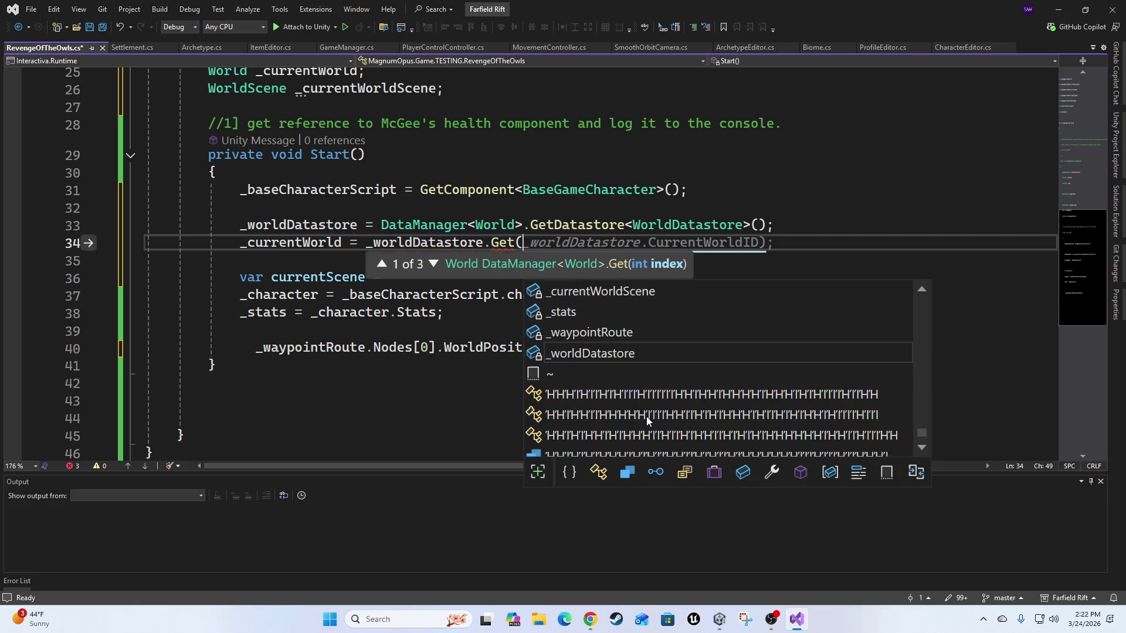
pyautogui.write('0);')
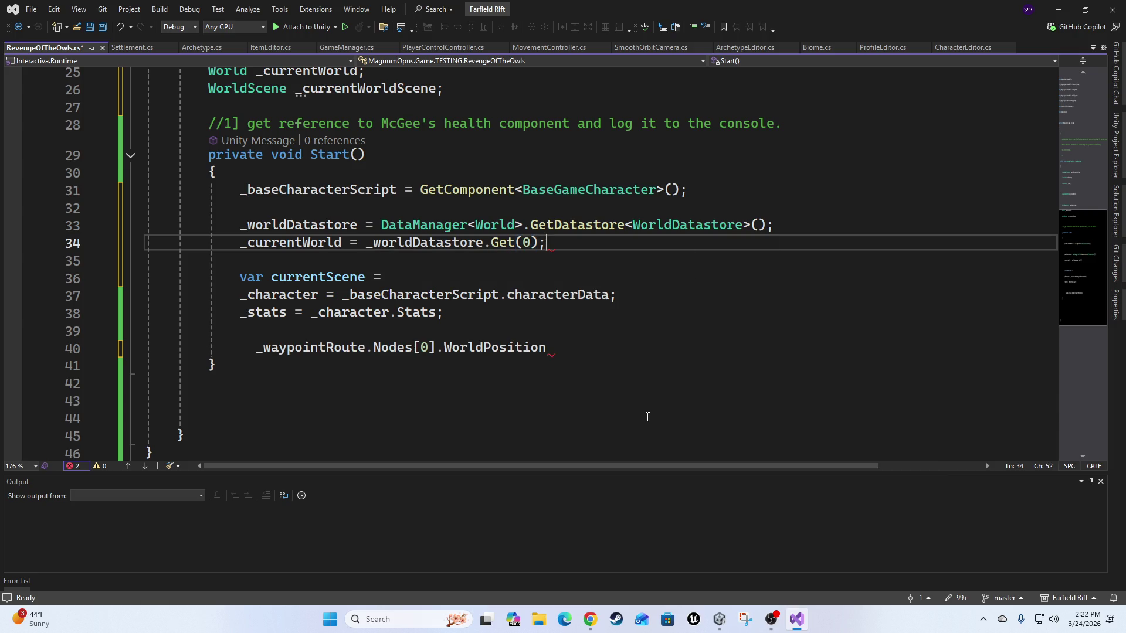
pyautogui.press('Return')
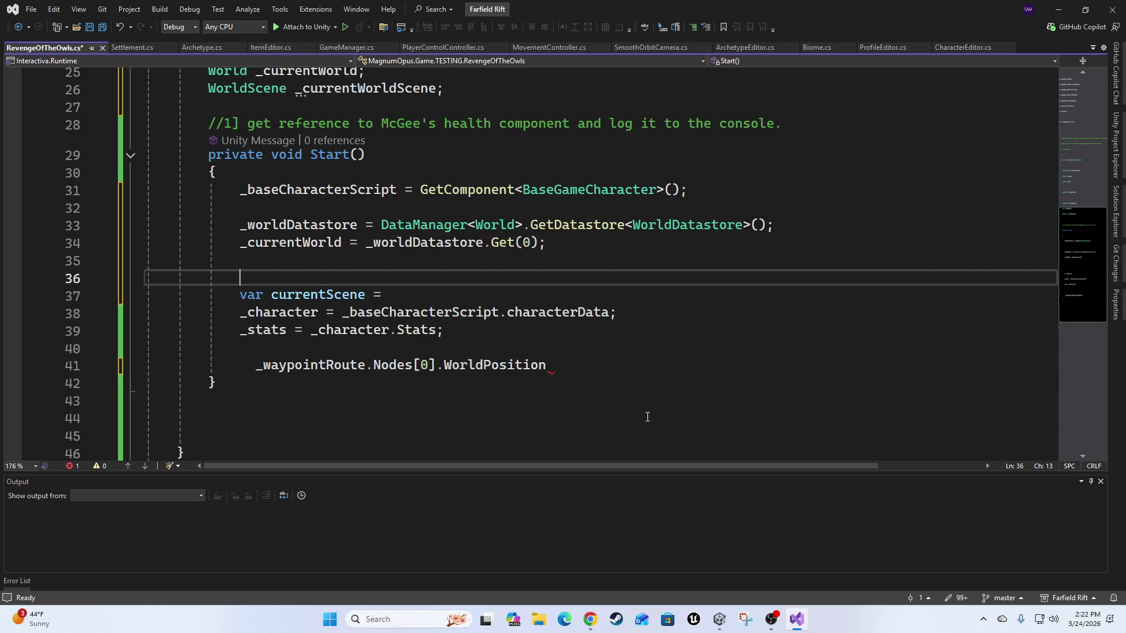
pyautogui.press('Down')
pyautogui.press('Down')
pyautogui.press('Down')
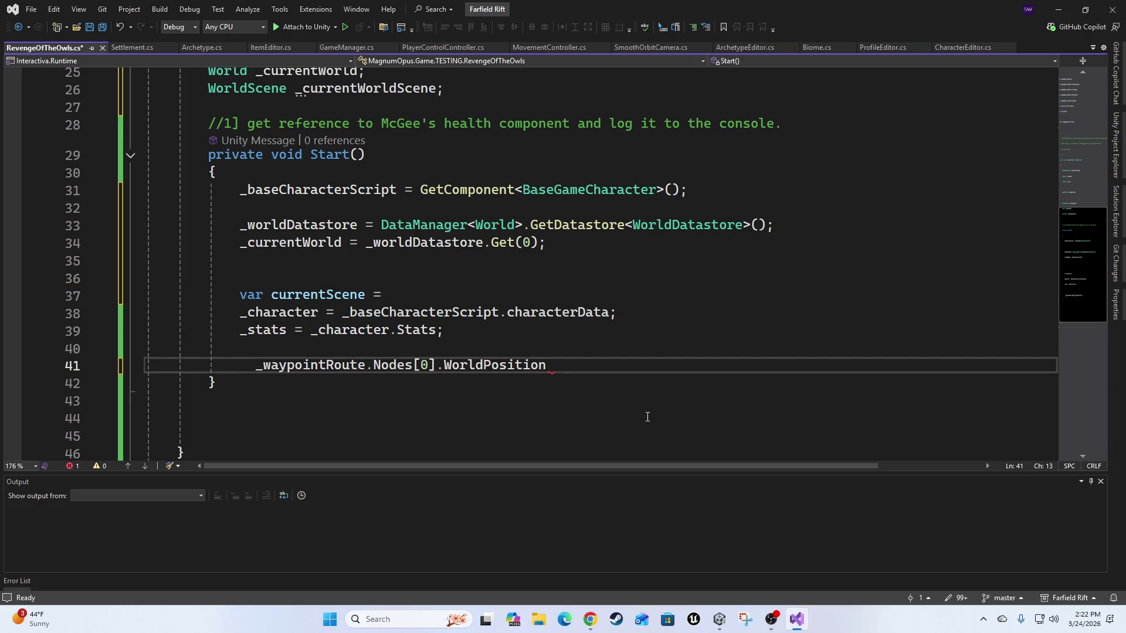
# Align the _waypointRoute line's indentation with the other Start() statements.
pyautogui.press('Delete')
pyautogui.press('Delete')
pyautogui.press('Up')
pyautogui.press('Up')
pyautogui.press('Up')
pyautogui.press('End')
# Complete the currentScene declaration as _currentWorld.WorldScenes[0];.
pyautogui.write('_')
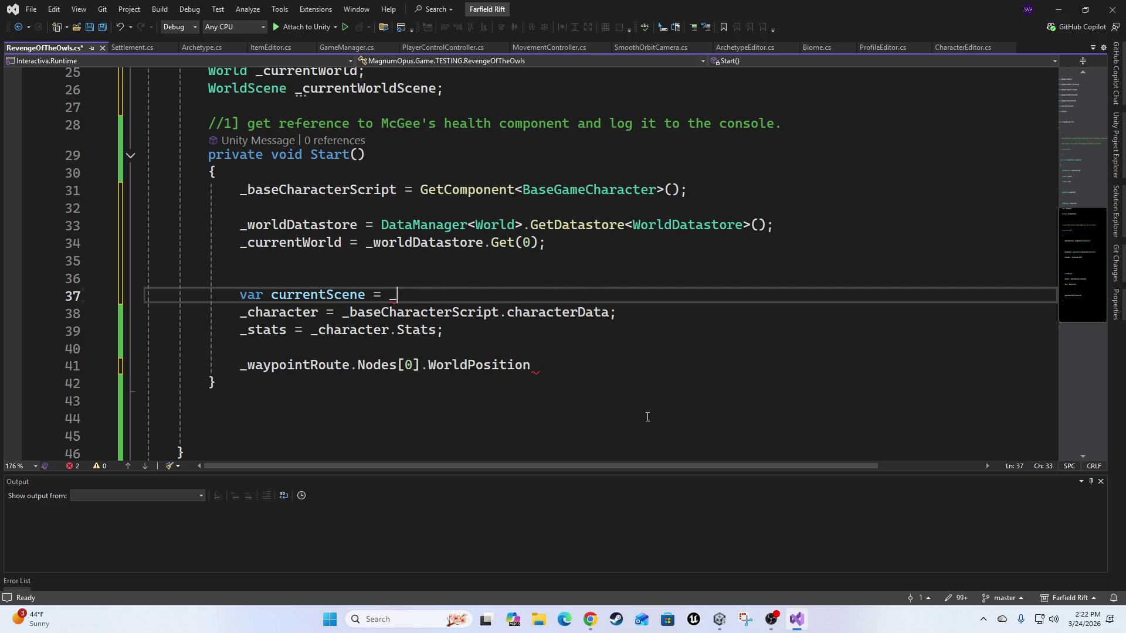
pyautogui.write('cur')
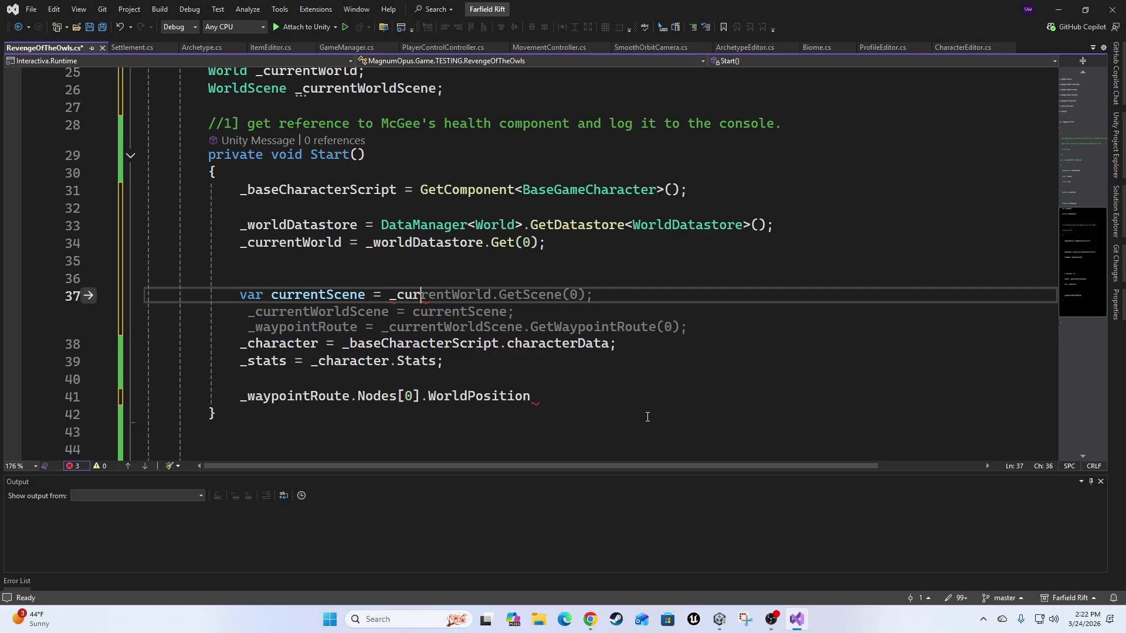
pyautogui.press('Return')
pyautogui.press('Up')
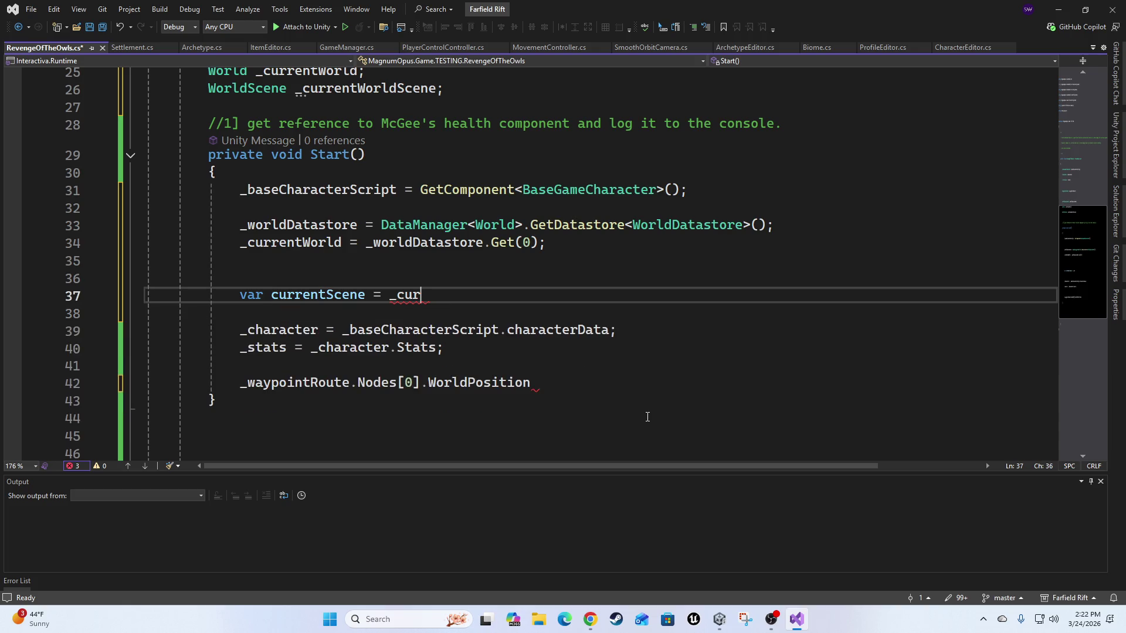
pyautogui.hotkey('ctrl', 'space')
pyautogui.press('Tab')
pyautogui.write('.')
pyautogui.press('Tab')
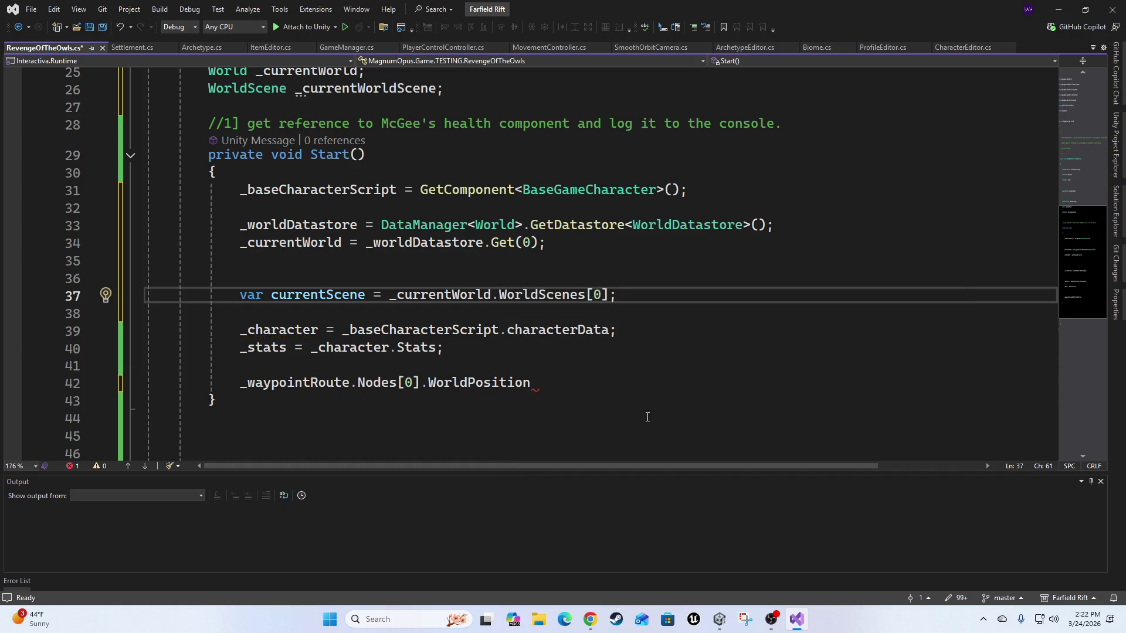
pyautogui.press('Down')
pyautogui.press('Down')
pyautogui.press('Down')
pyautogui.press('Up')
pyautogui.press('Down')
pyautogui.press('Down')
pyautogui.press('Down')
pyautogui.press('Home')
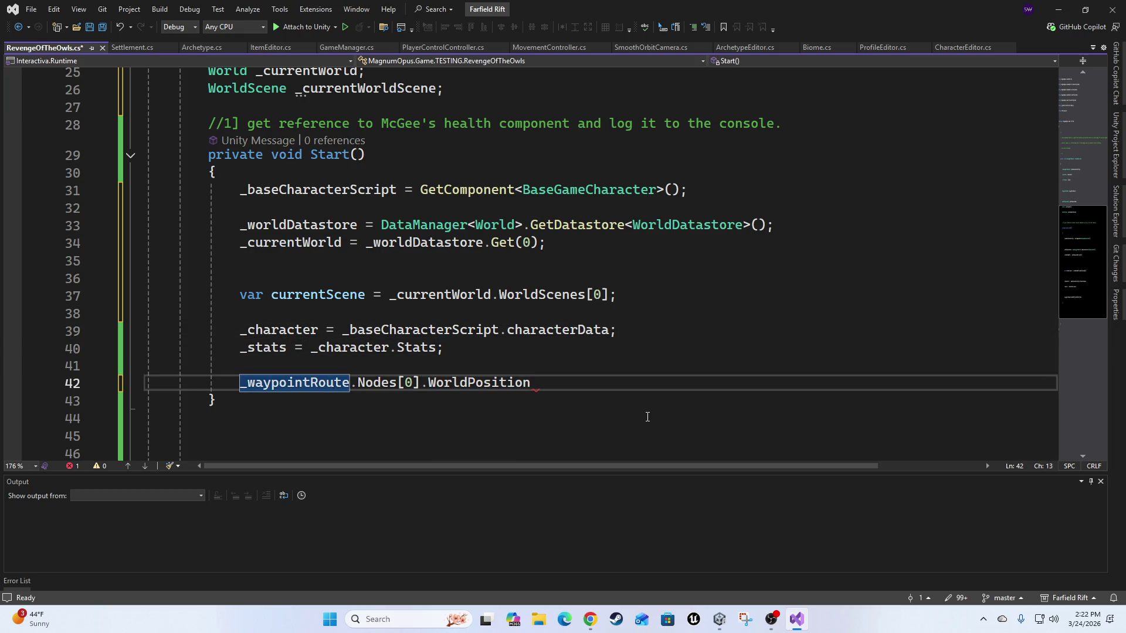
pyautogui.press('Up')
pyautogui.press('Up')
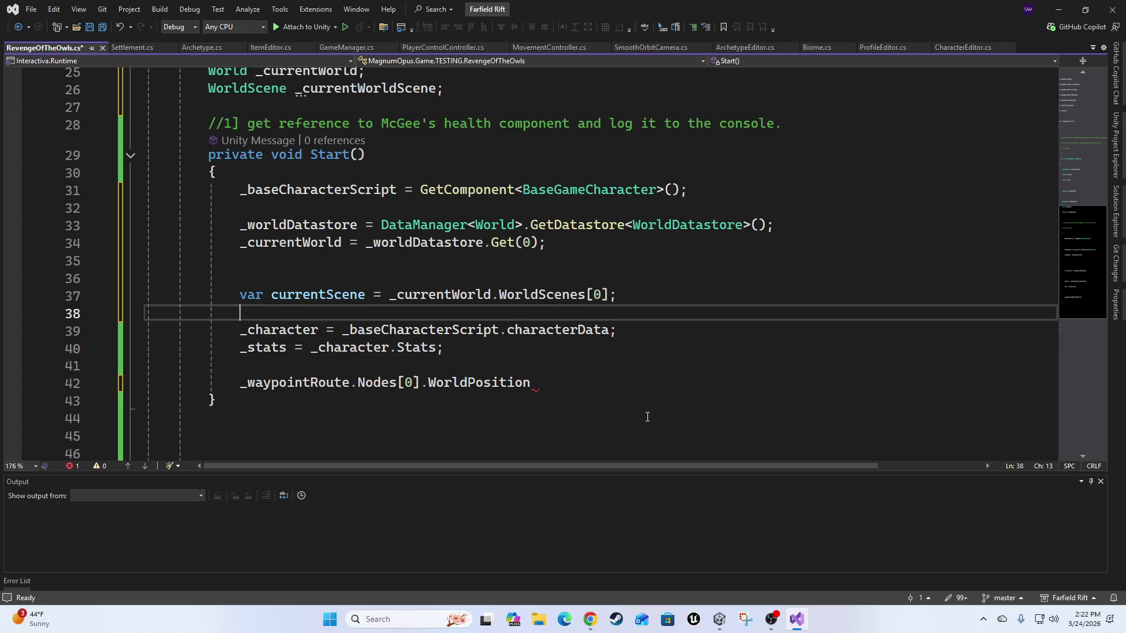
# Add _waypointRoute = currentScene.TradeRoutes[0]; on a new line in Start().
pyautogui.hotkey('ctrl', 'Return')
pyautogui.write('_waypointRoute')
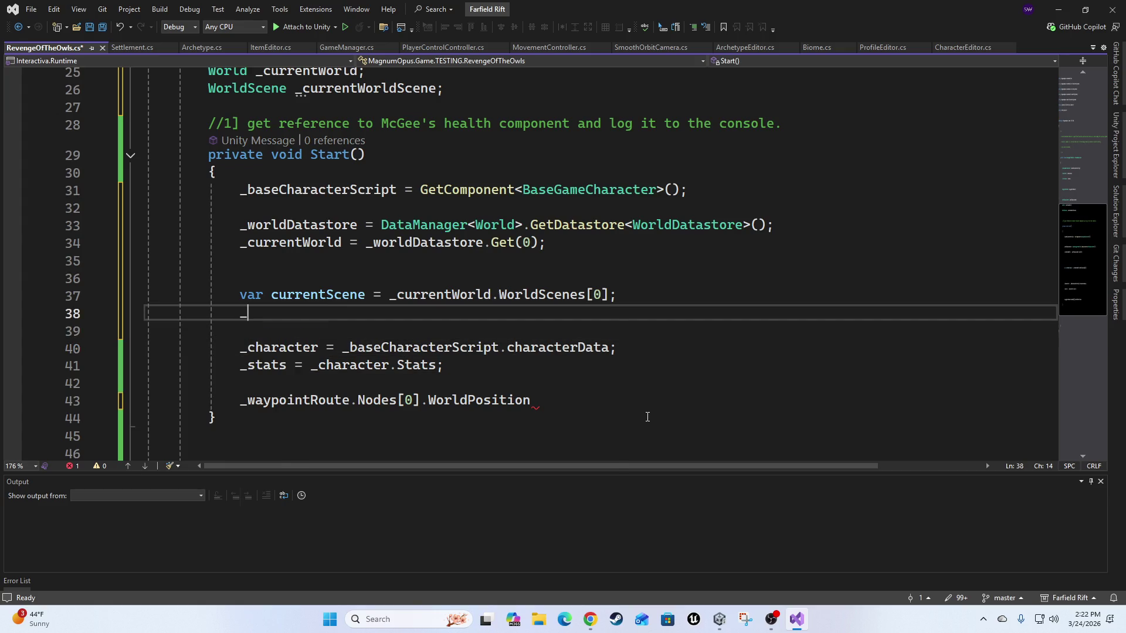
pyautogui.press('Tab')
pyautogui.press('Left')
pyautogui.press('Left')
pyautogui.press('Left')
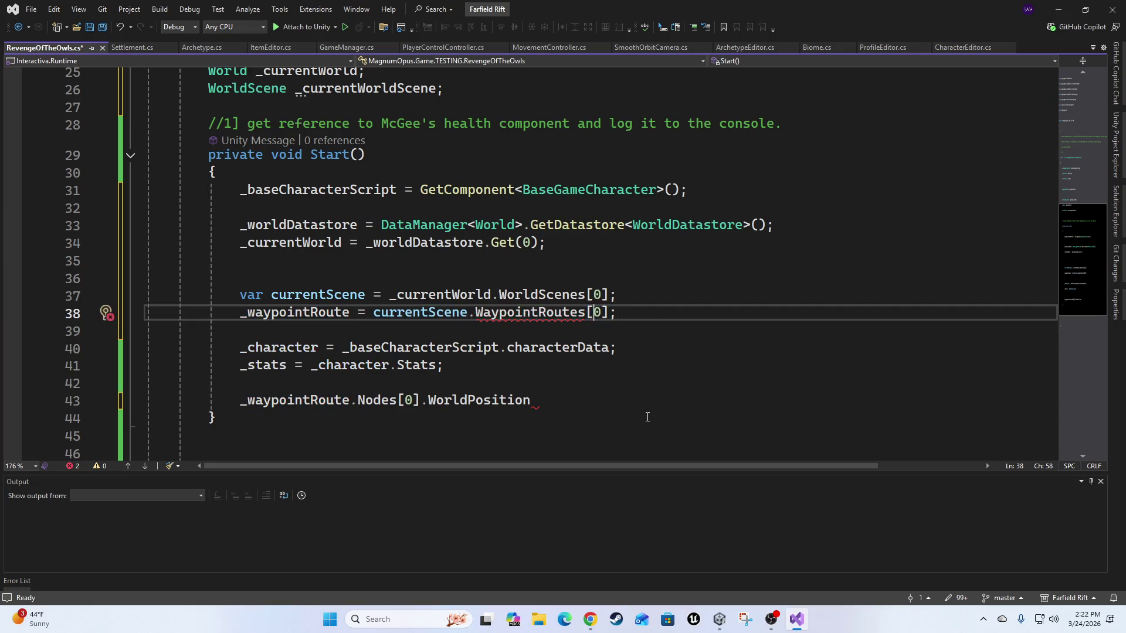
pyautogui.hotkey('ctrl', 'Right')
pyautogui.hotkey('ctrl', 'Right')
pyautogui.hotkey('ctrl', 'Right')
pyautogui.hotkey('ctrl', 'Right')
pyautogui.hotkey('ctrl', 'shift', 'Left')
pyautogui.hotkey('ctrl', 'shift', 'Left')
pyautogui.hotkey('ctrl', 'shift', 'Left')
pyautogui.press('BackSpace')
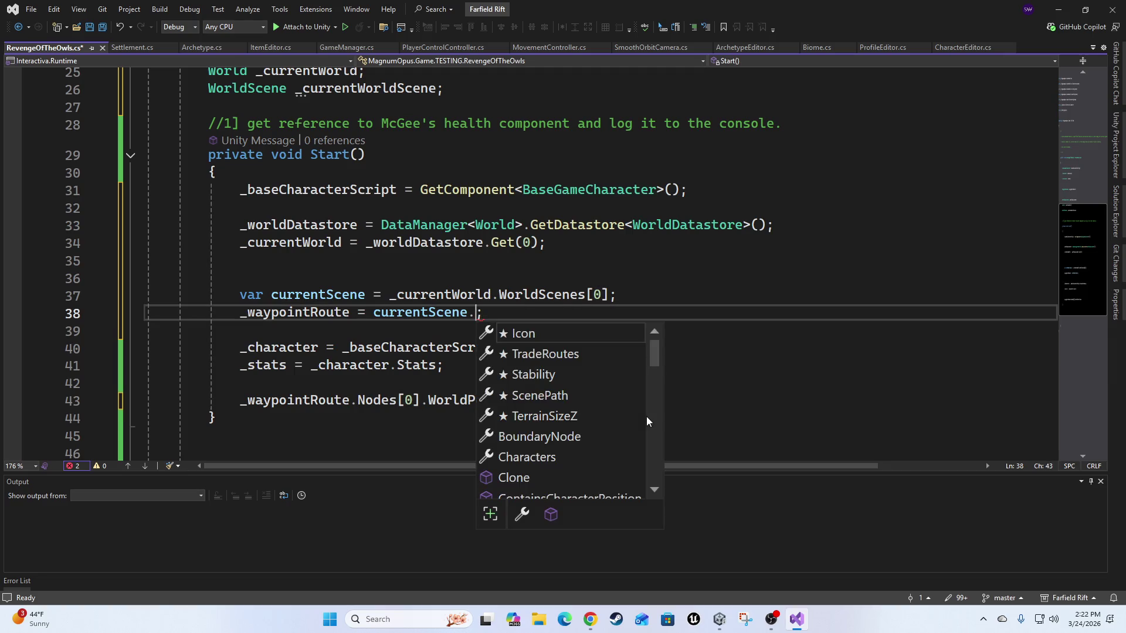
pyautogui.write('po')
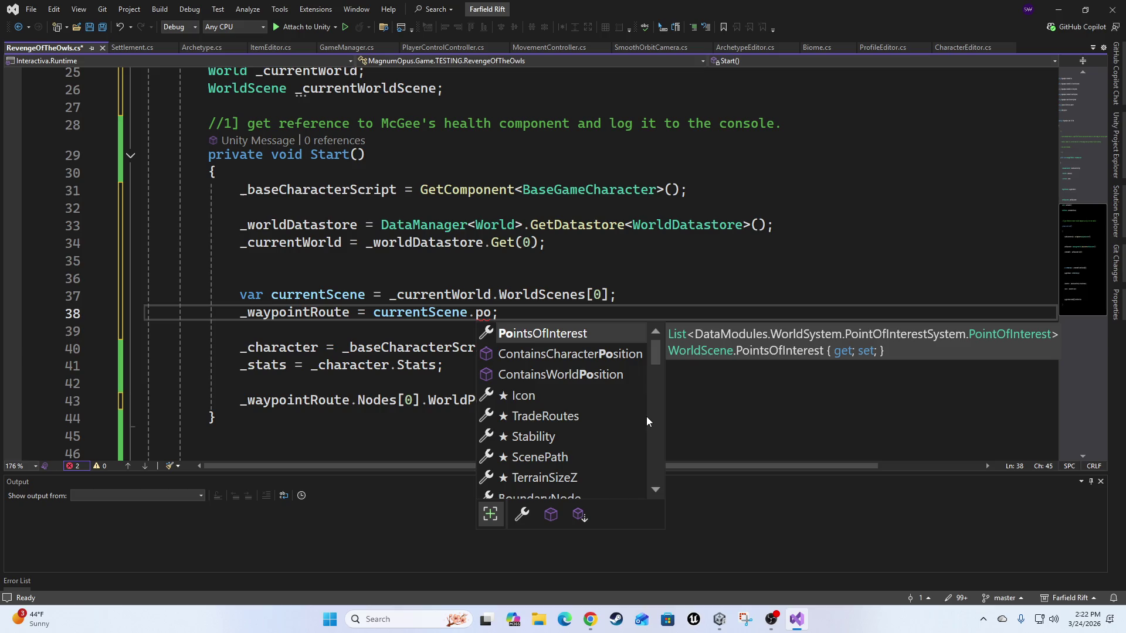
pyautogui.press('Down')
pyautogui.press('Down')
pyautogui.press('Down')
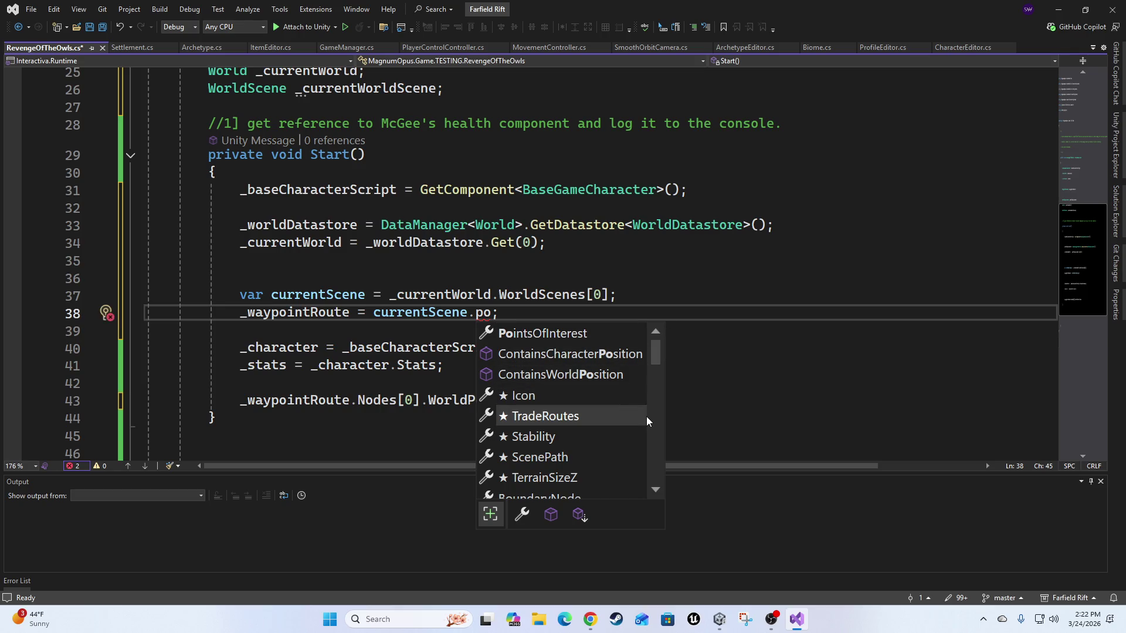
pyautogui.press('Tab')
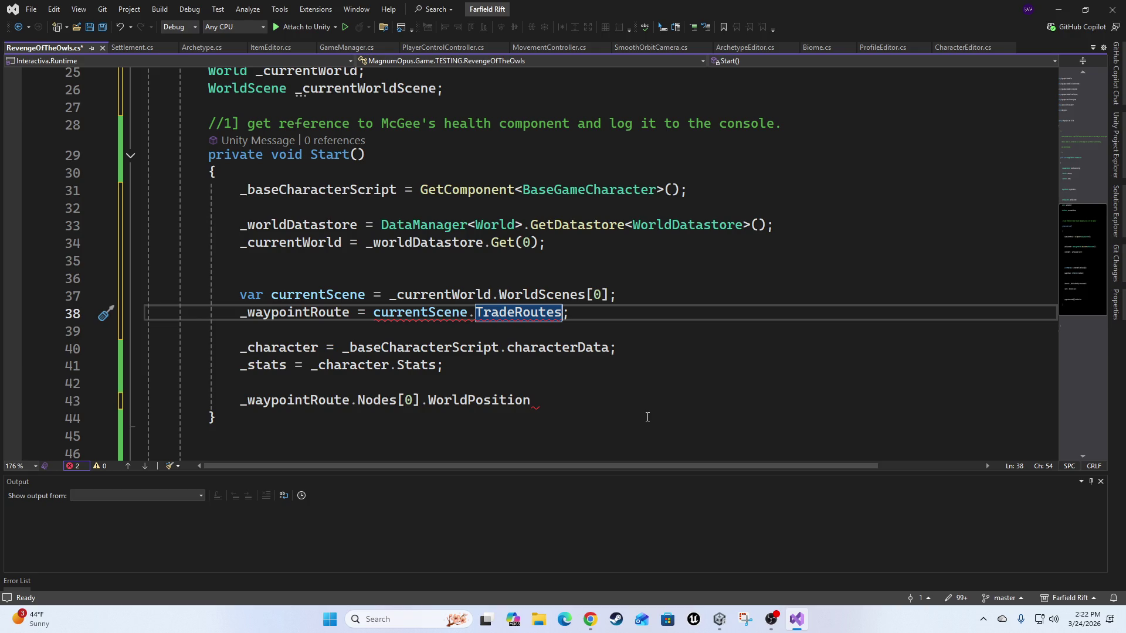
pyautogui.write('[0')
pyautogui.press('End')
# Rename the TradeRoutes property to WaypointRoutes across the project.
pyautogui.press('Left')
pyautogui.press('Left')
pyautogui.press('Left')
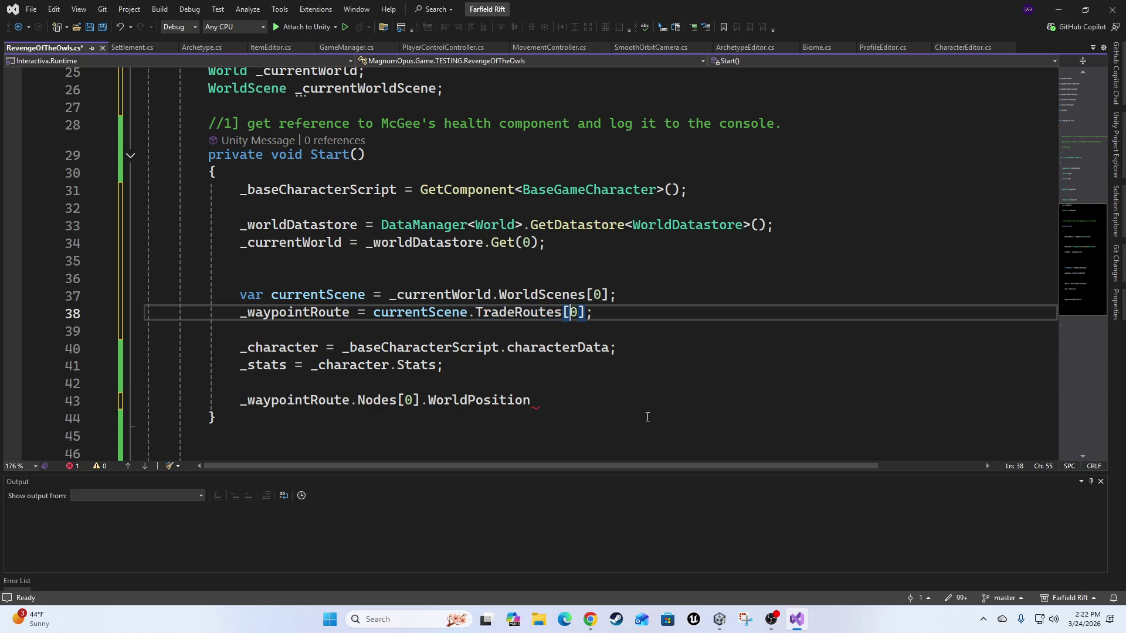
pyautogui.hotkey('ctrl', 'r')
pyautogui.hotkey('ctrl', 'r')
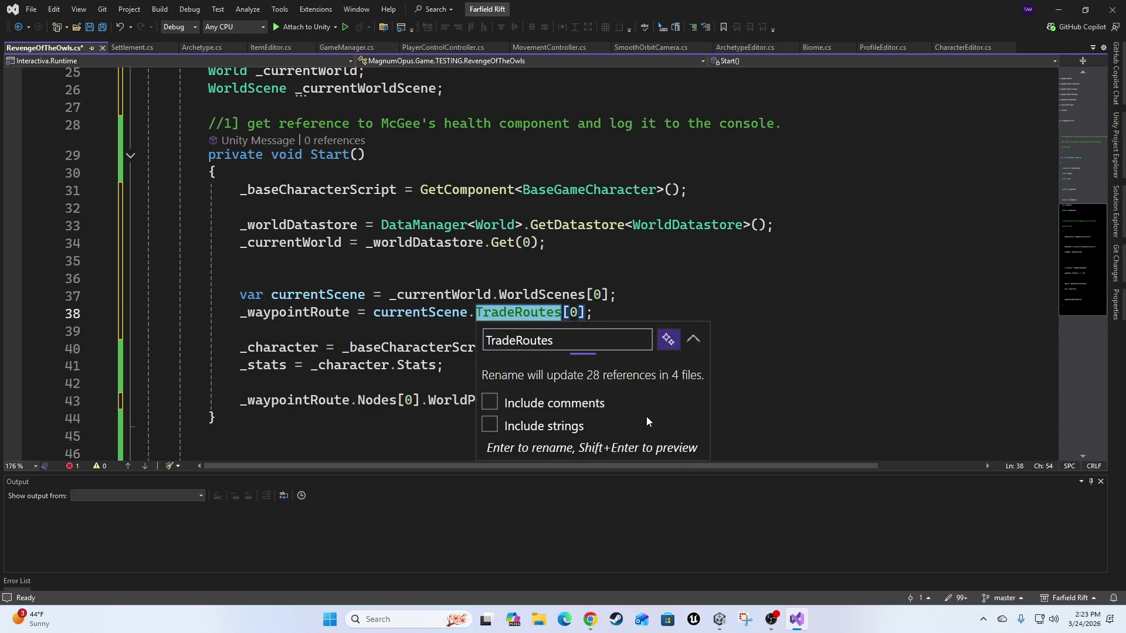
pyautogui.hotkey('ctrl', 'a')
pyautogui.press('BackSpace')
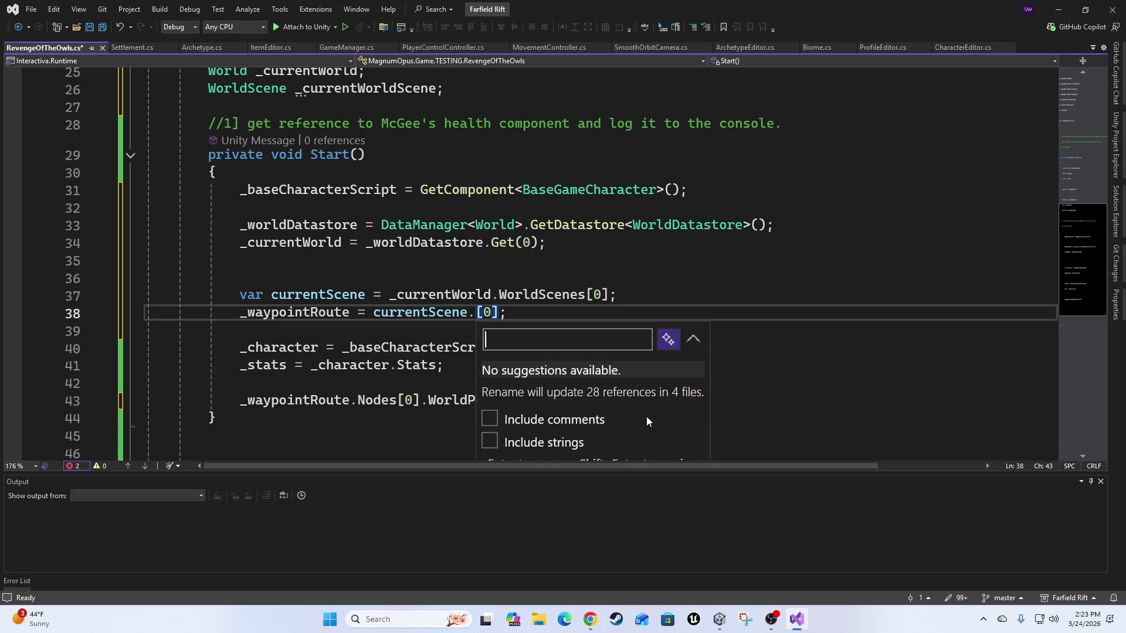
pyautogui.write('WayPoin')
pyautogui.press('BackSpace')
pyautogui.press('BackSpace')
pyautogui.press('BackSpace')
pyautogui.write('poi')
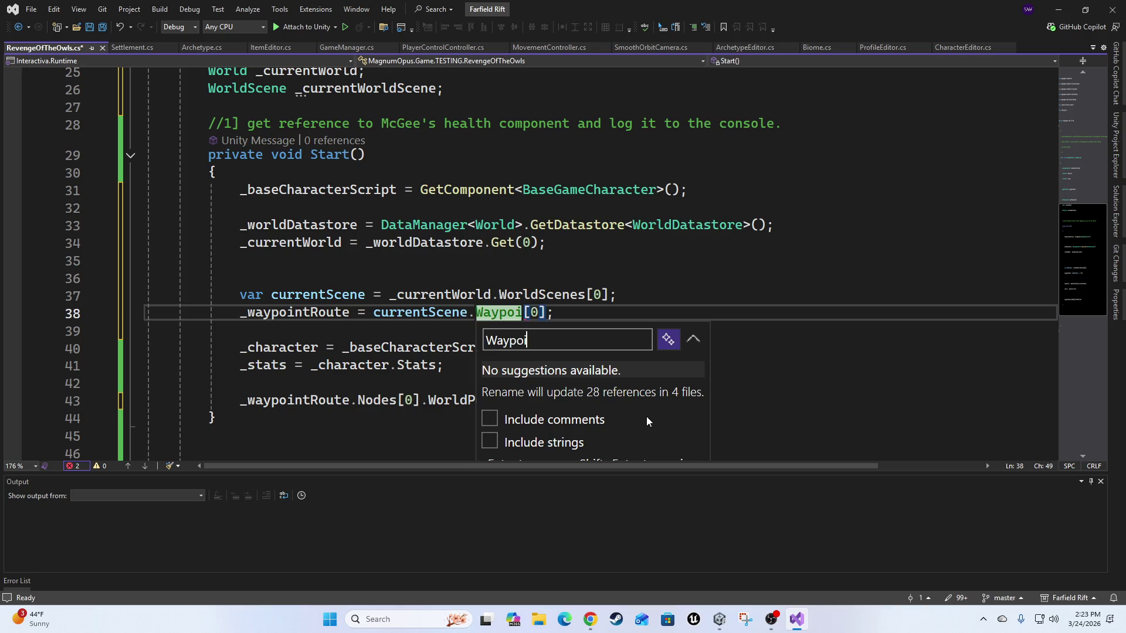
pyautogui.write('ntRoutes')
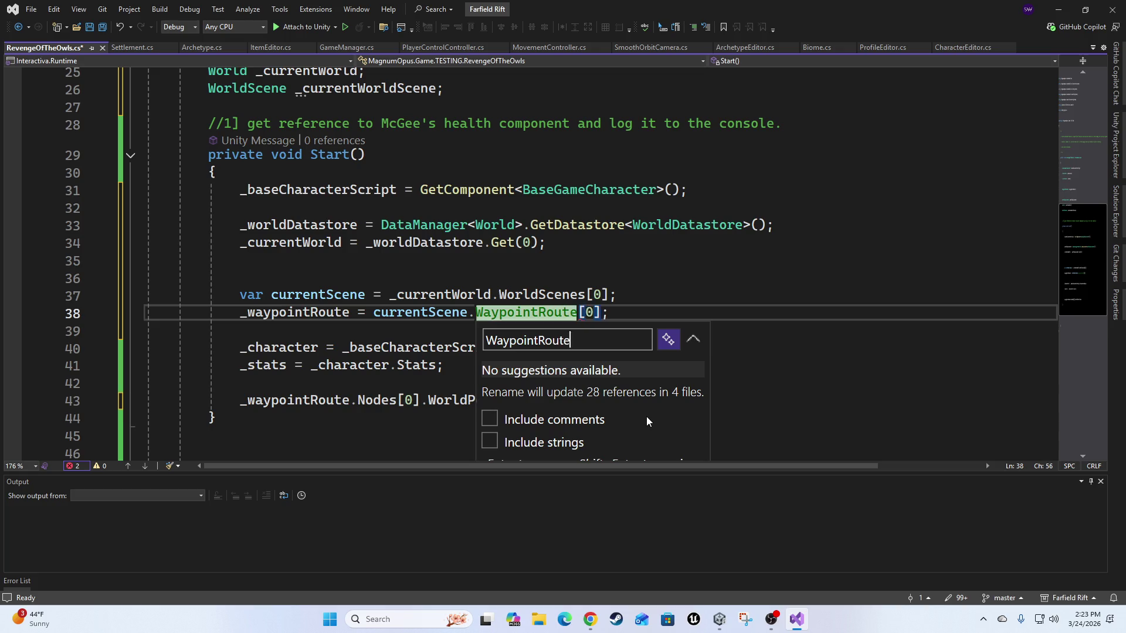
pyautogui.press('Return')
pyautogui.press('Down')
pyautogui.press('Down')
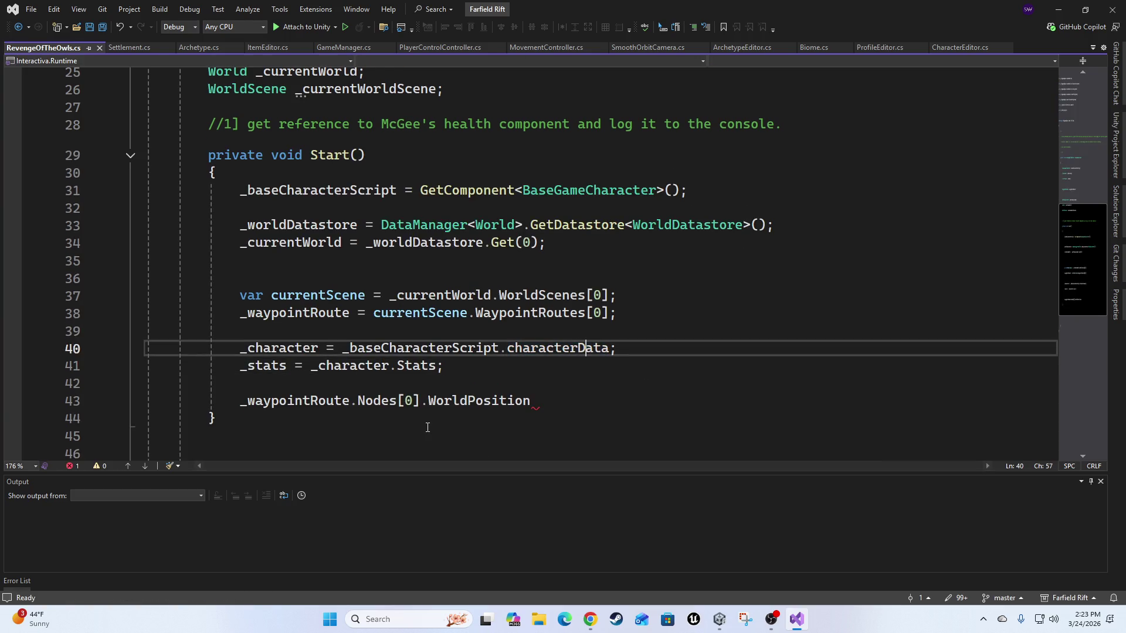
# Locate the unfinished _waypointRoute.Nodes[0].WorldPosition statement on line 43 and review Start().
pyautogui.press('Down')
pyautogui.press('Home')
pyautogui.press('Down')
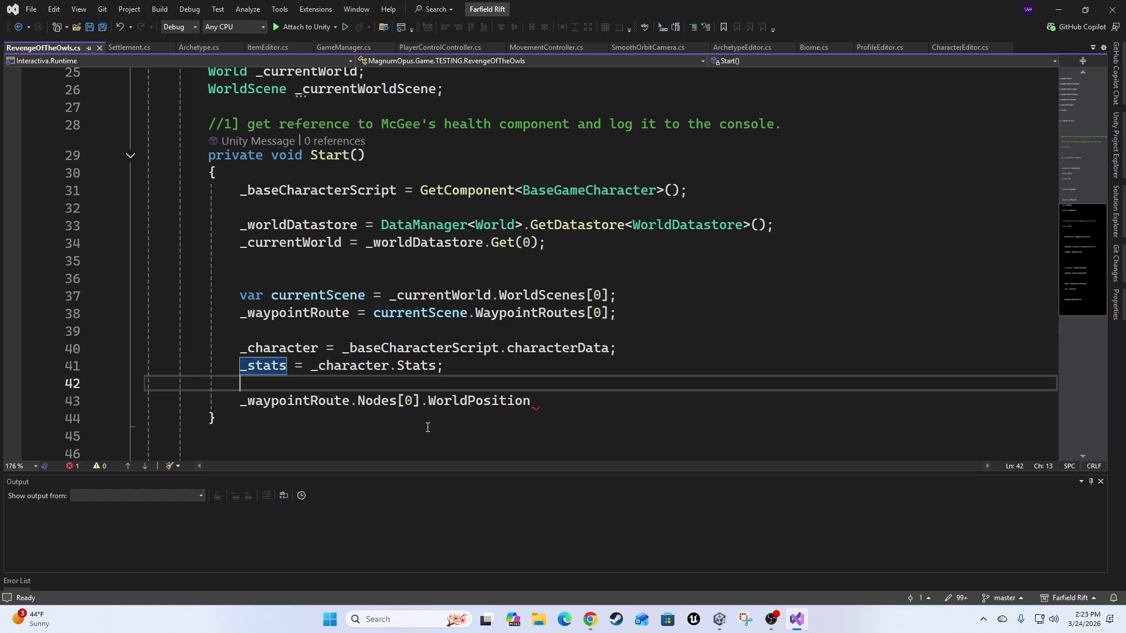
pyautogui.press('Down')
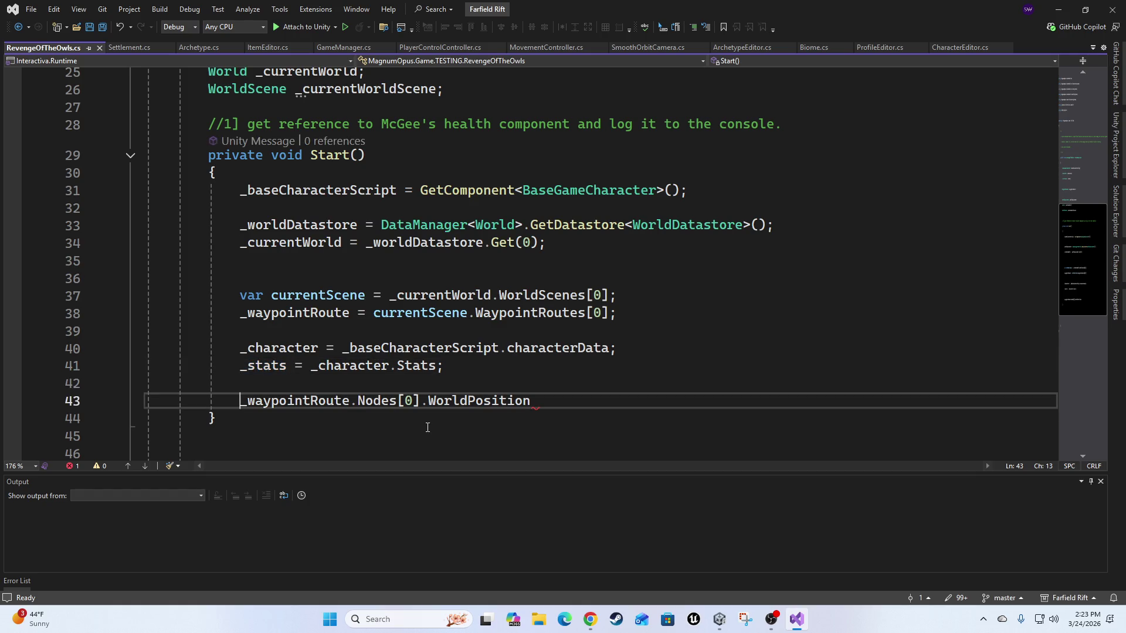
pyautogui.press('End')
pyautogui.hotkey('ctrl', 'shift', 'Left')
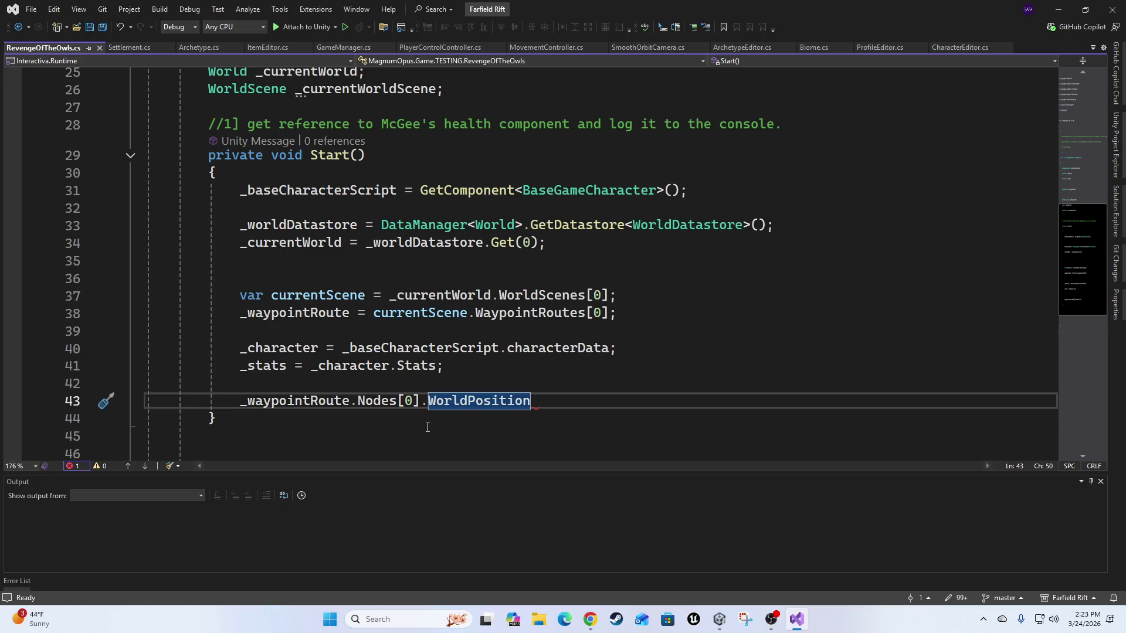
pyautogui.scroll(3, 424, 427)
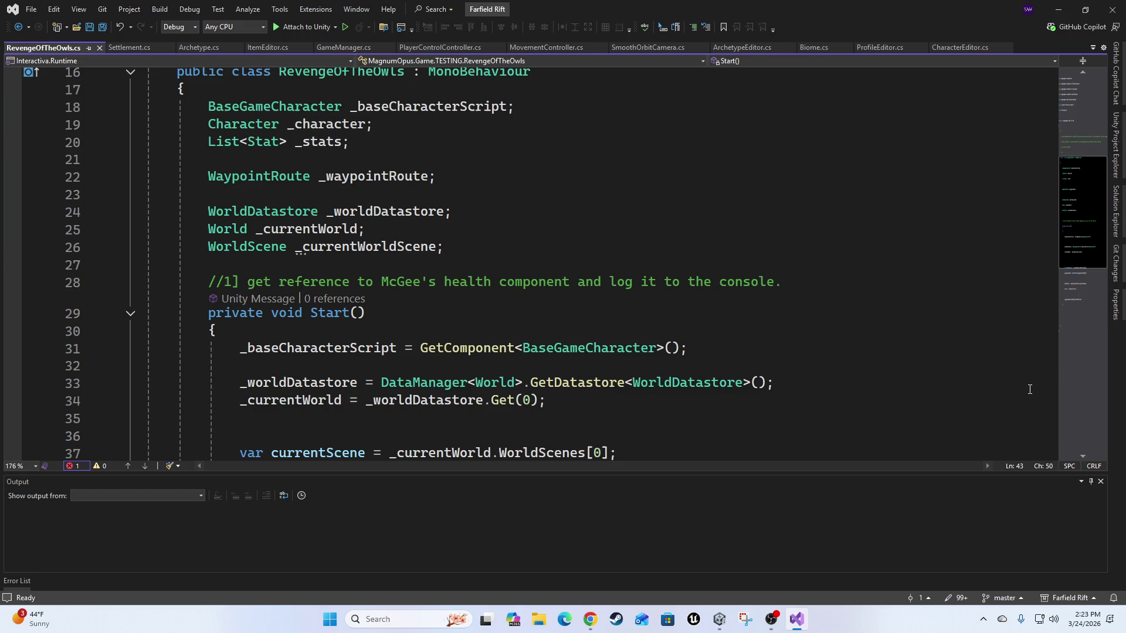
pyautogui.scroll(-4, 680, 284)
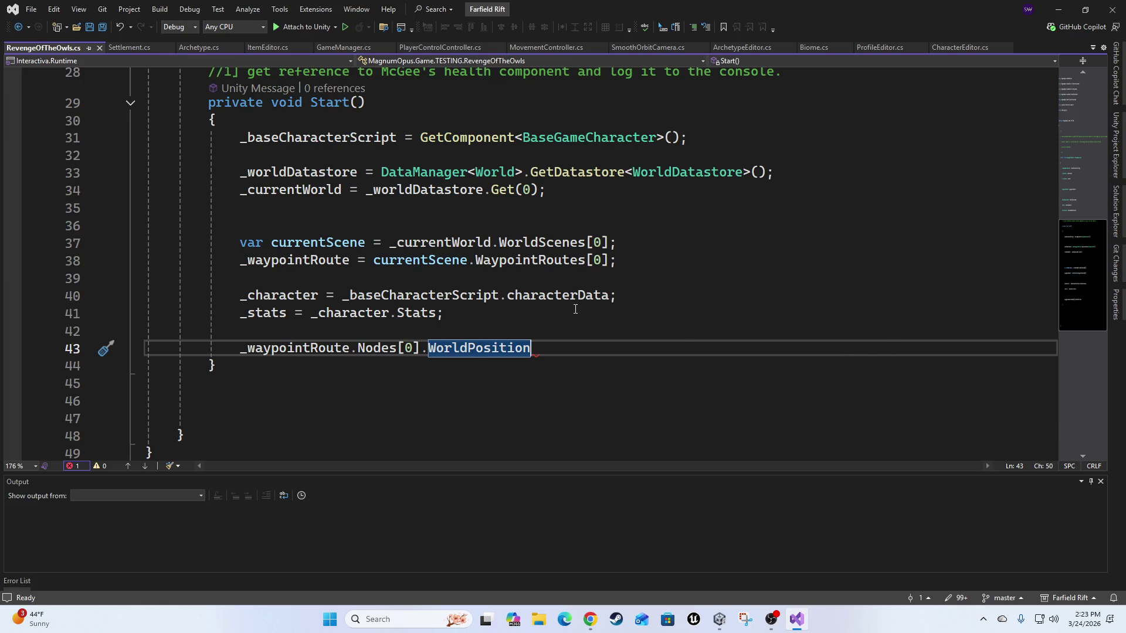
pyautogui.click(611, 327)
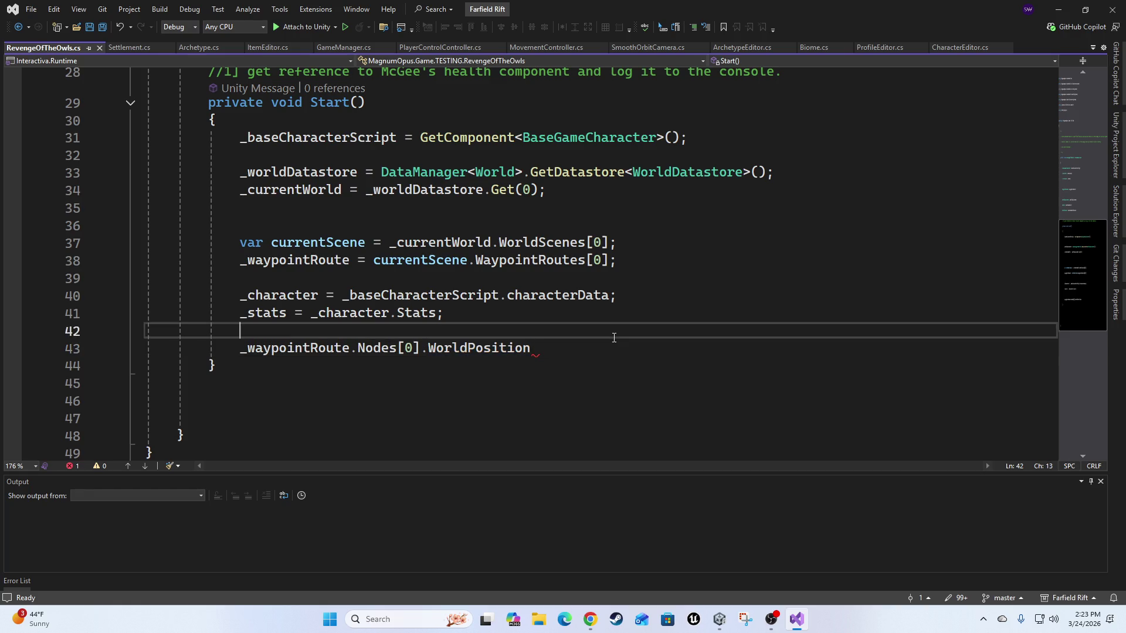
pyautogui.click(607, 343)
pyautogui.hotkey('ctrl', 'w')
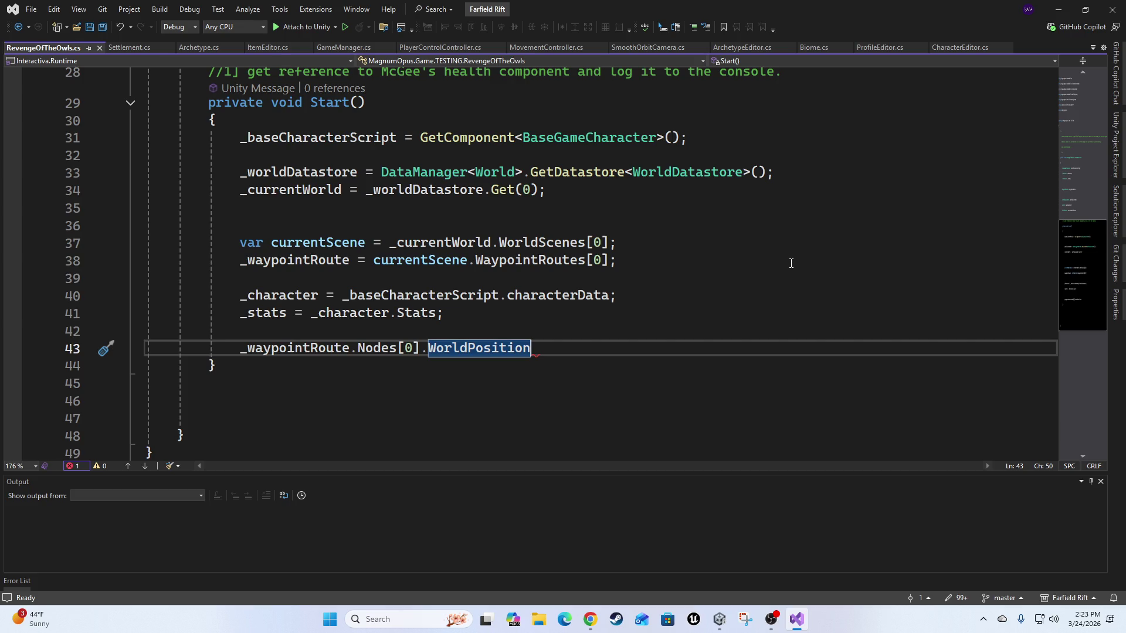
pyautogui.press('Home')
pyautogui.press('Up')
pyautogui.press('Up')
pyautogui.press('Up')
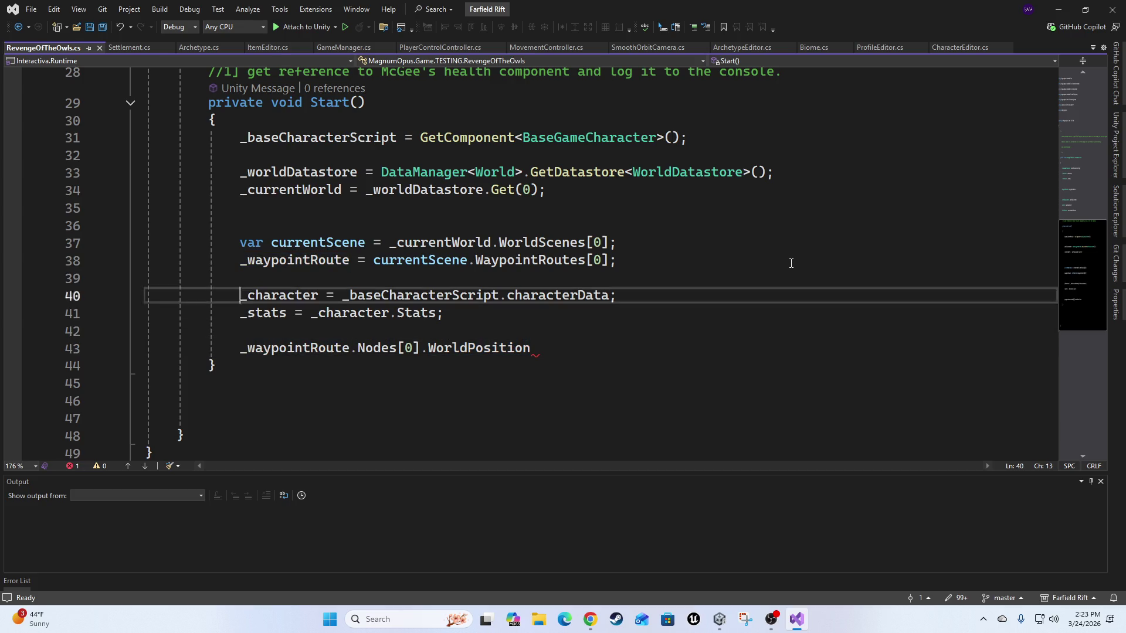
pyautogui.press('Up')
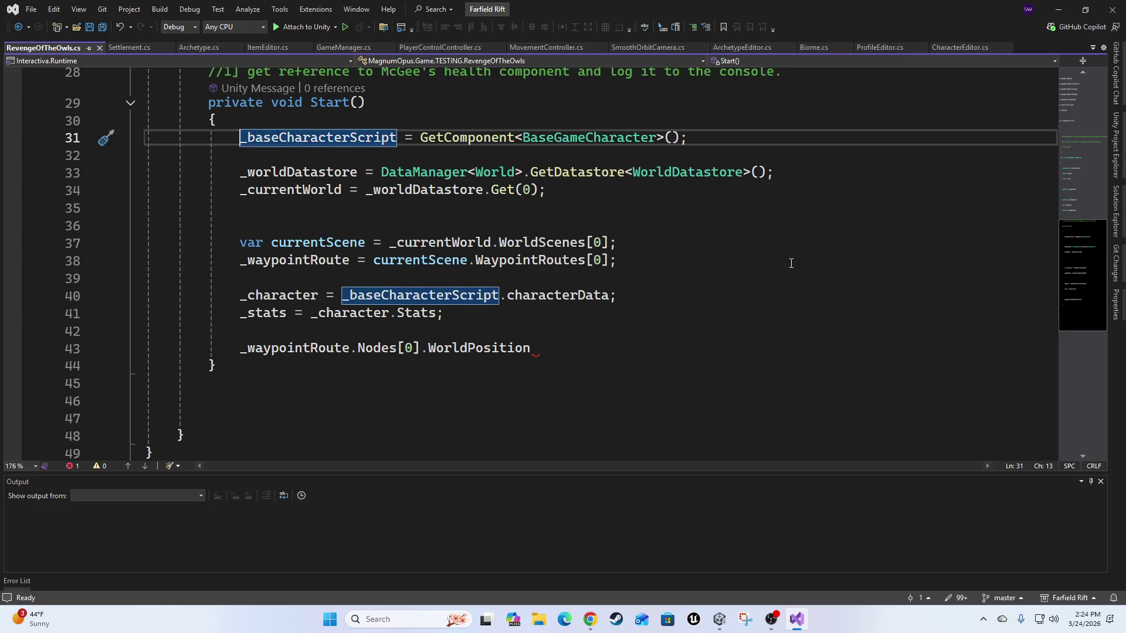
pyautogui.press('Down')
pyautogui.press('Down')
pyautogui.press('Down')
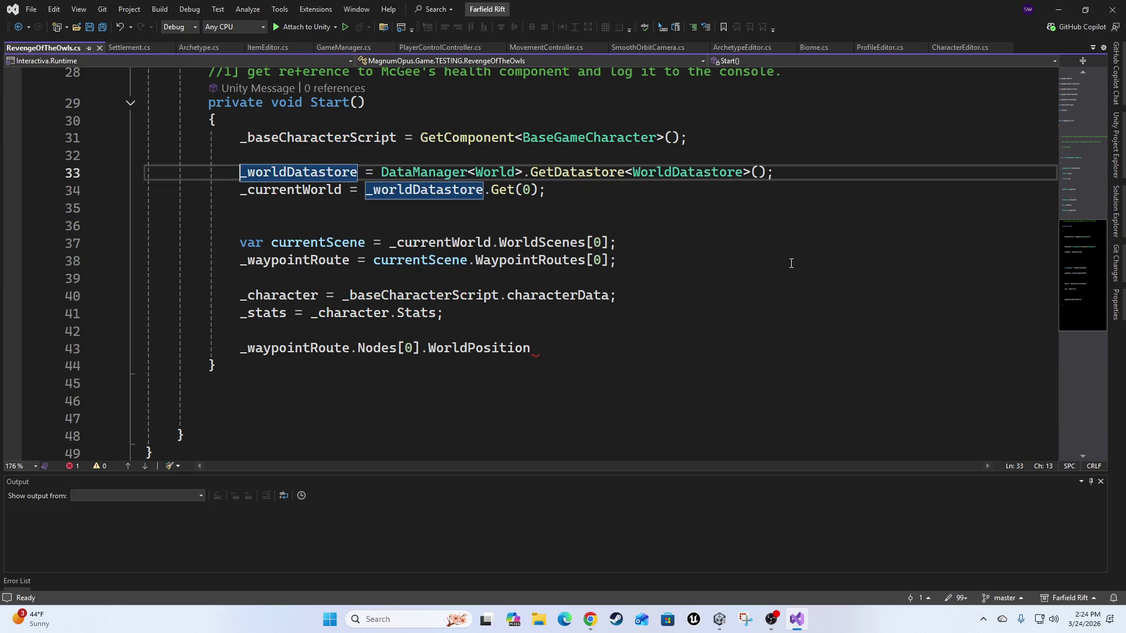
pyautogui.press('Up')
pyautogui.press('End')
pyautogui.hotkey('ctrl', 'shift', 'Left')
pyautogui.scroll(1, 709, 357)
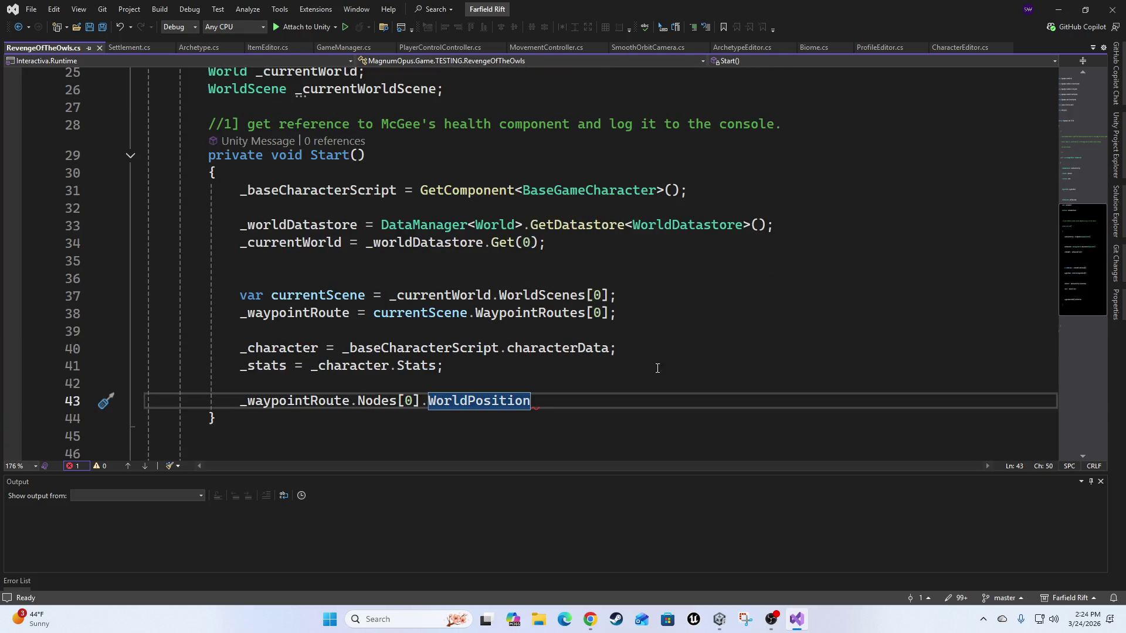
# Tidy the blank lines following the end of Start().
pyautogui.click(640, 350)
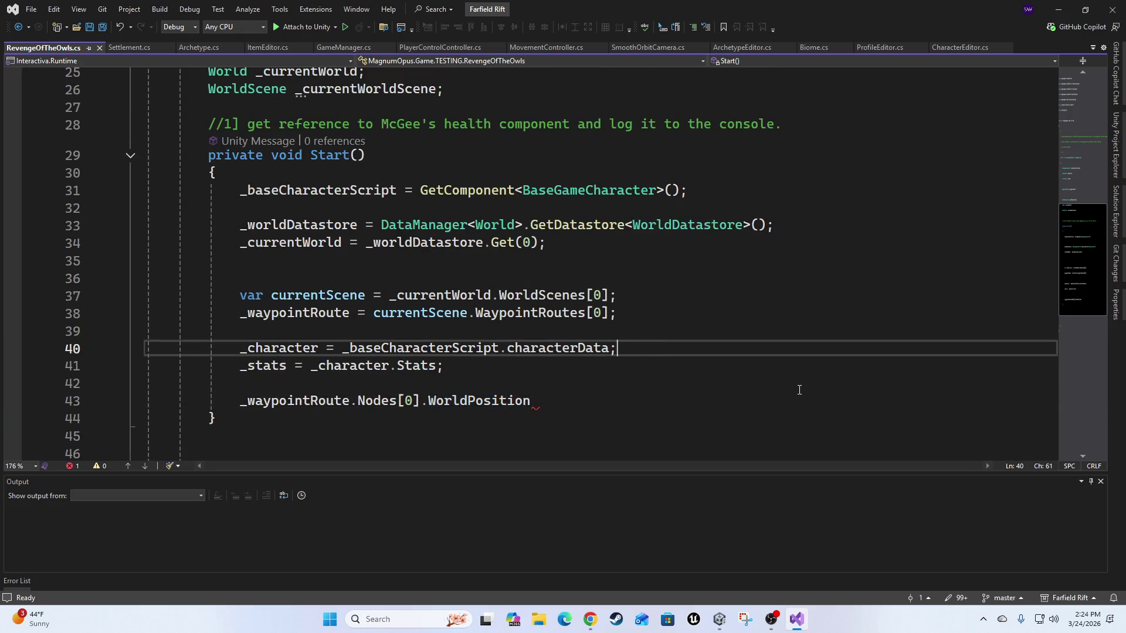
pyautogui.press('Up')
pyautogui.press('Up')
pyautogui.press('Up')
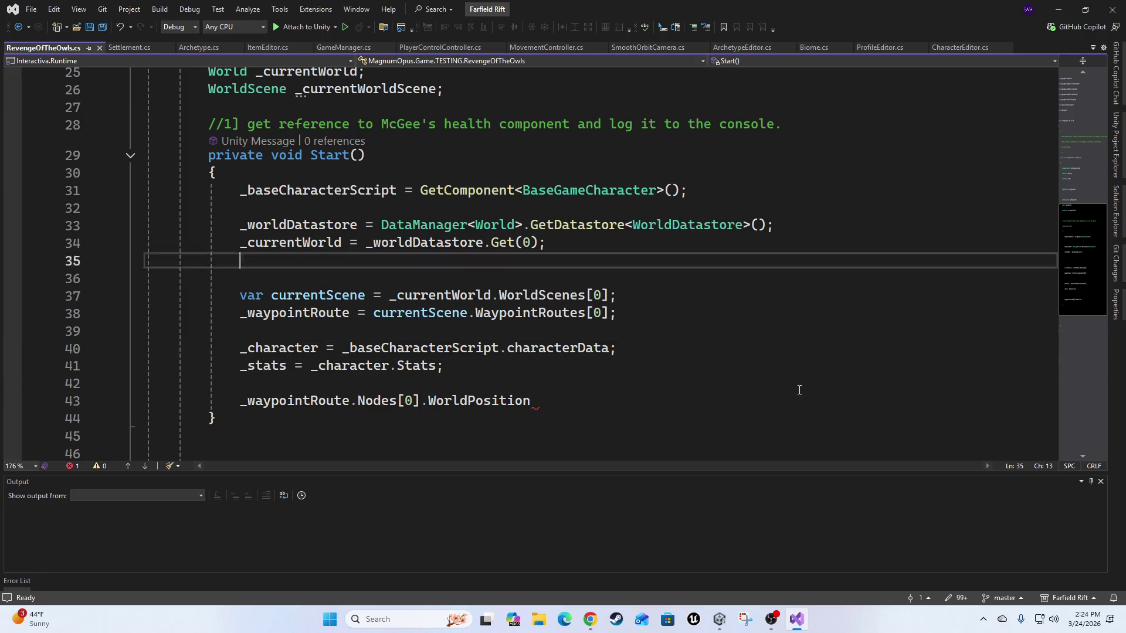
pyautogui.press('Down')
pyautogui.press('Down')
pyautogui.press('Down')
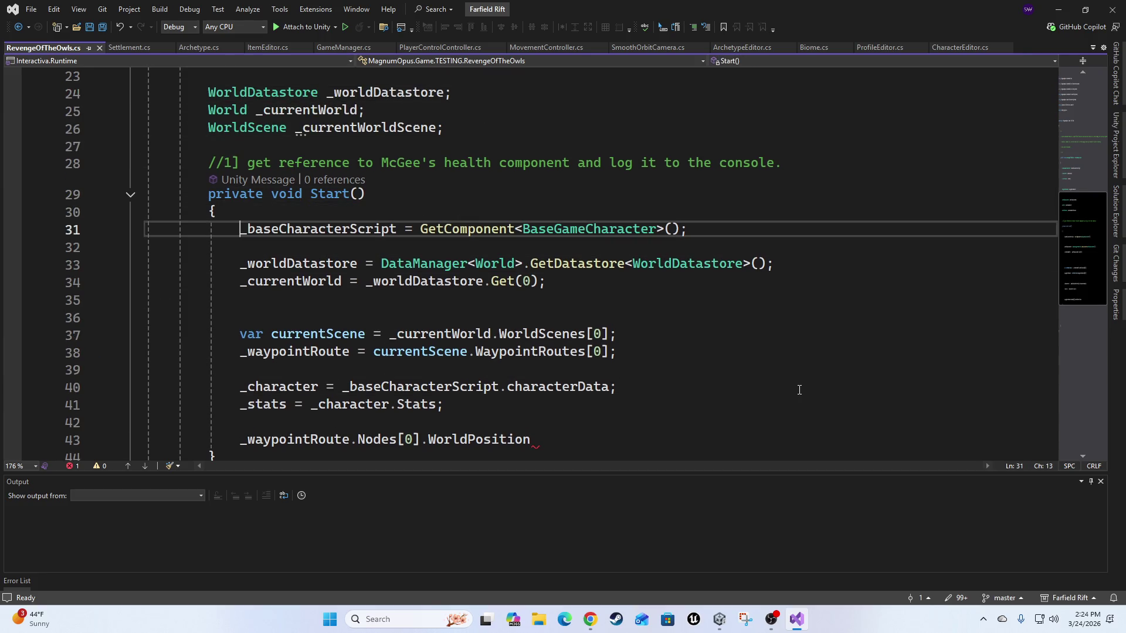
pyautogui.press('Down')
pyautogui.press('Down')
pyautogui.press('Down')
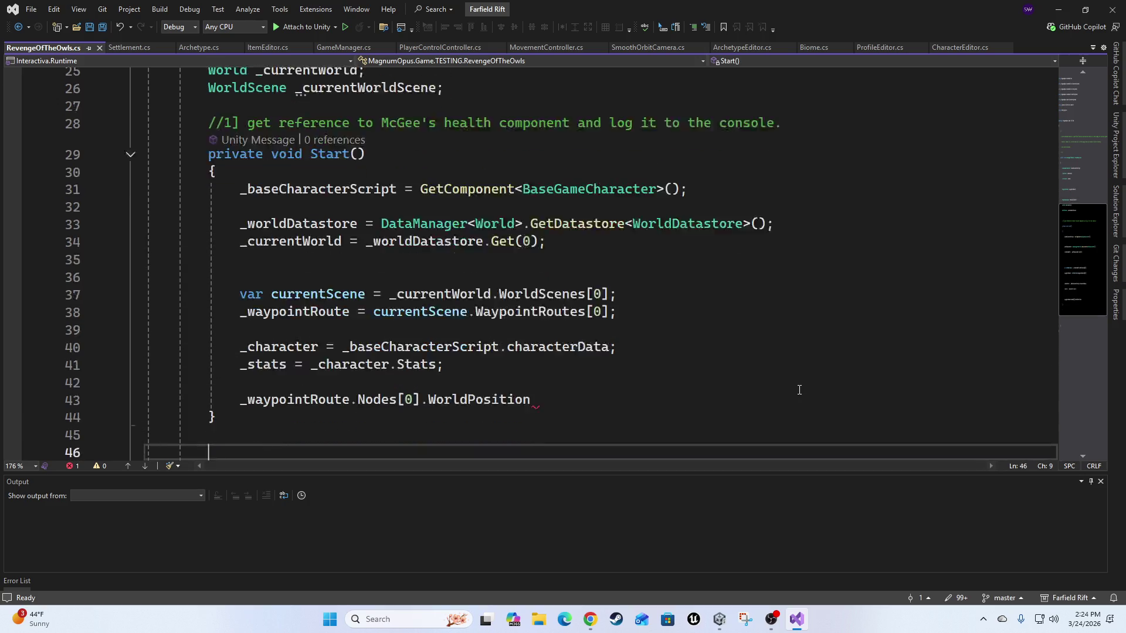
pyautogui.press('Return')
pyautogui.press('Up')
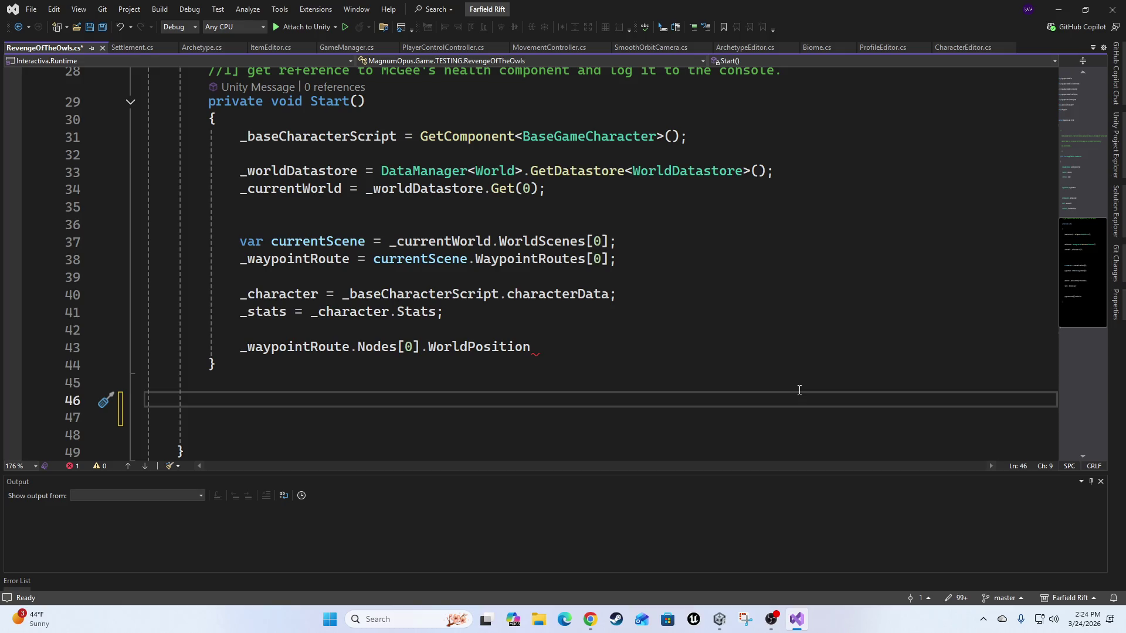
pyautogui.press('Up')
pyautogui.press('Up')
pyautogui.press('End')
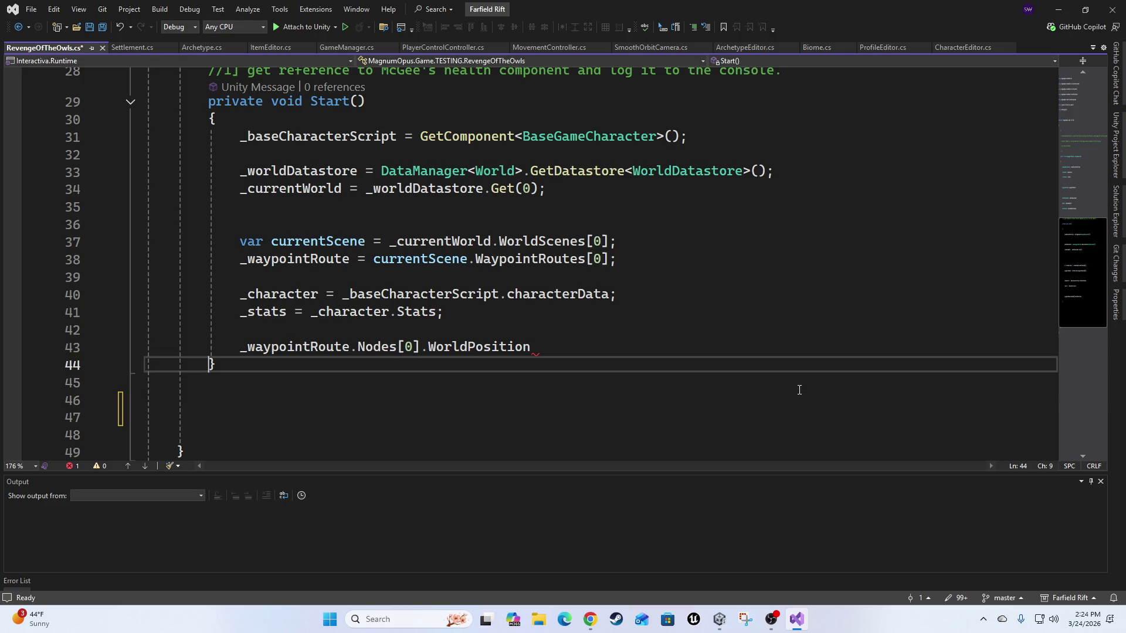
pyautogui.press('Delete')
pyautogui.press('Delete')
pyautogui.press('Delete')
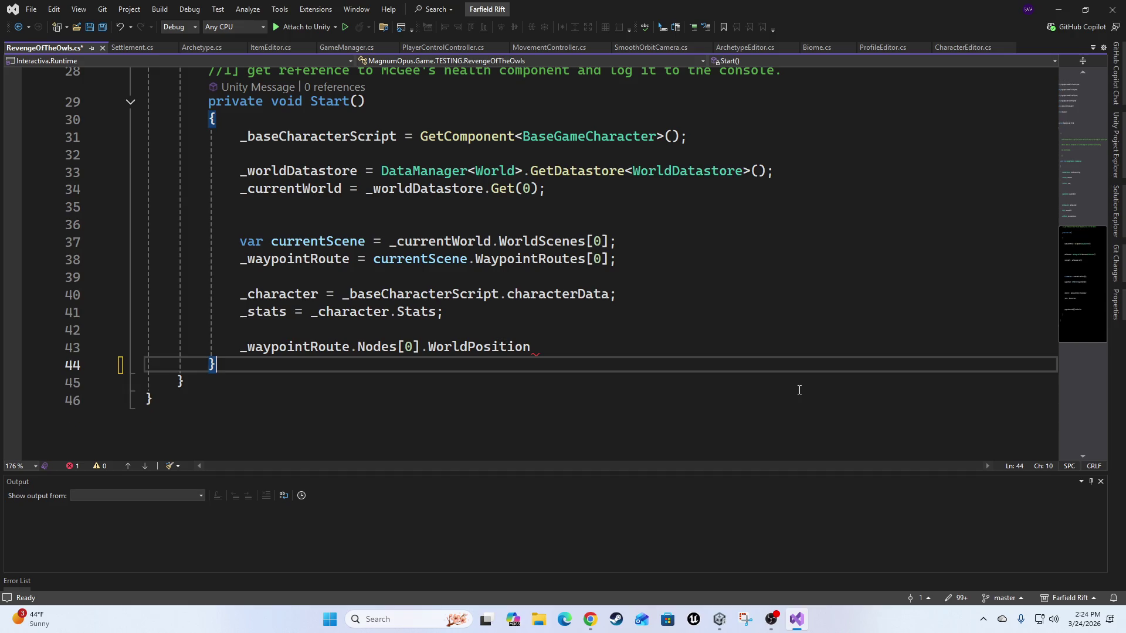
# Delete the unfinished WorldPosition statement along with the blank line above it.
pyautogui.click(541, 347)
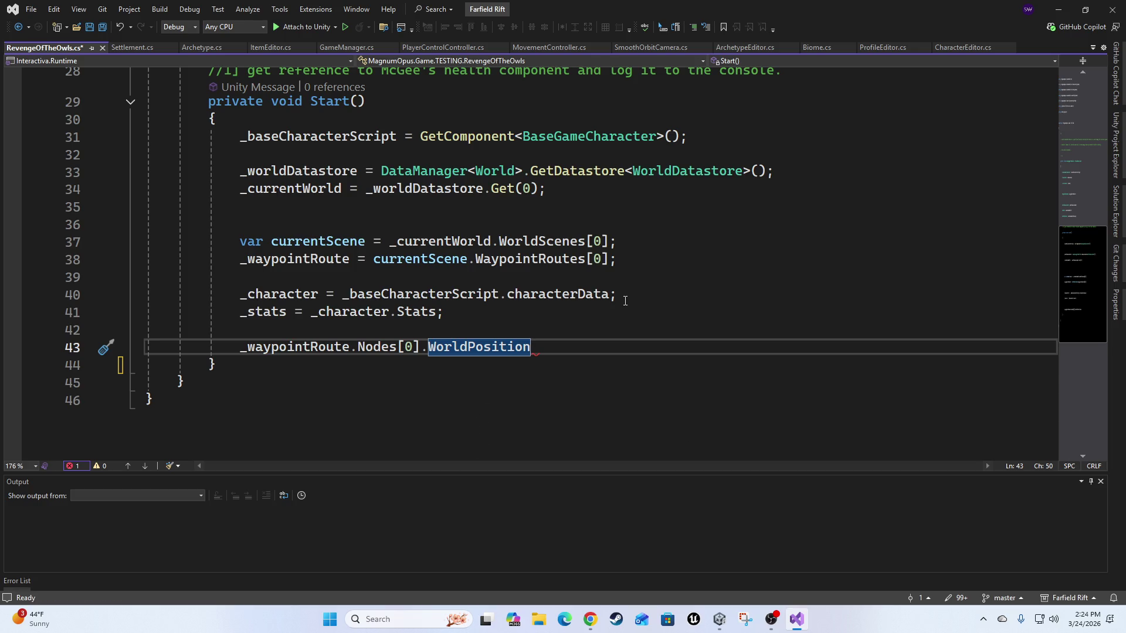
pyautogui.press('Home')
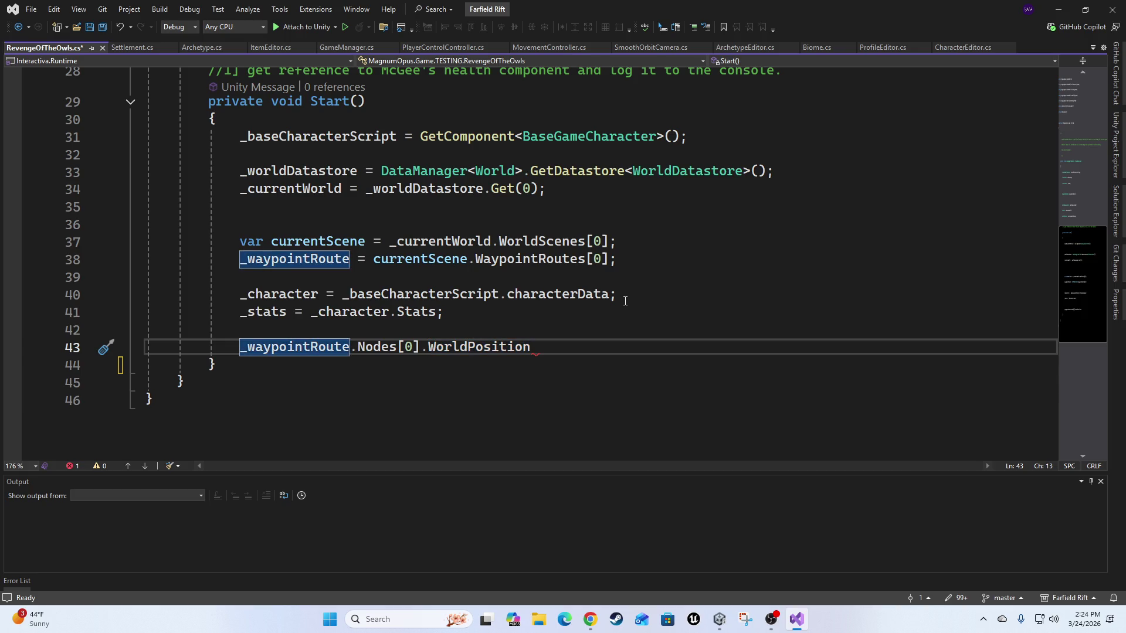
pyautogui.hotkey('shift', 'End')
pyautogui.press('BackSpace')
pyautogui.press('BackSpace')
pyautogui.press('BackSpace')
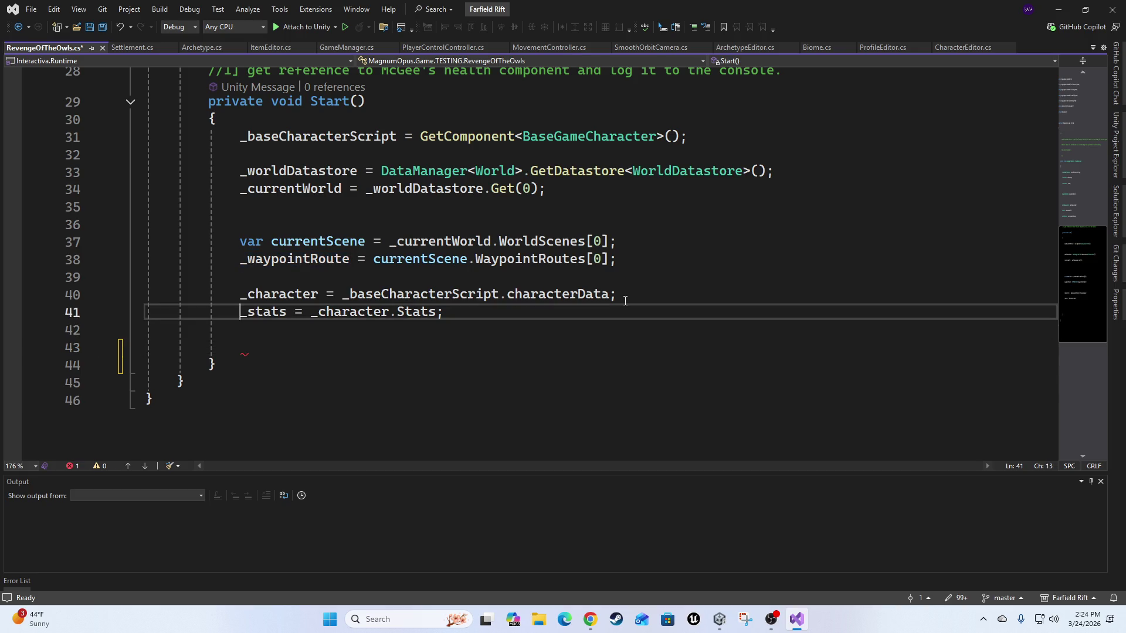
pyautogui.scroll(4, 625, 300)
# Declare a NavMeshAgent _navmeshAgent field after the world fields.
pyautogui.click(404, 262)
pyautogui.press('Return')
pyautogui.press('Return')
pyautogui.press('Up')
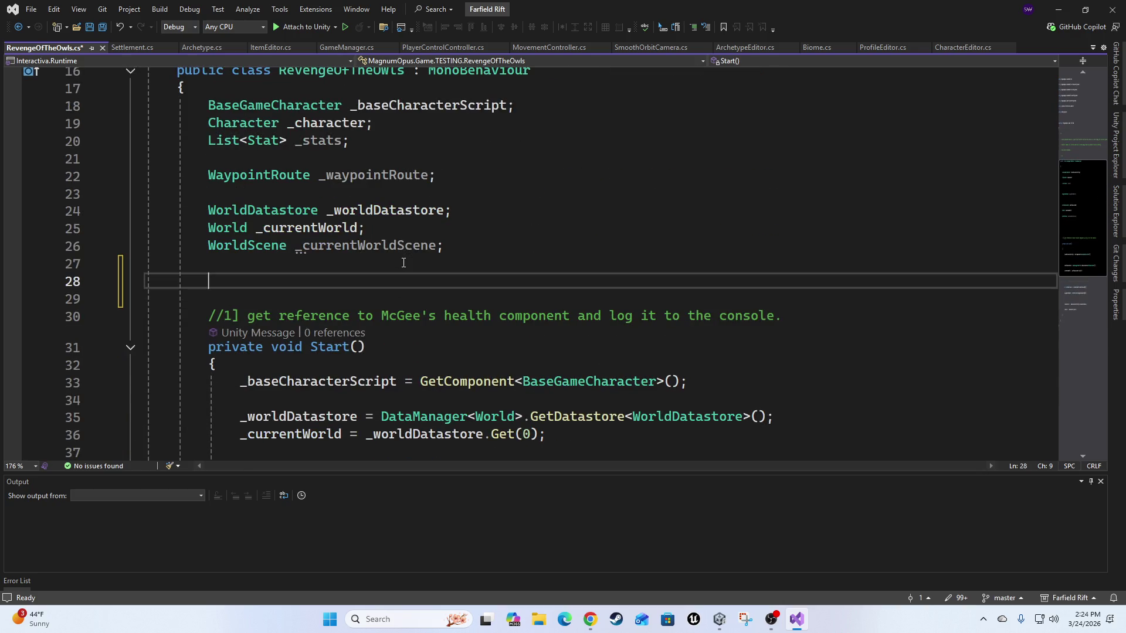
pyautogui.write('navmersh')
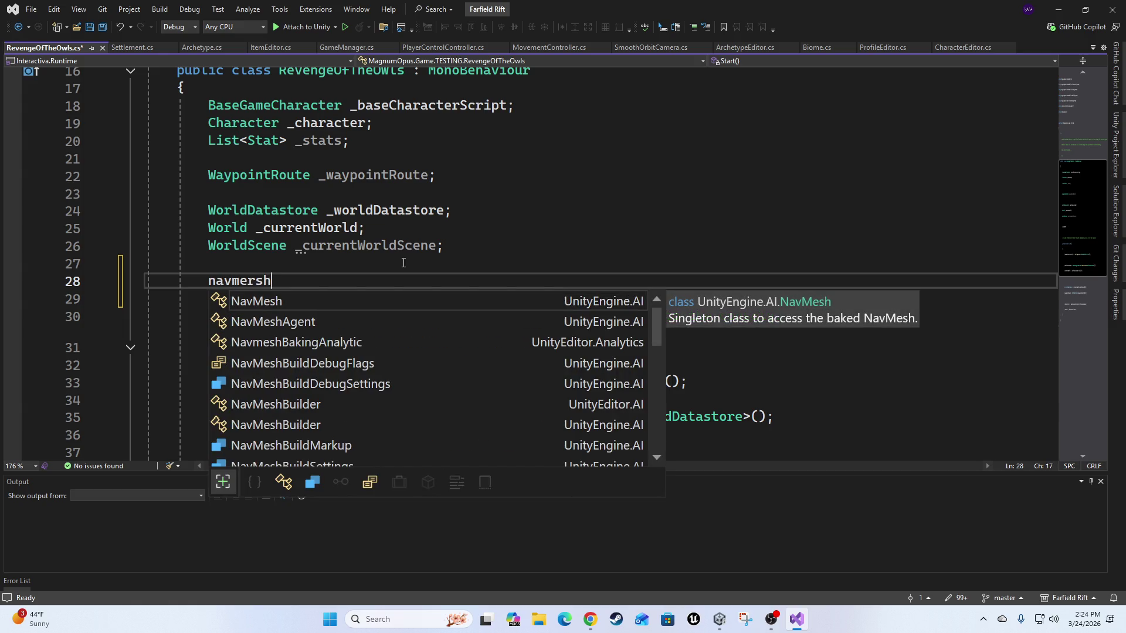
pyautogui.press('Down')
pyautogui.press('Tab')
pyautogui.write('_')
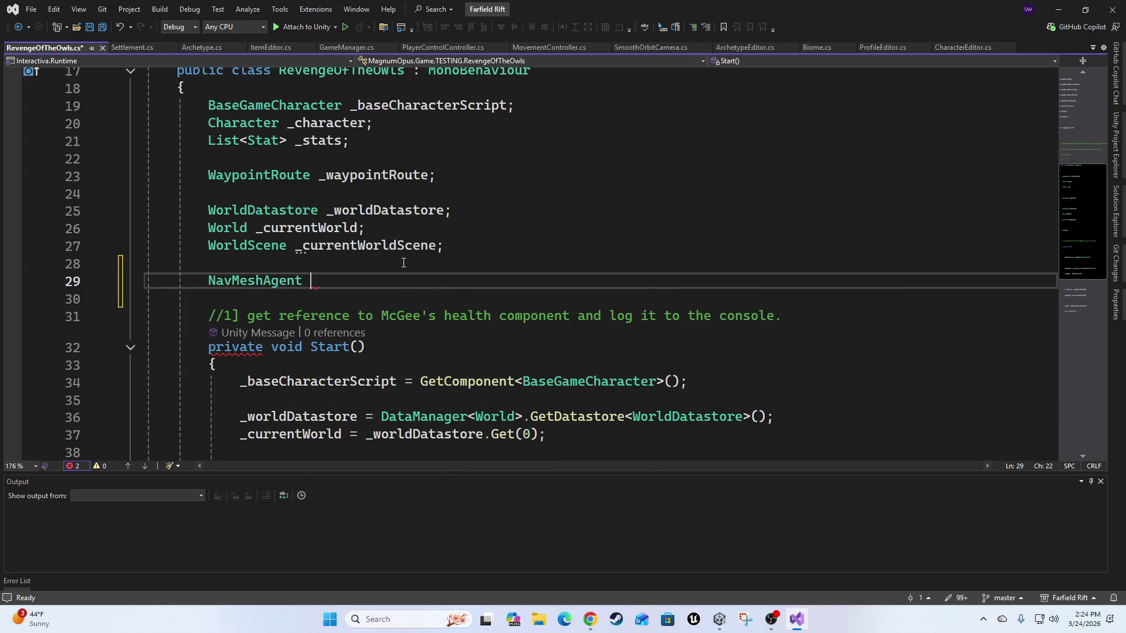
pyautogui.write('nav')
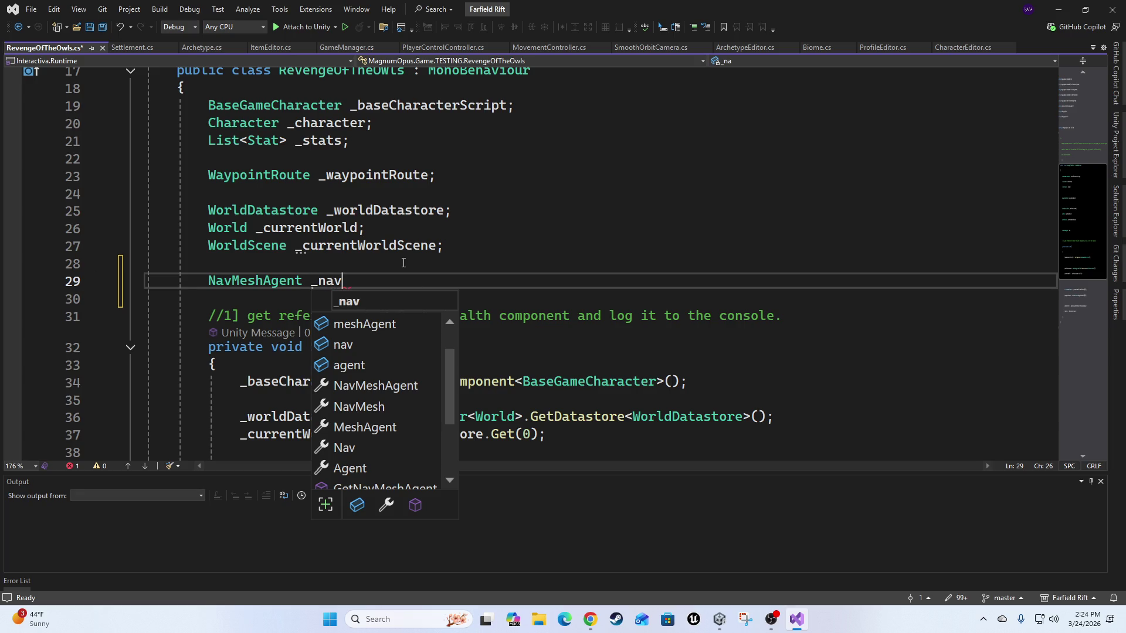
pyautogui.write('meshAgent;')
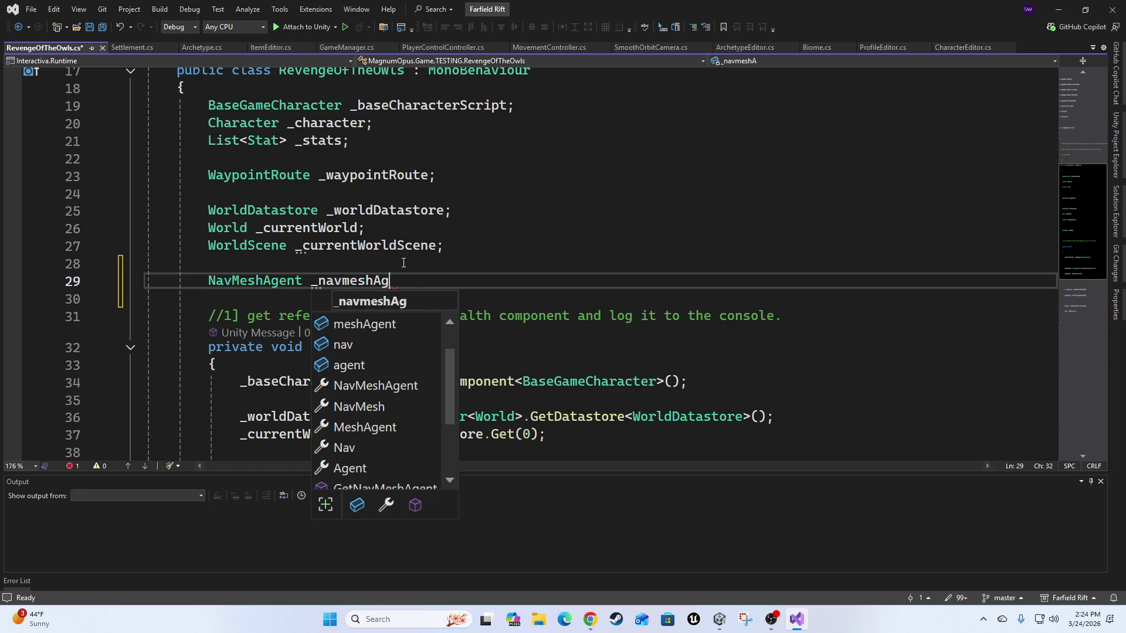
# Add an _navmeshAgent = GetComponent<NavMeshAgent>() assignment at the end of Start().
pyautogui.press('Down')
pyautogui.press('Down')
pyautogui.press('Down')
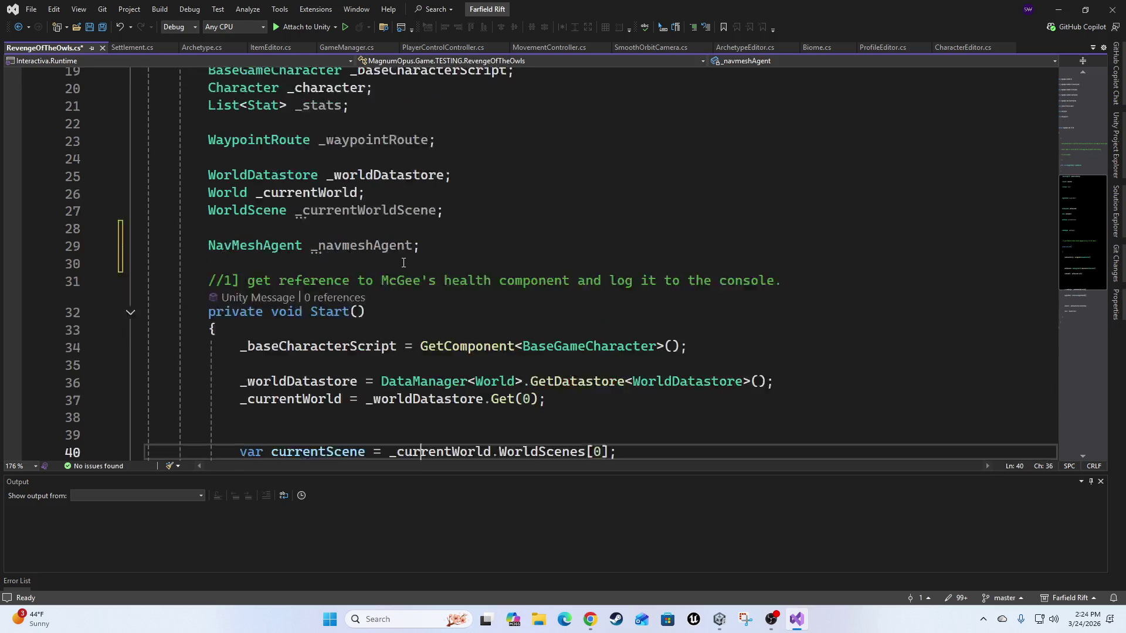
pyautogui.press('Down')
pyautogui.press('Down')
pyautogui.press('Down')
pyautogui.press('Up')
pyautogui.press('Up')
pyautogui.press('End')
pyautogui.press('Return')
pyautogui.press('Return')
pyautogui.write('_navmeshAgent')
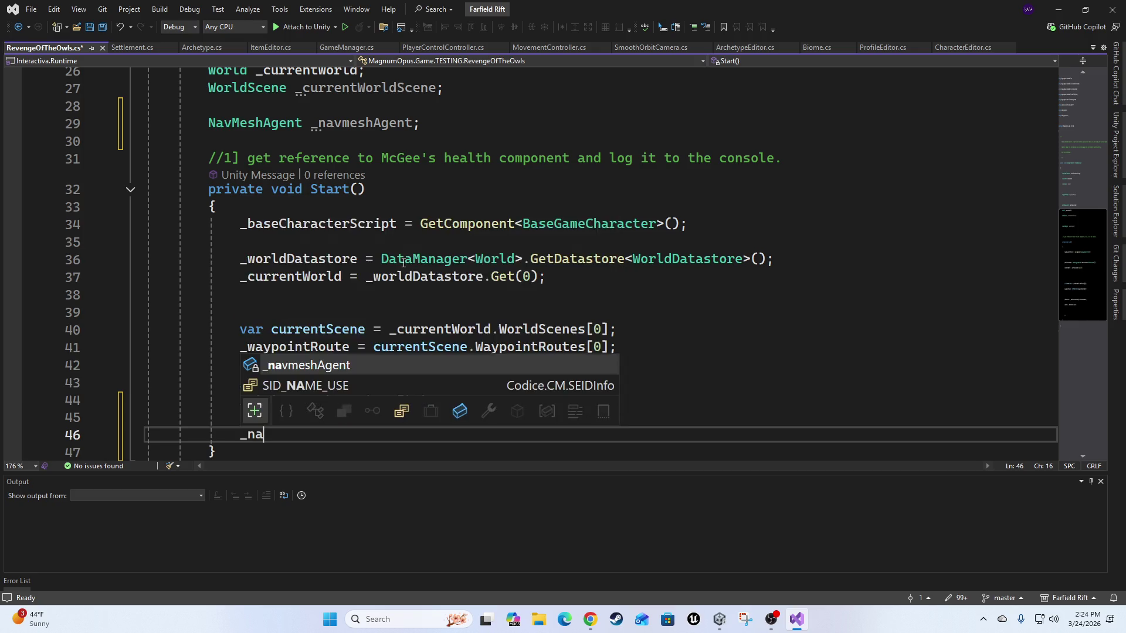
pyautogui.press('Tab')
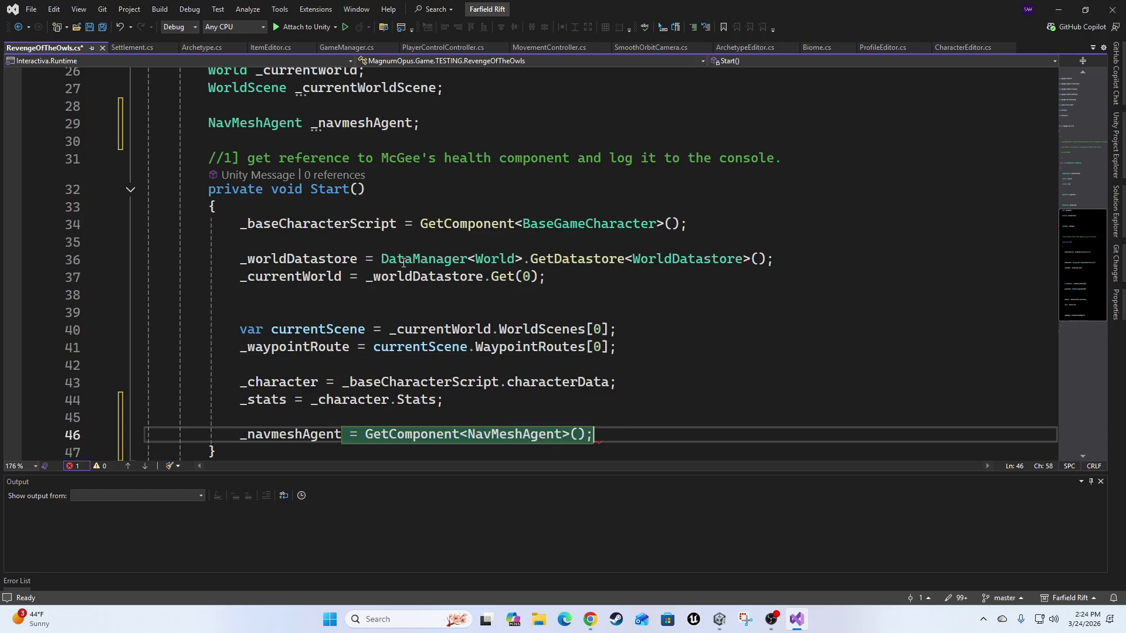
pyautogui.scroll(7, 551, 249)
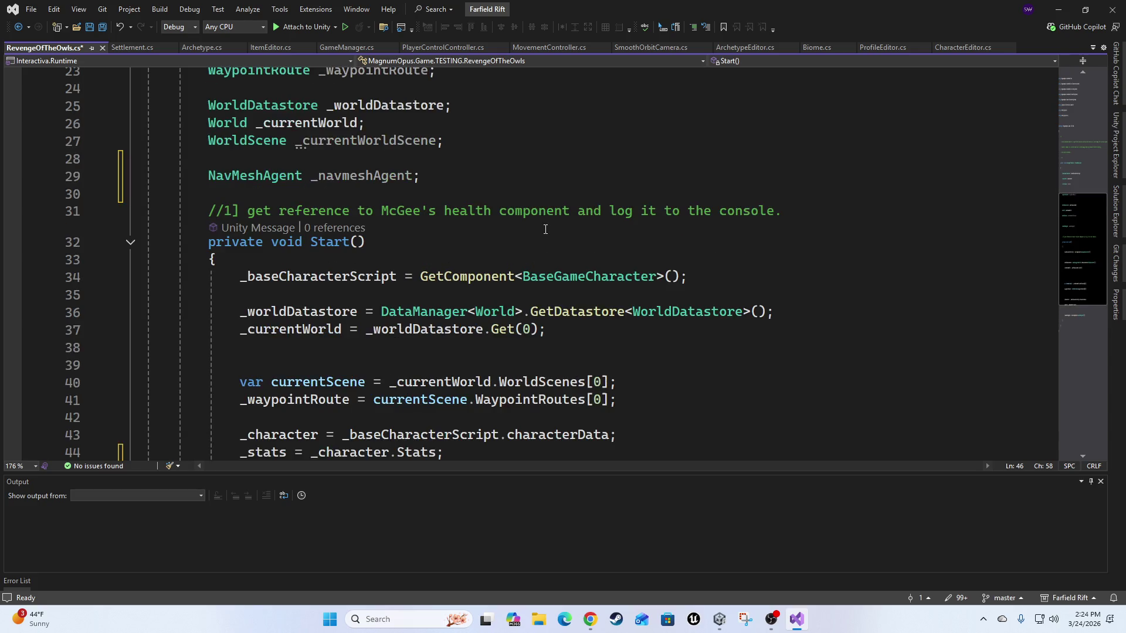
pyautogui.scroll(-2, 552, 248)
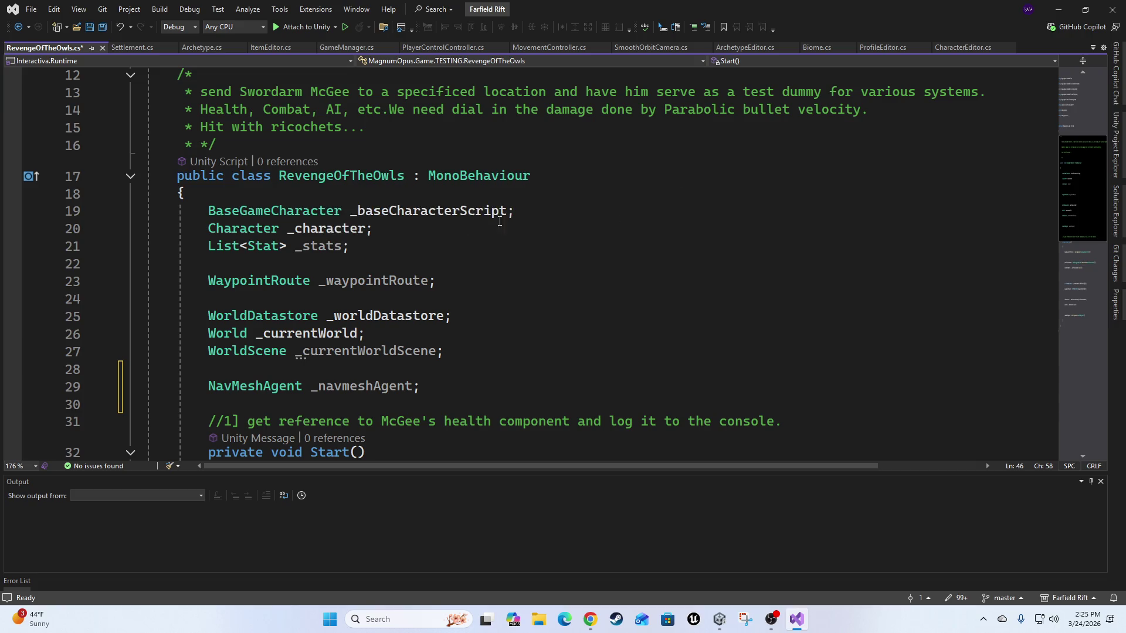
pyautogui.click(348, 192)
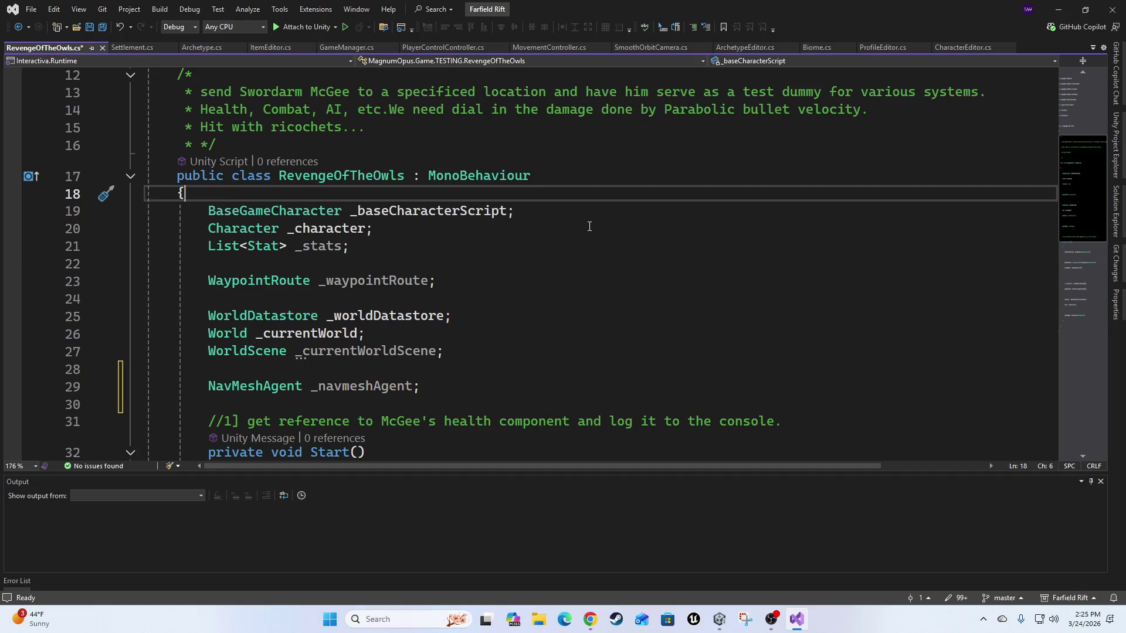
pyautogui.press('Down')
pyautogui.press('Down')
pyautogui.press('Down')
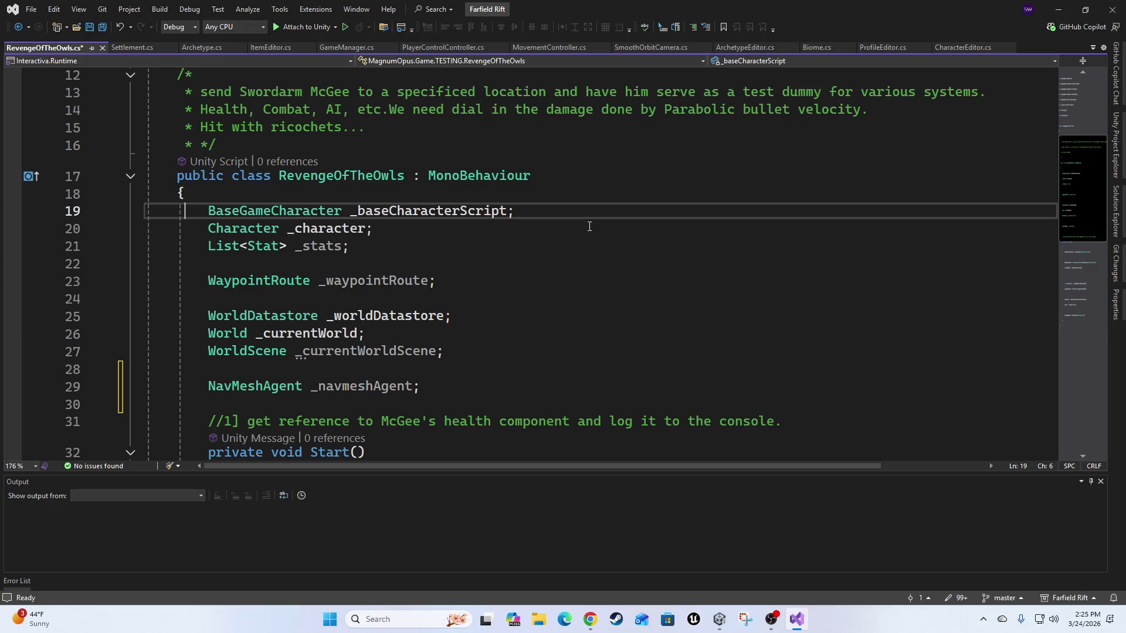
pyautogui.press('Up')
pyautogui.press('Up')
pyautogui.press('Up')
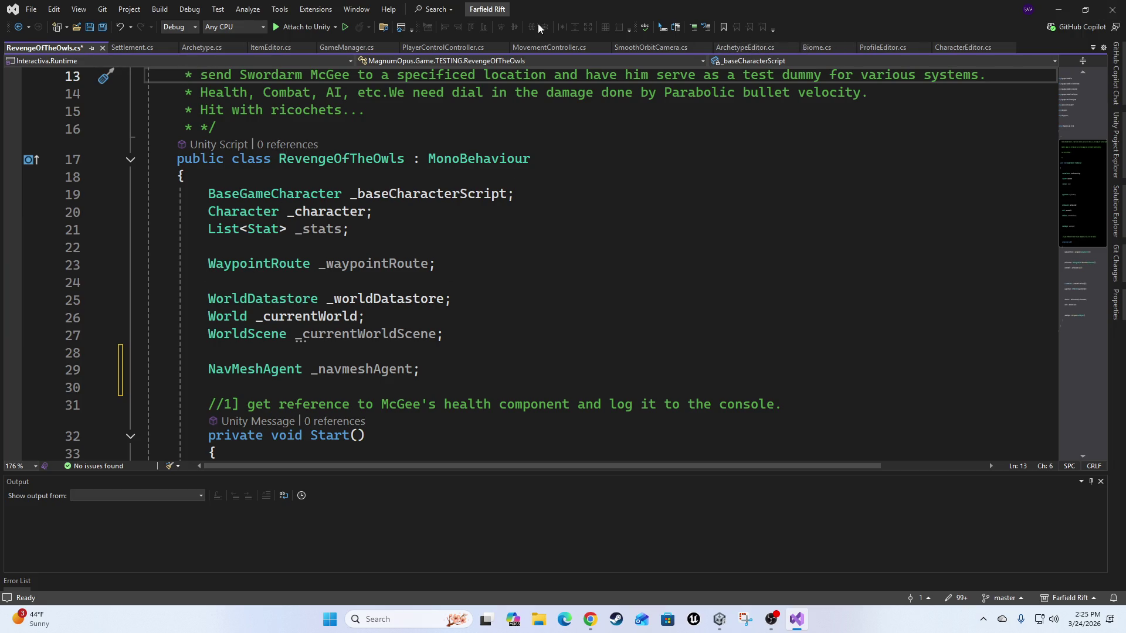
# Open GameManager.cs and fold every method, from CheckAndSetUpComponents through SpawnNPCCharacter.
pyautogui.click(333, 50)
pyautogui.scroll(-3, 108, 193)
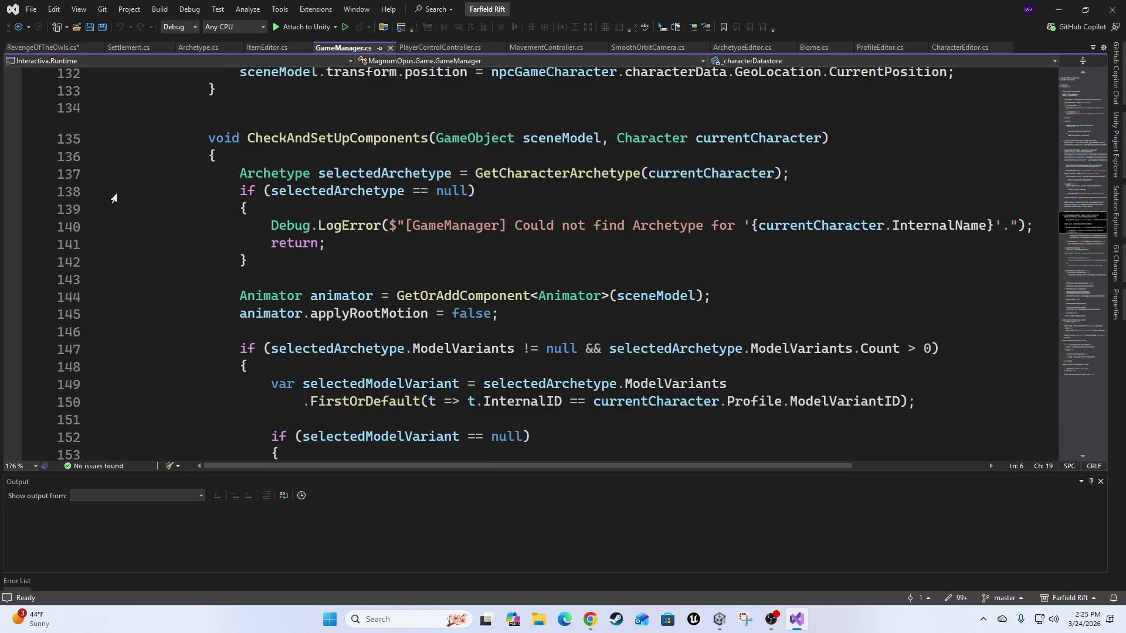
pyautogui.scroll(3, 196, 293)
pyautogui.click(131, 298)
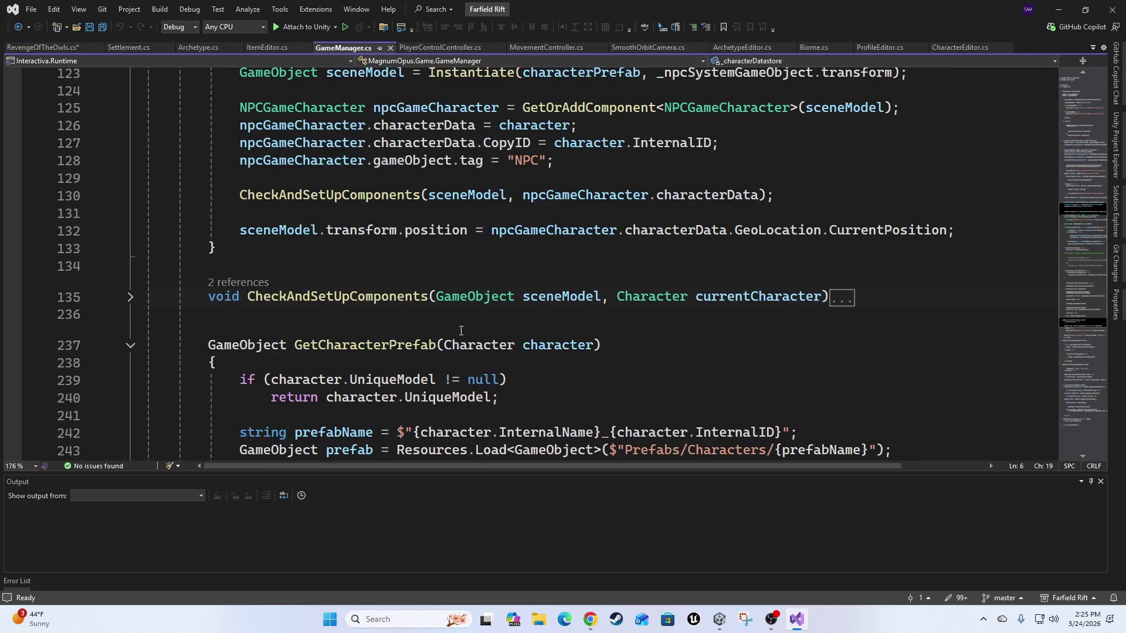
pyautogui.click(130, 345)
pyautogui.click(130, 393)
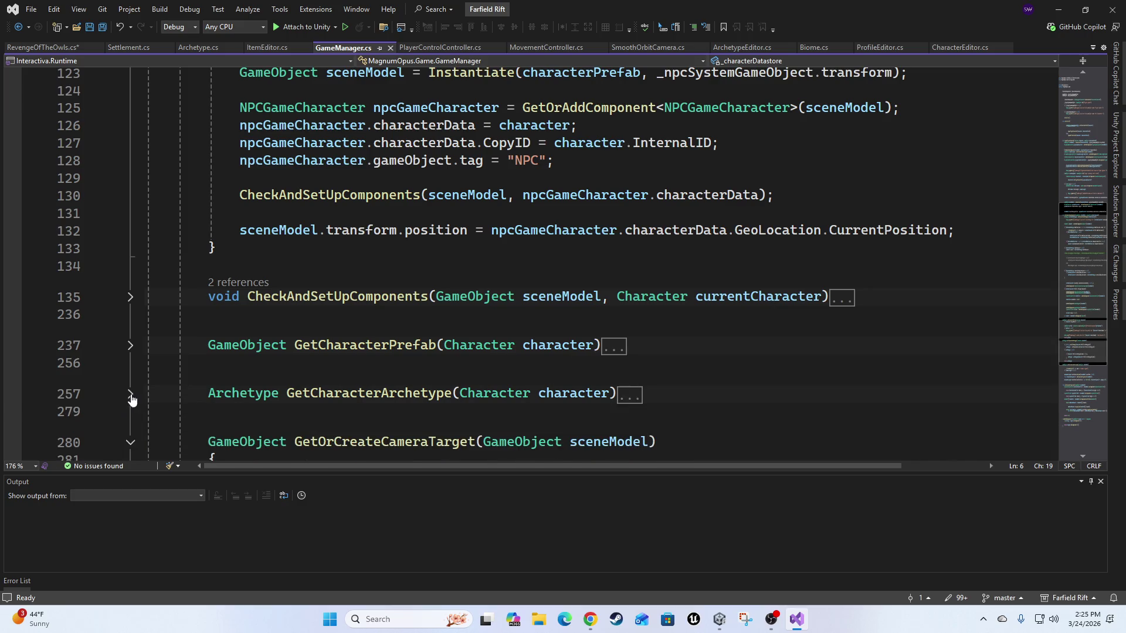
pyautogui.scroll(-2, 139, 404)
pyautogui.click(130, 337)
pyautogui.scroll(15, 296, 375)
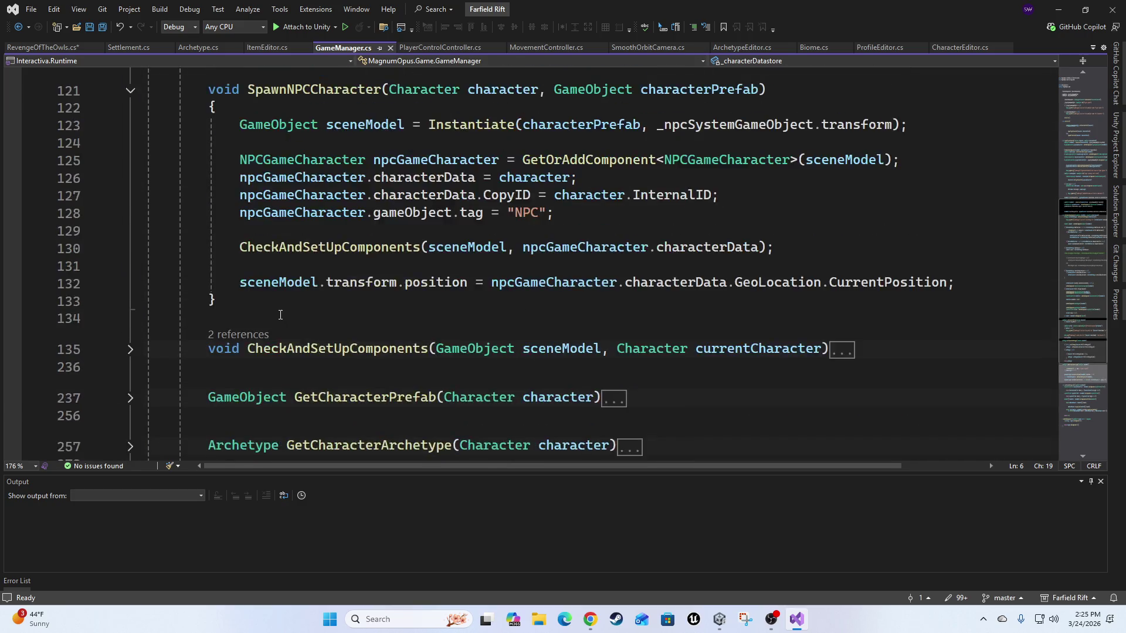
pyautogui.scroll(13, 296, 380)
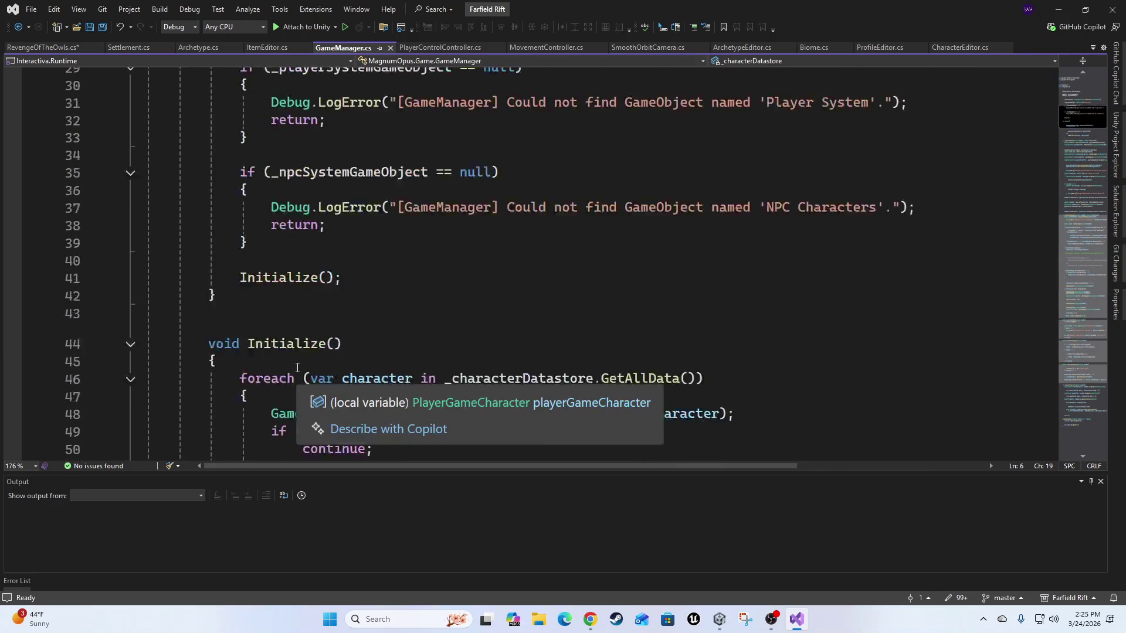
pyautogui.click(130, 185)
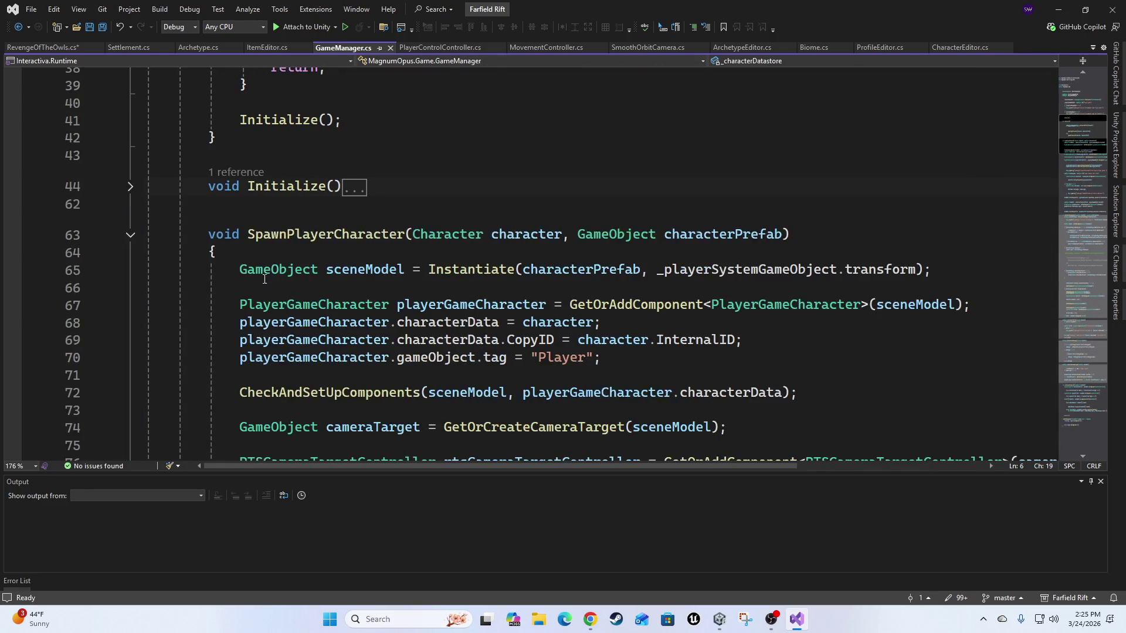
pyautogui.scroll(9, 121, 305)
pyautogui.click(130, 297)
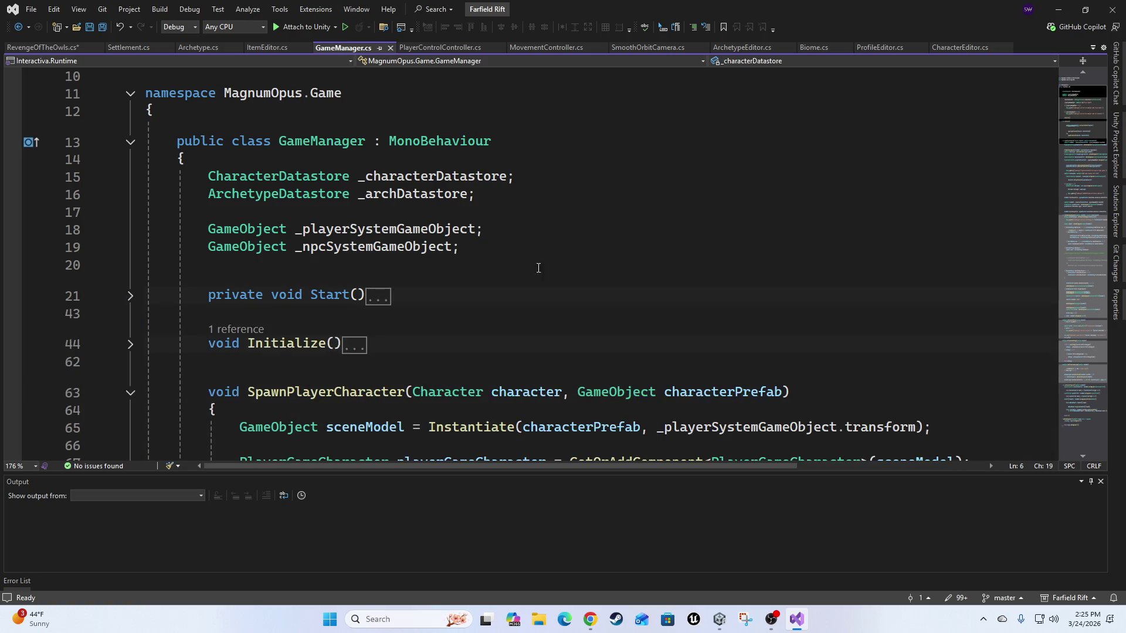
pyautogui.scroll(-3, 131, 299)
pyautogui.click(131, 235)
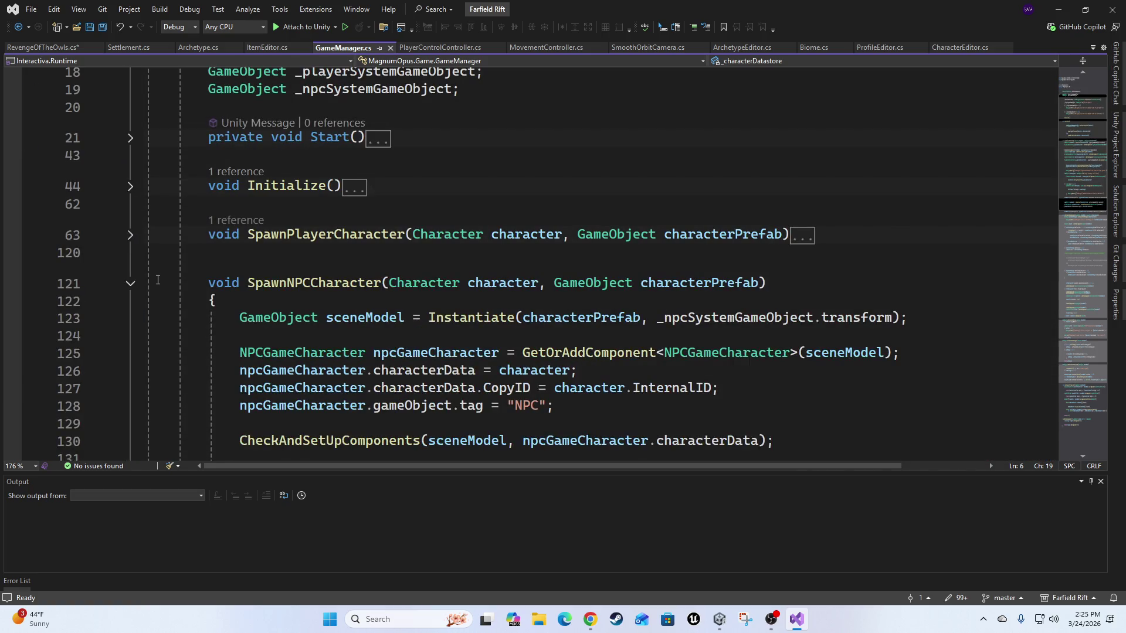
pyautogui.click(130, 283)
pyautogui.scroll(2, 151, 312)
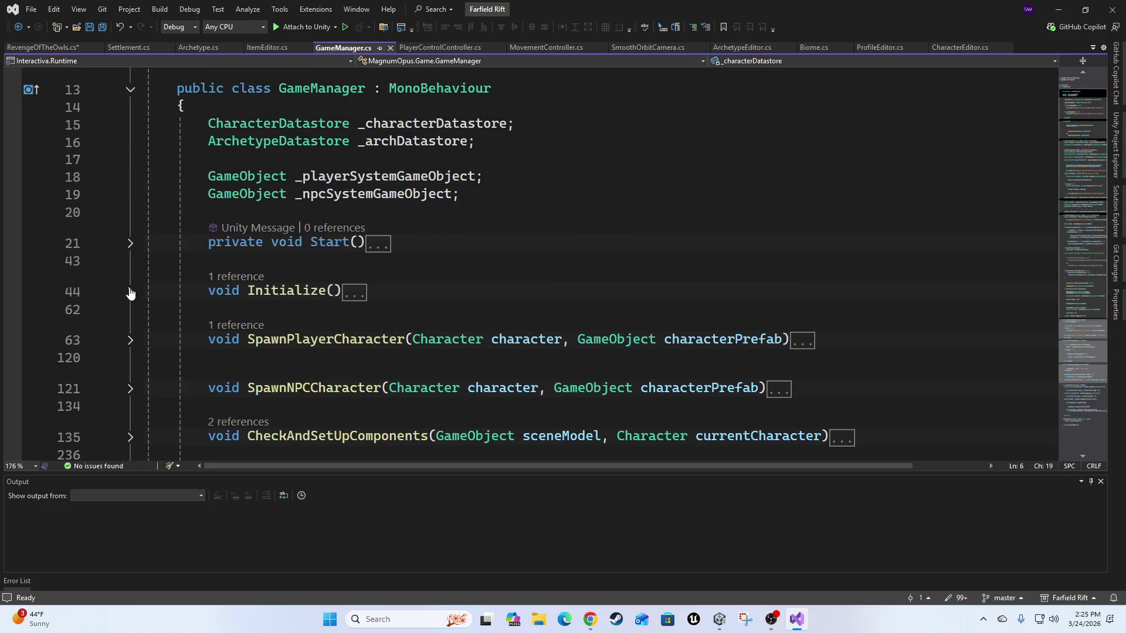
# Re-expand Initialize and open a new line after the SpawnNPCCharacter call on line 58.
pyautogui.click(130, 295)
pyautogui.scroll(-2, 893, 226)
pyautogui.click(759, 305)
pyautogui.press('Down')
pyautogui.press('Down')
pyautogui.press('Down')
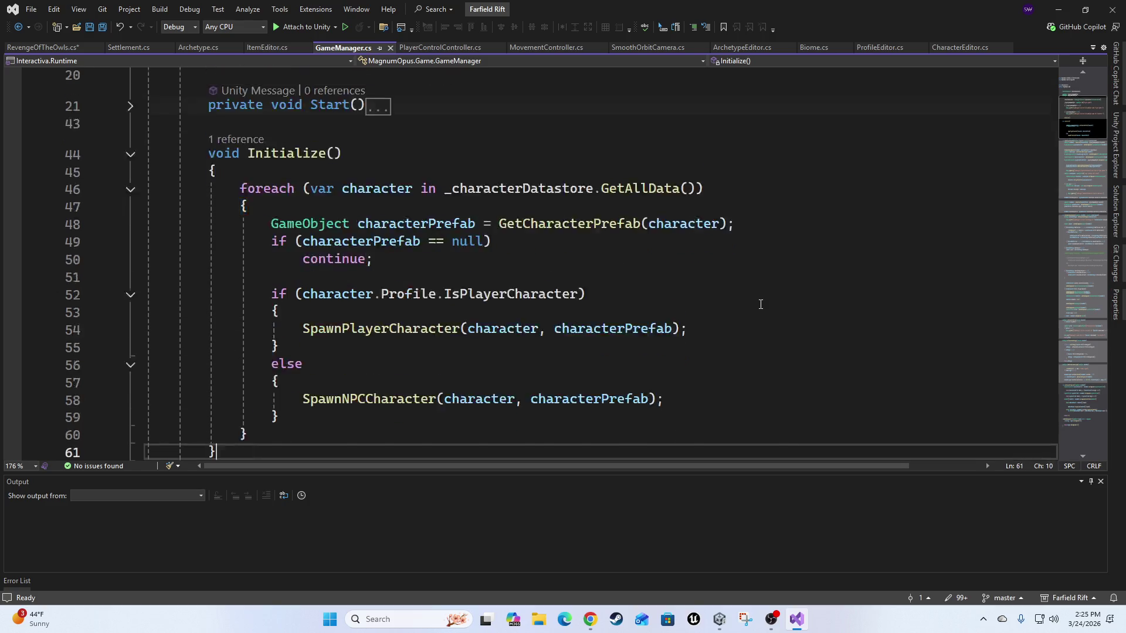
pyautogui.press('Up')
pyautogui.press('Up')
pyautogui.press('Up')
pyautogui.press('Up')
pyautogui.press('Up')
pyautogui.press('Down')
pyautogui.press('Down')
pyautogui.press('Down')
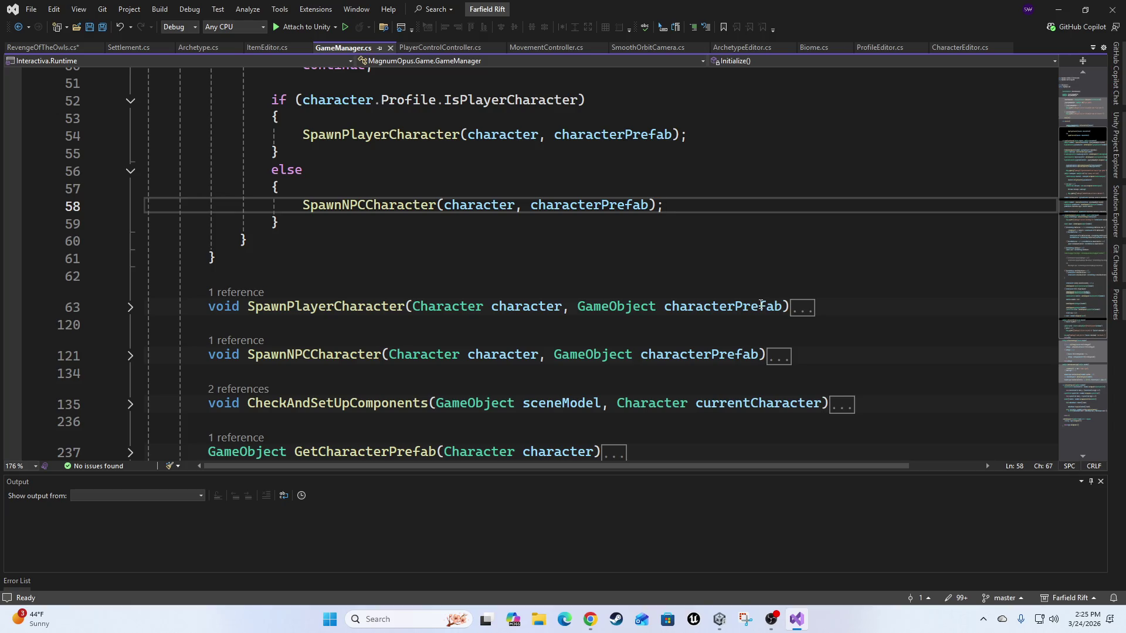
pyautogui.press('Return')
# Type a trial 'if(character' line, then delete it and the leftover empty line.
pyautogui.write('if(chaa')
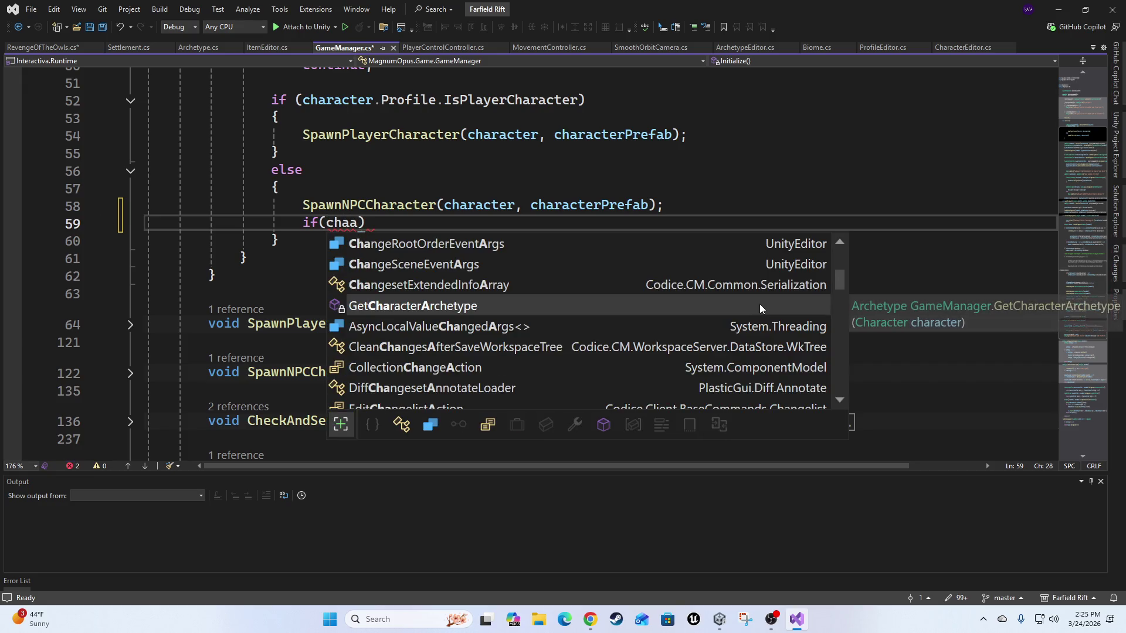
pyautogui.press('BackSpace')
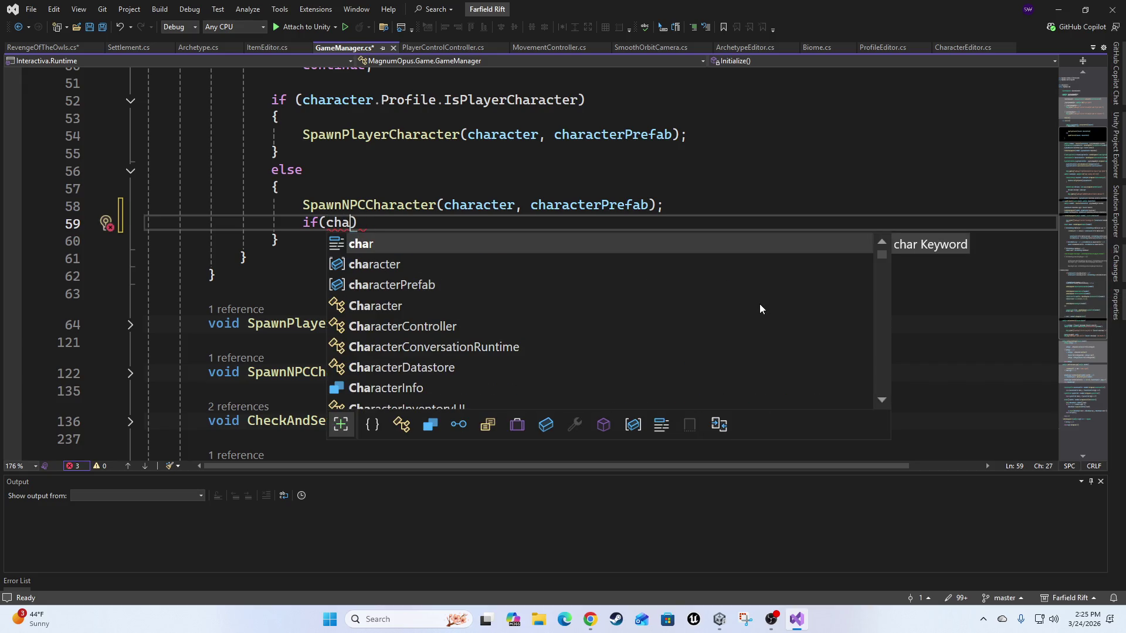
pyautogui.write('racter')
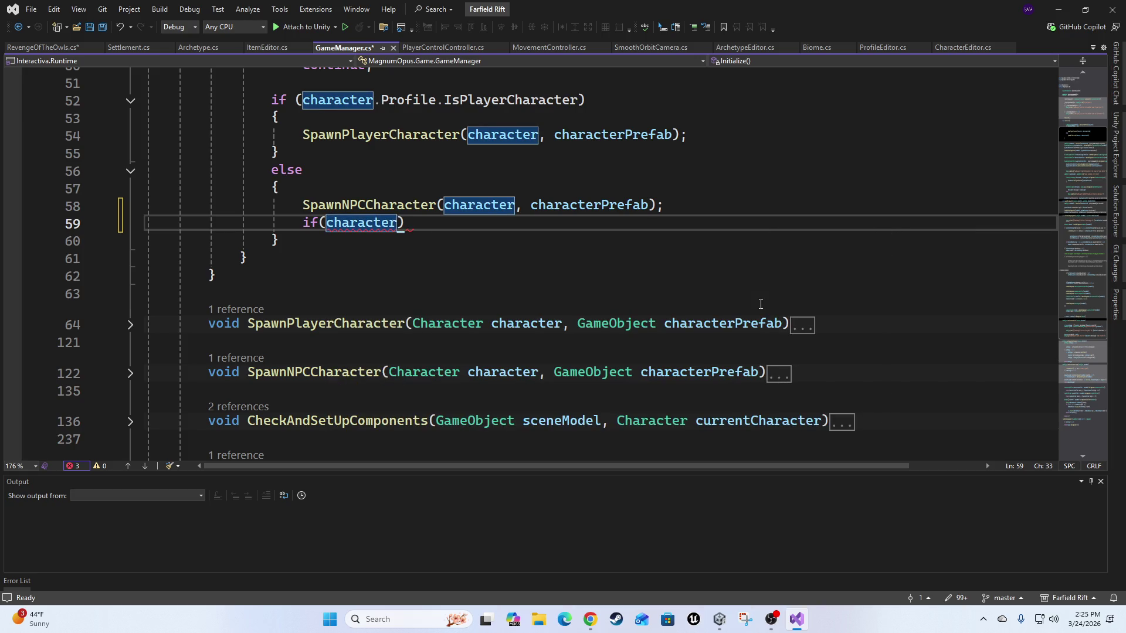
pyautogui.hotkey('shift', 'Home')
pyautogui.press('BackSpace')
pyautogui.press('Up')
pyautogui.press('End')
pyautogui.press('Delete')
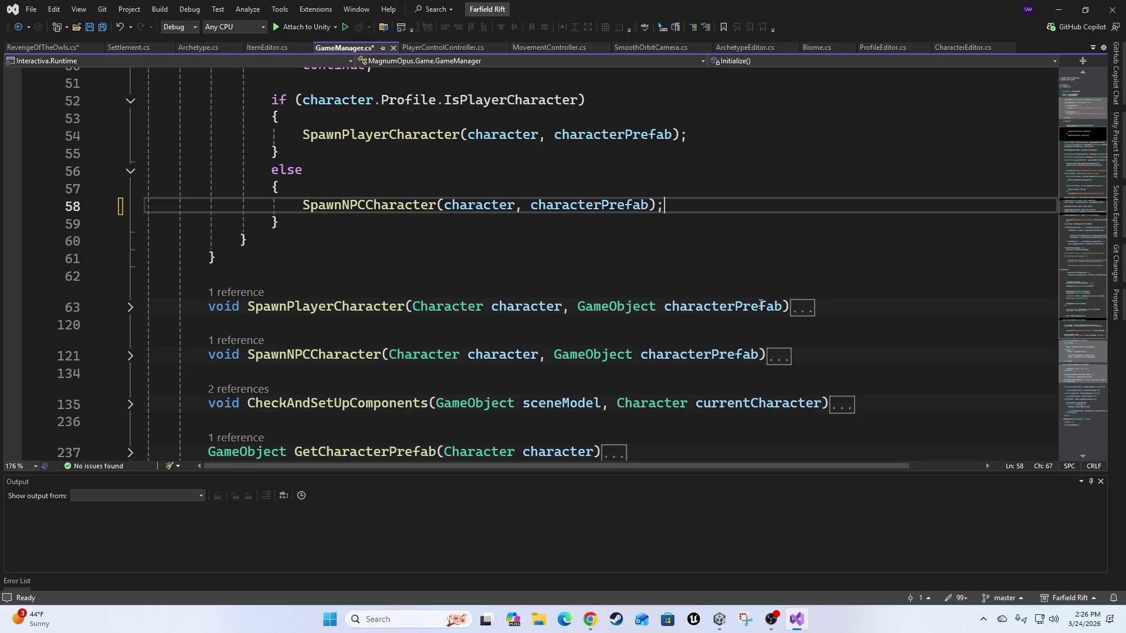
# Jump to the SpawnNPCCharacter definition, expand its body and go to blank line 129.
pyautogui.keyDown('ctrl'); pyautogui.click(334, 206); pyautogui.keyUp('ctrl')
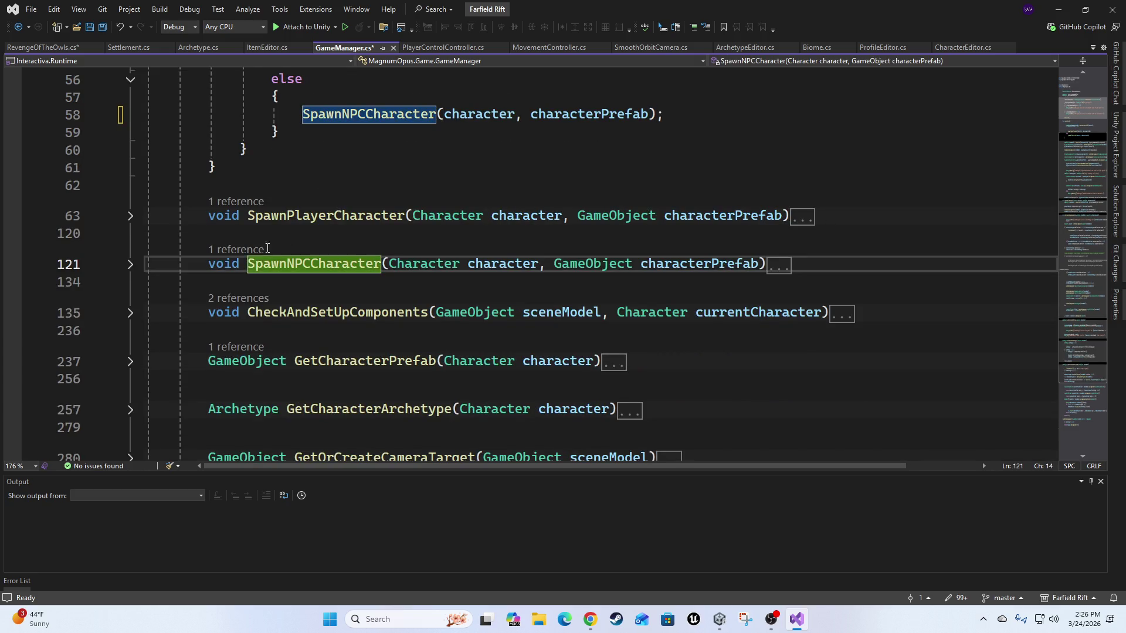
pyautogui.click(130, 265)
pyautogui.scroll(-2, 325, 184)
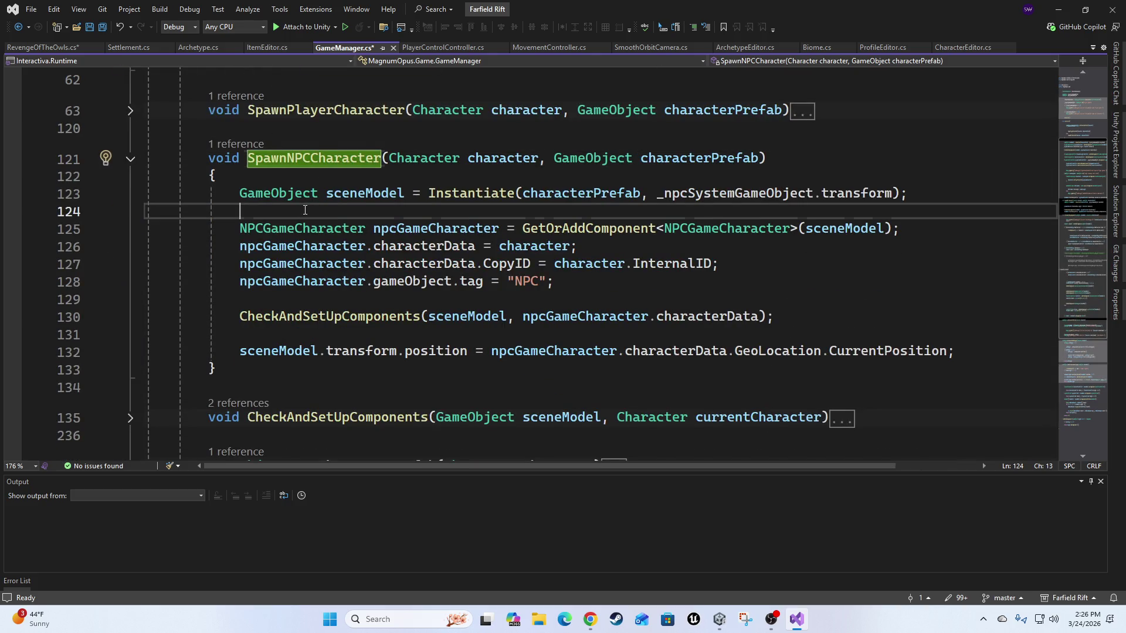
pyautogui.click(310, 210)
pyautogui.press('Down')
pyautogui.press('Down')
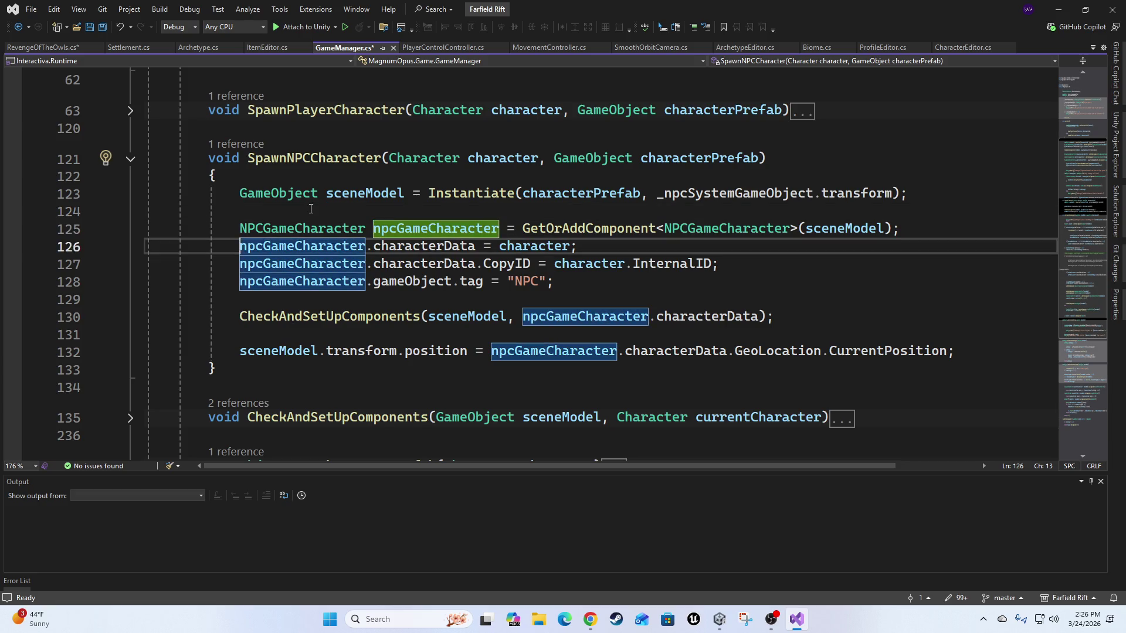
pyautogui.press('Down')
pyautogui.press('Down')
pyautogui.press('Down')
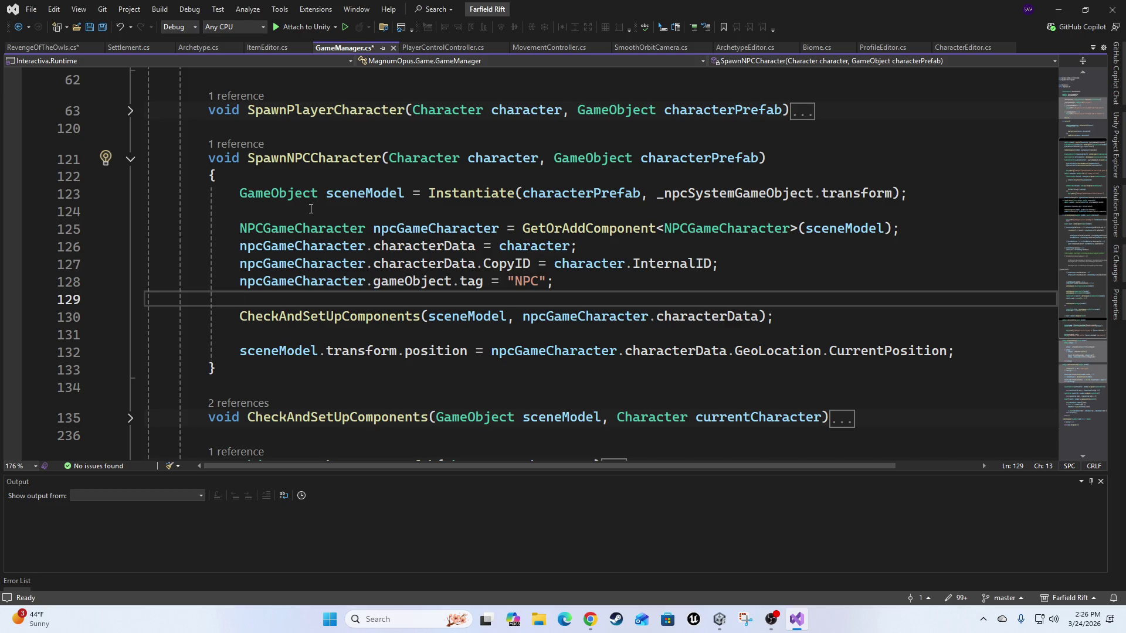
# Add 'if (character.InternalID == "")' on line 130 with an opening brace below it.
pyautogui.press('Return')
pyautogui.write('if(character')
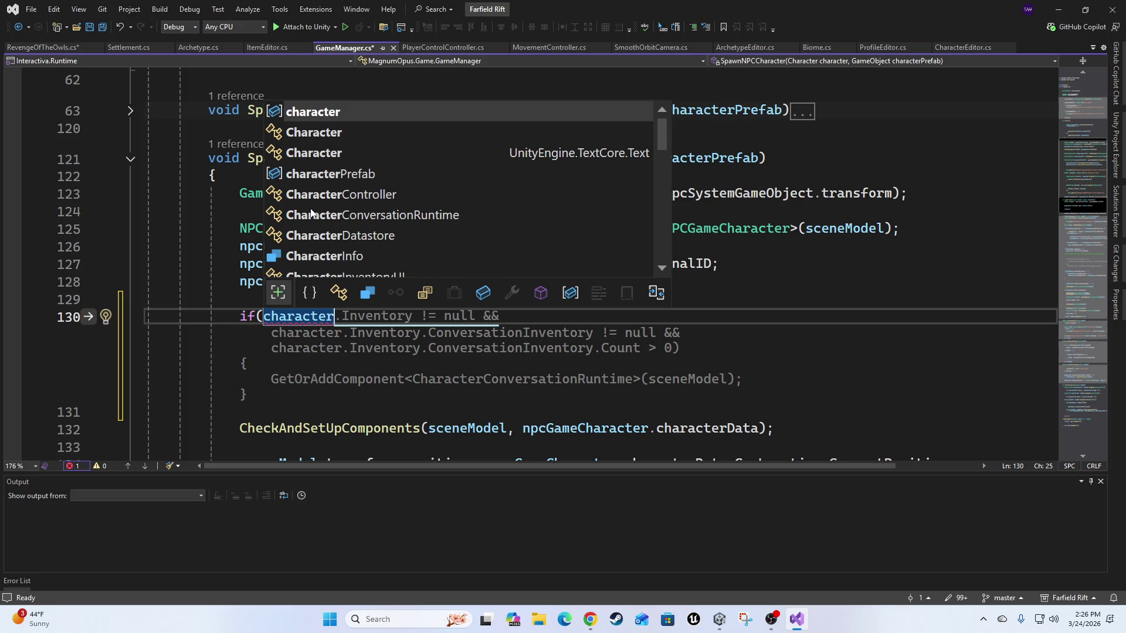
pyautogui.write('.')
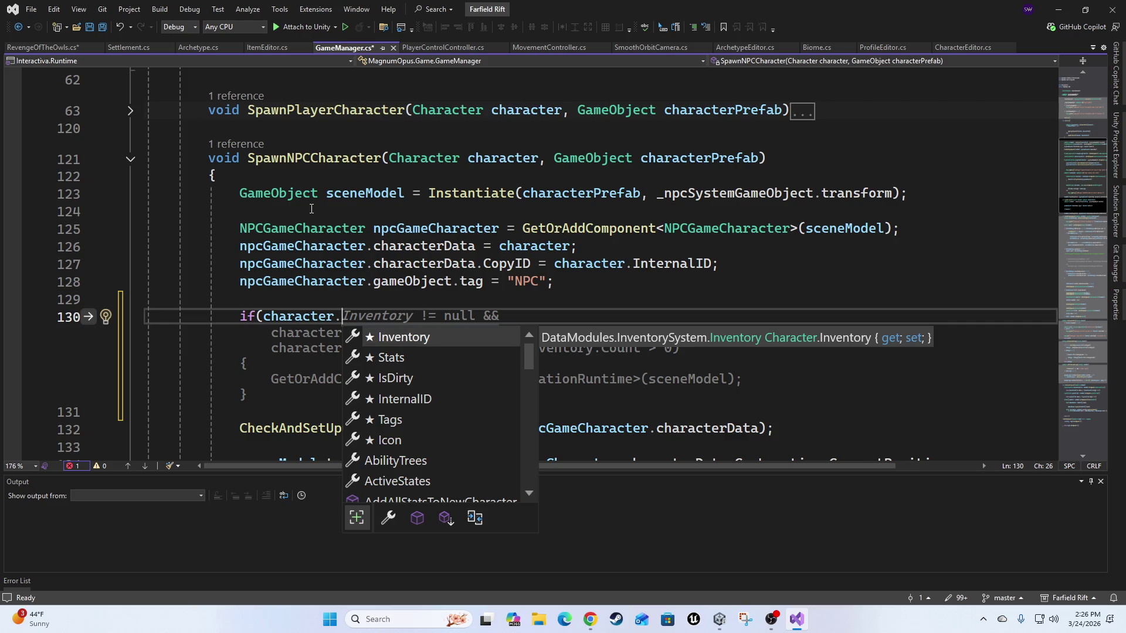
pyautogui.press('Down')
pyautogui.press('Down')
pyautogui.press('Down')
pyautogui.press('Down')
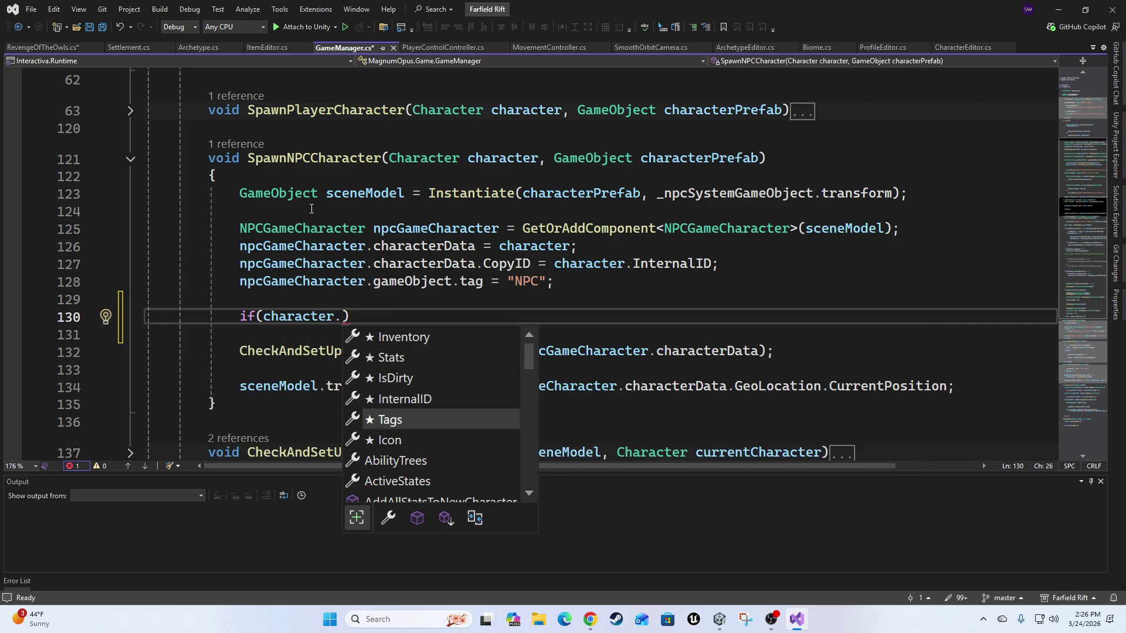
pyautogui.press('Up')
pyautogui.write('== ""')
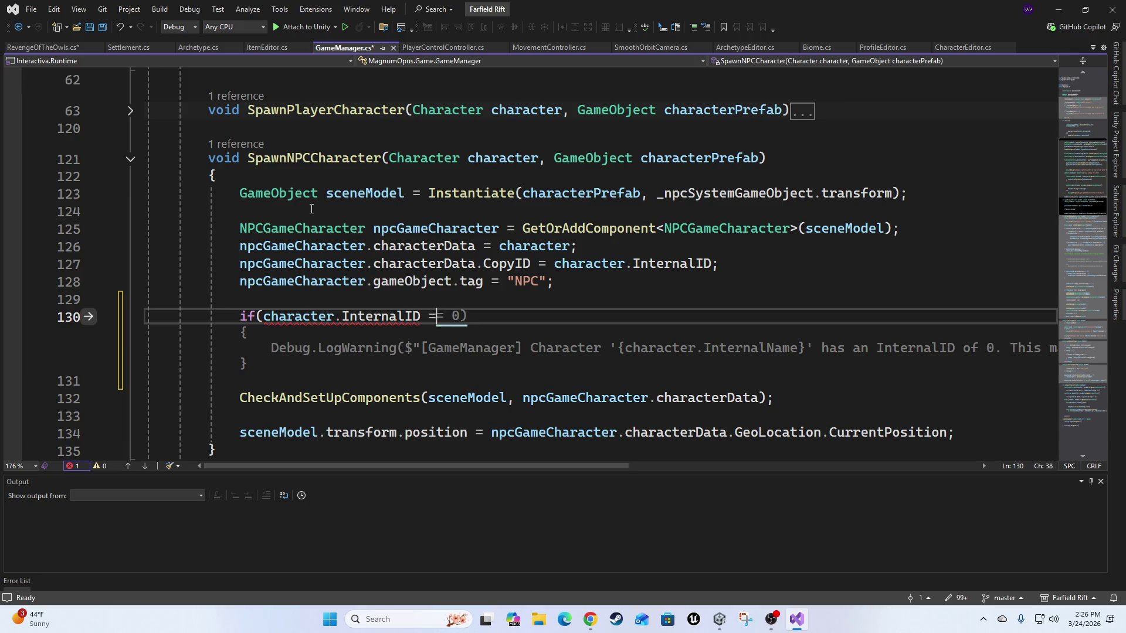
pyautogui.write(') ')
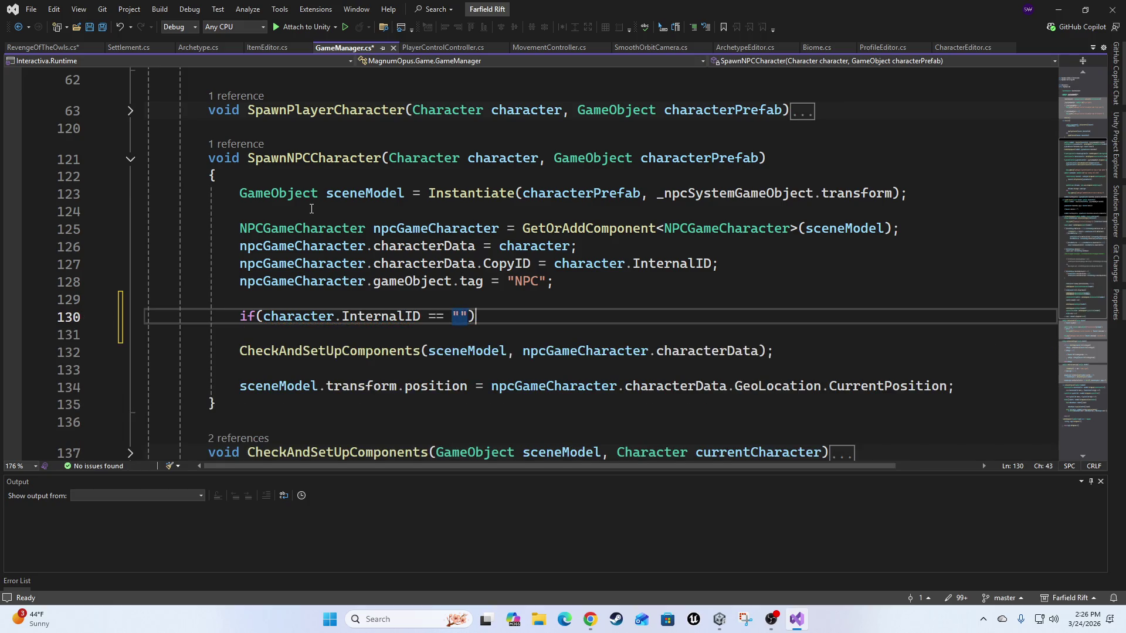
pyautogui.write(';')
pyautogui.press('BackSpace')
pyautogui.press('Return')
pyautogui.write('{')
pyautogui.press('Return')
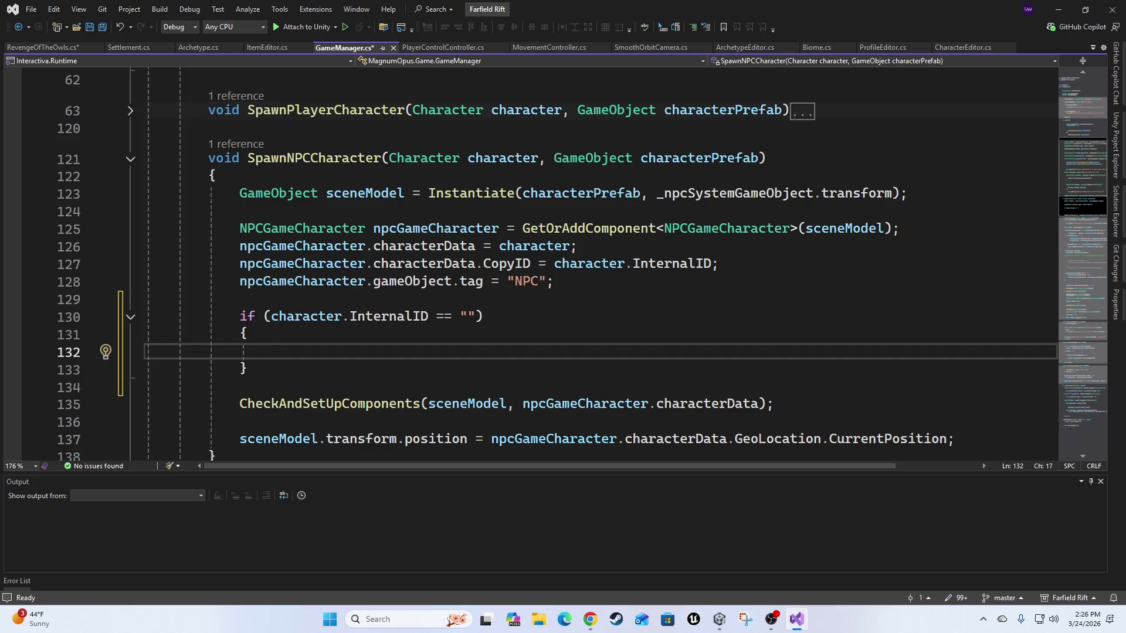
# Switch over to Unity so the scripts recompile.
pyautogui.hotkey('alt', 'Tab')
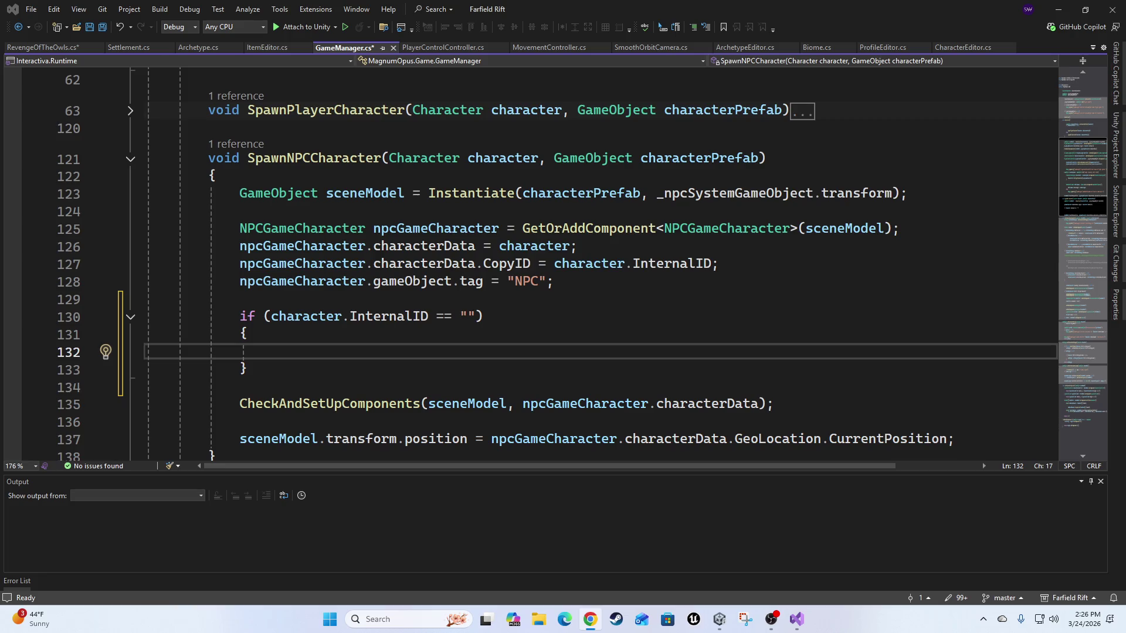
pyautogui.hotkey('alt', 'Tab')
pyautogui.hotkey('alt', 'Tab')
pyautogui.click(467, 315)
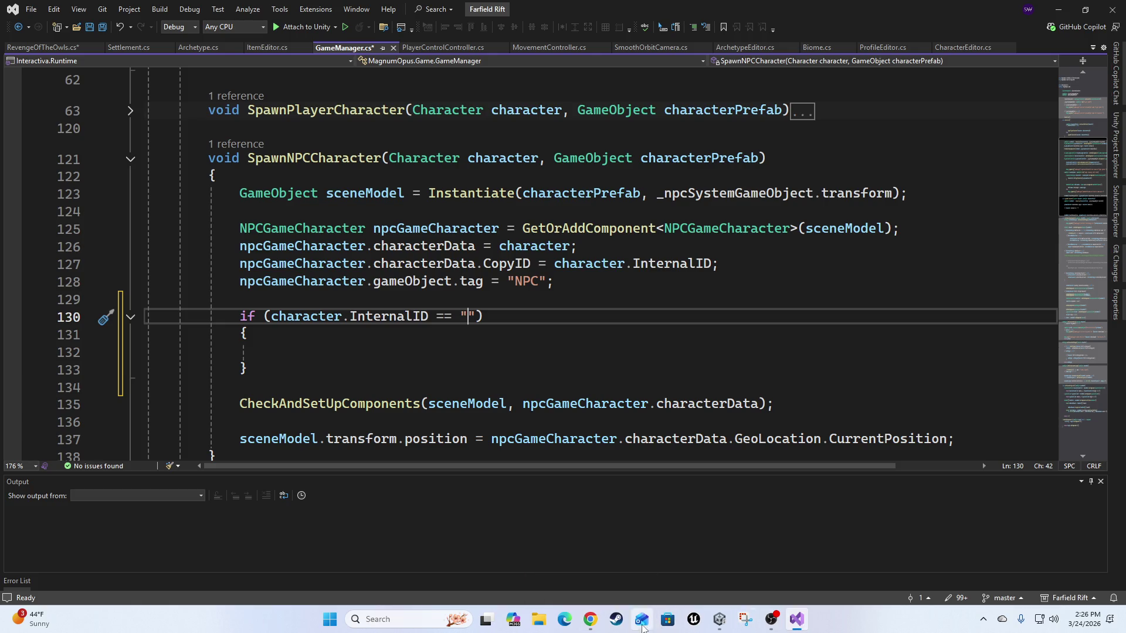
pyautogui.click(719, 620)
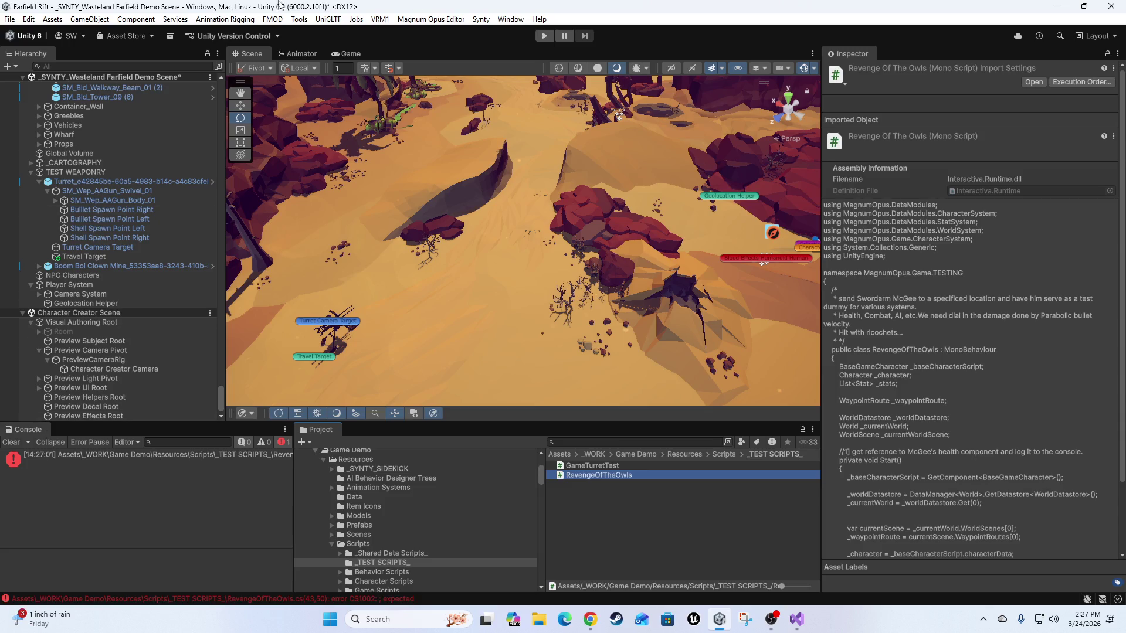
# Launch the Magnum Opus editor from Unity's tools menu and open its Character Creator.
pyautogui.click(431, 20)
pyautogui.click(439, 47)
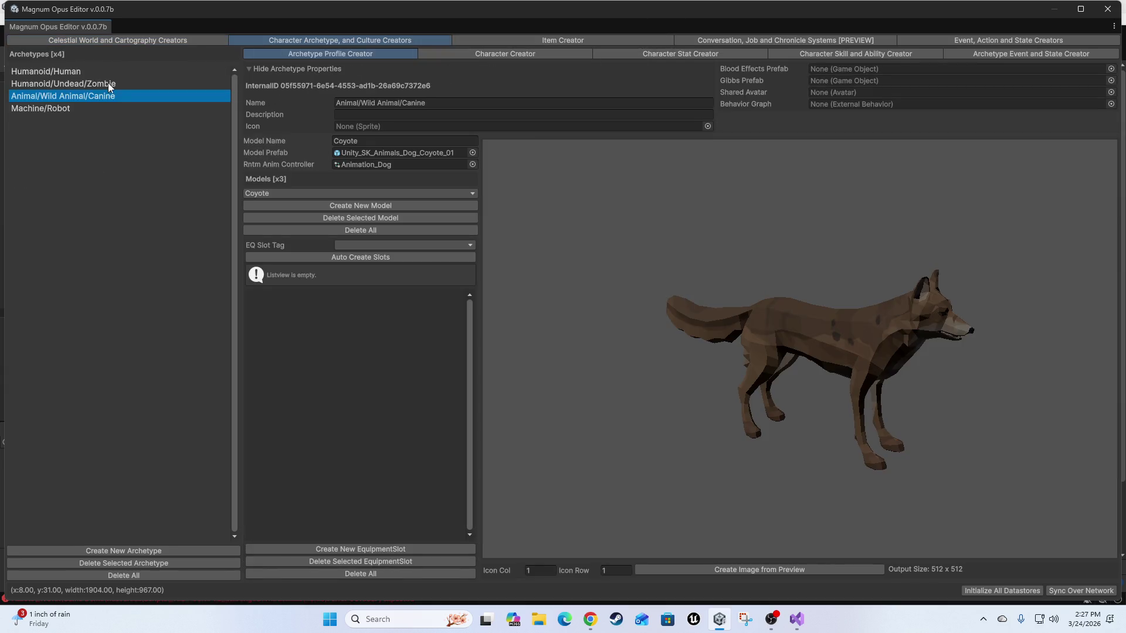
pyautogui.click(31, 76)
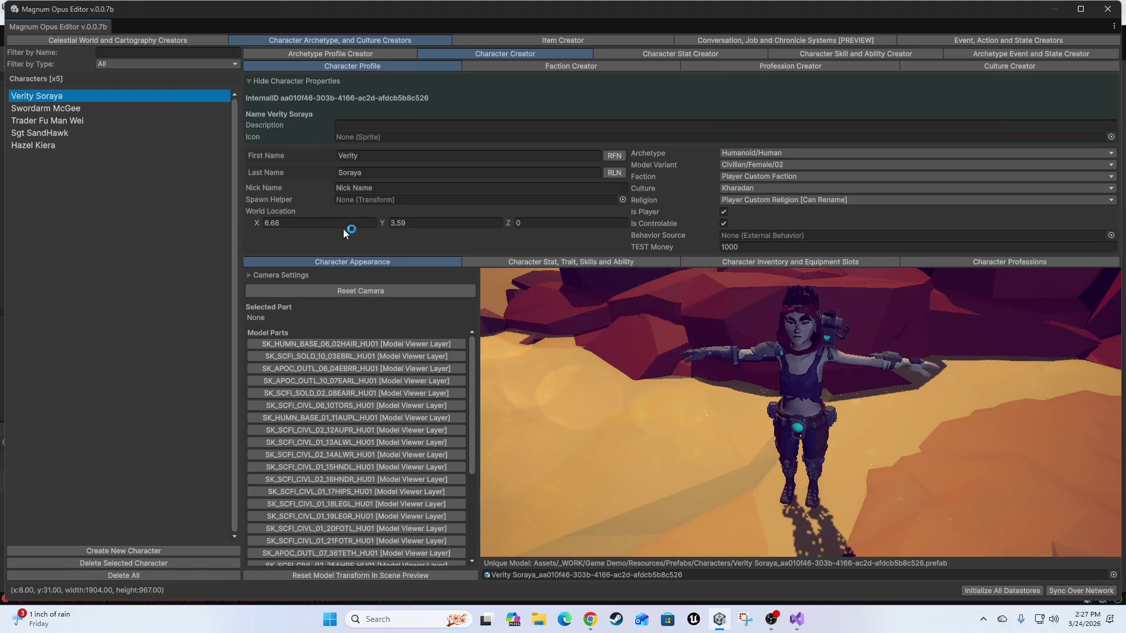
# Copy the second character's internal ID, close the Magnum Opus editor and return to Visual Studio.
pyautogui.click(32, 109)
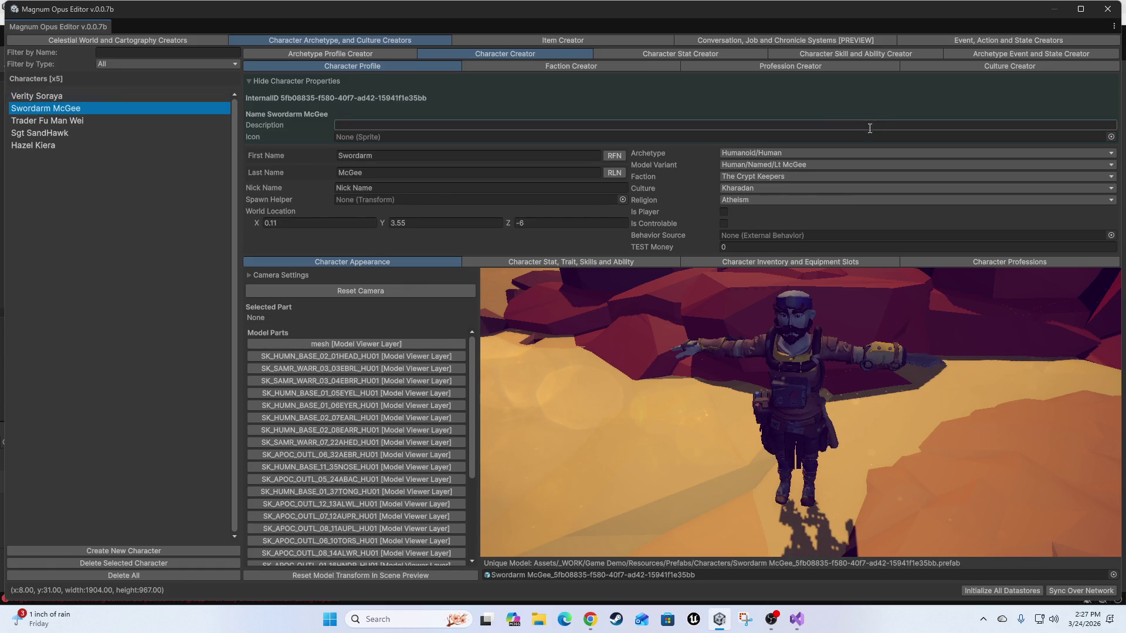
pyautogui.tripleClick(283, 97)
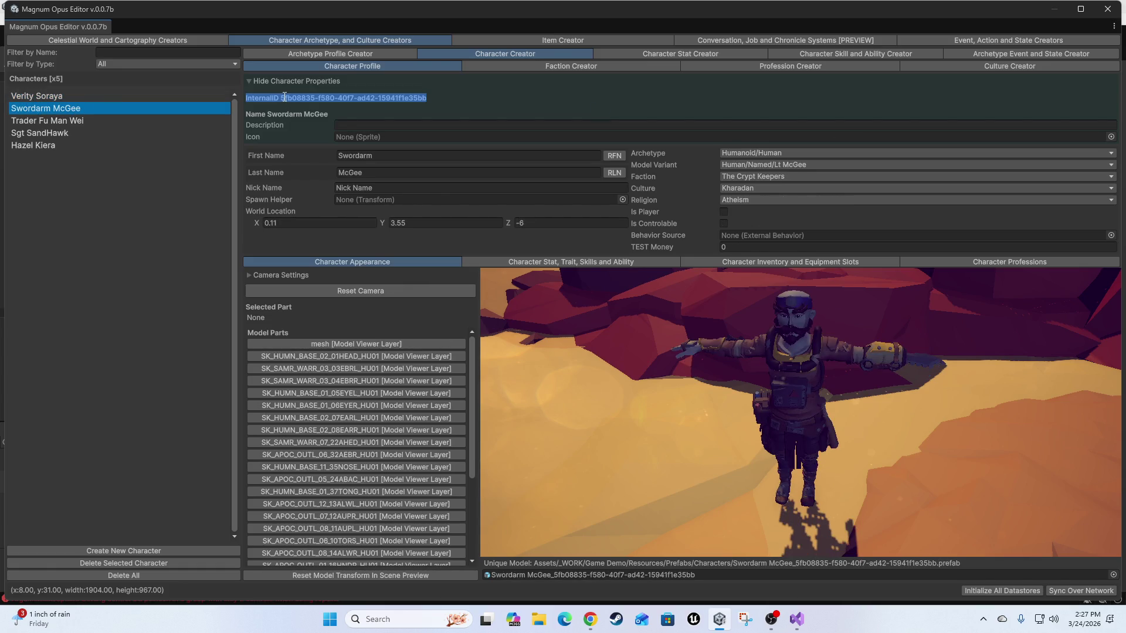
pyautogui.rightClick(287, 98)
pyautogui.click(316, 107)
pyautogui.click(1107, 11)
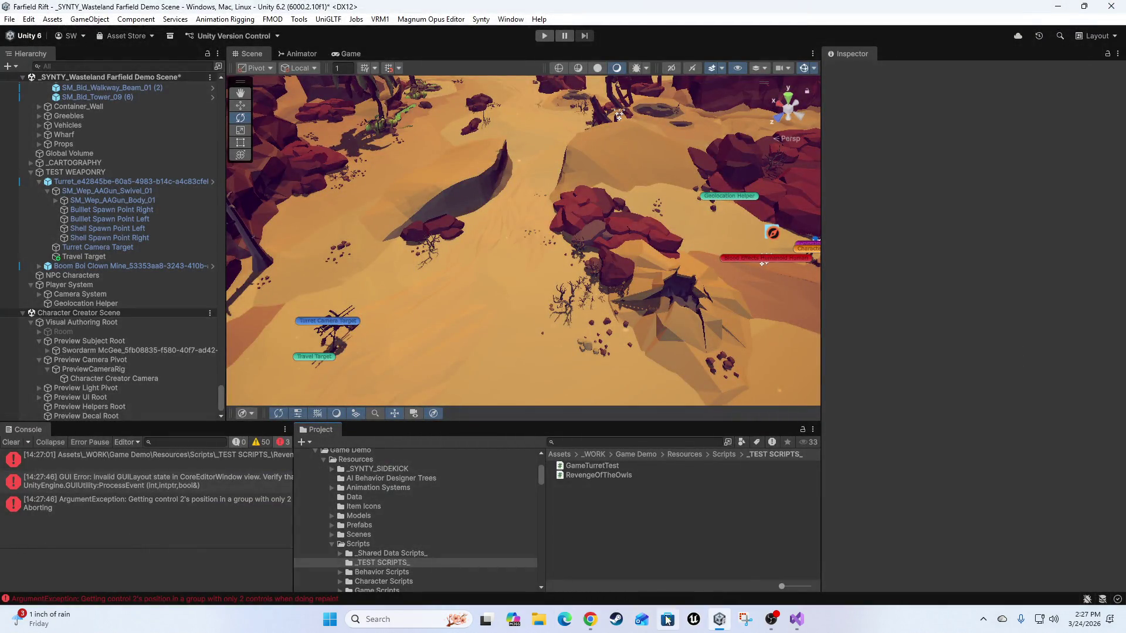
pyautogui.click(796, 619)
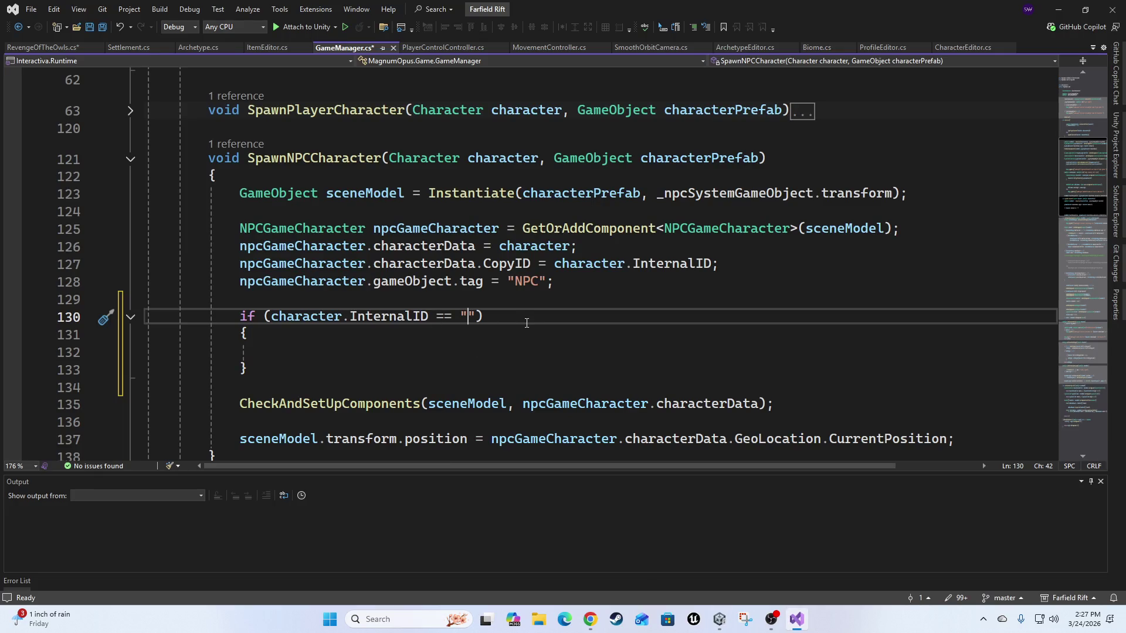
# Paste the copied ID into the empty quotes, strip its 'InternalID ' prefix, then enter the if body.
pyautogui.hotkey('ctrl', 'v')
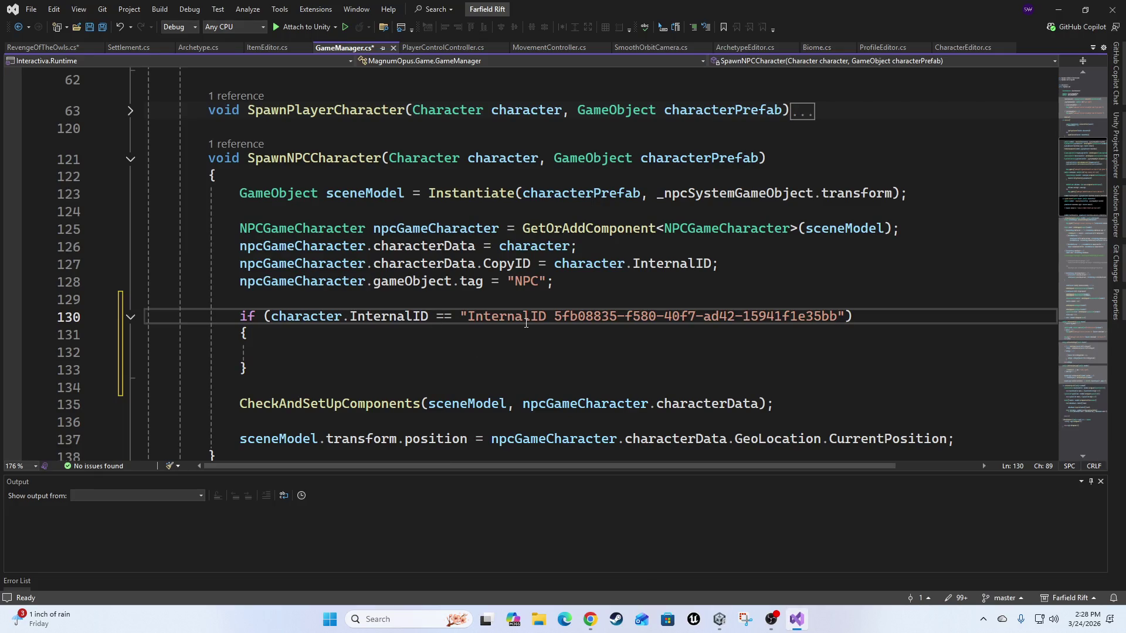
pyautogui.press('Home')
pyautogui.hotkey('ctrl', 'Right')
pyautogui.hotkey('ctrl', 'Right')
pyautogui.hotkey('ctrl', 'Right')
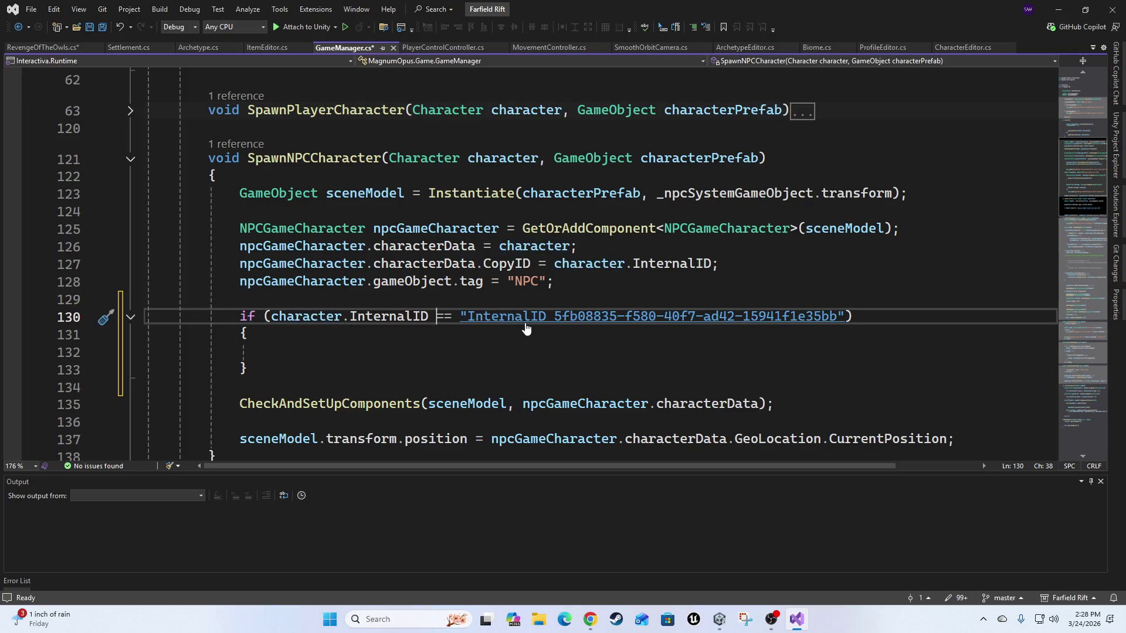
pyautogui.press('Right')
pyautogui.hotkey('ctrl', 'shift', 'Right')
pyautogui.press('Delete')
pyautogui.press('End')
pyautogui.click(292, 349)
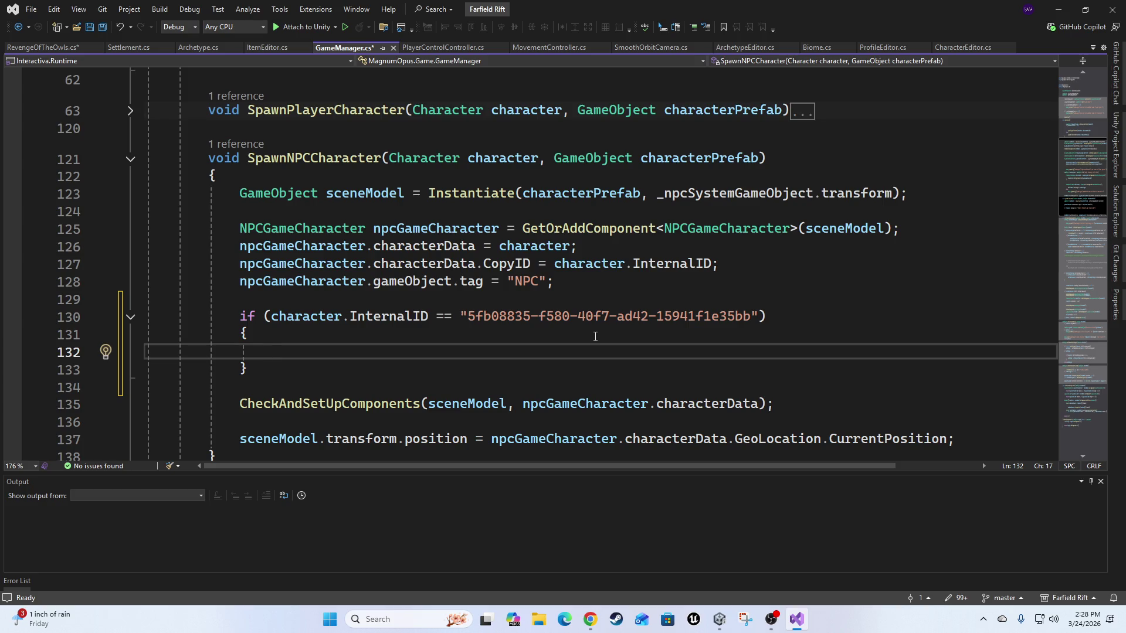
# Write sceneModel.AddComponent<RevengeOfTheOwls>(); in the if block and go to RevengeOfTheOwls' definition.
pyautogui.write('sch')
pyautogui.press('BackSpace')
pyautogui.write('e')
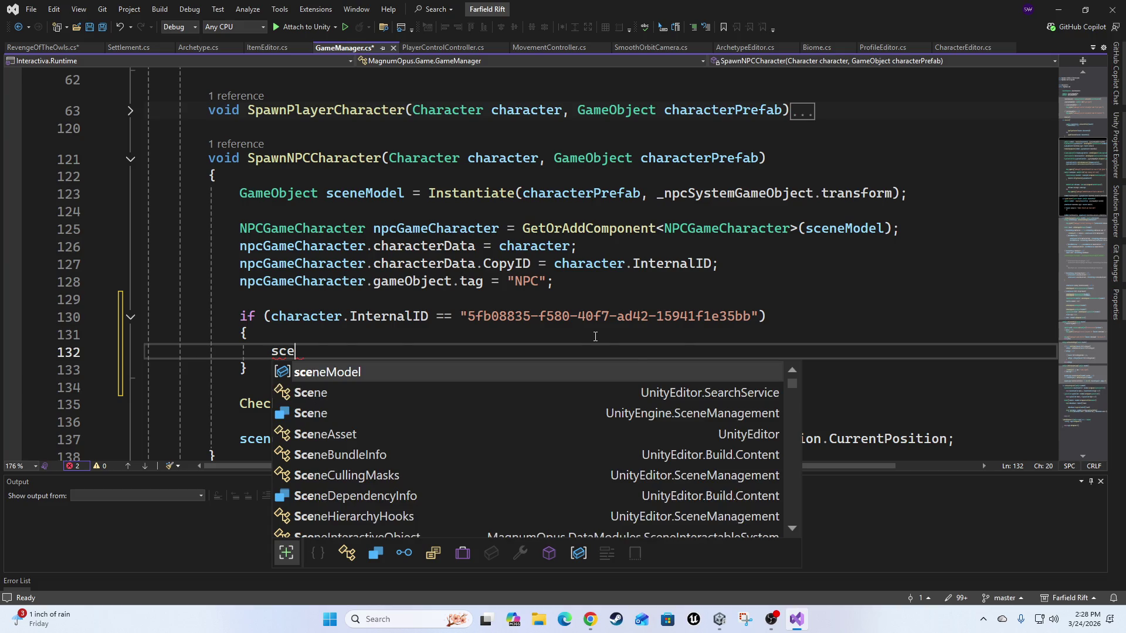
pyautogui.press('Tab')
pyautogui.write('.')
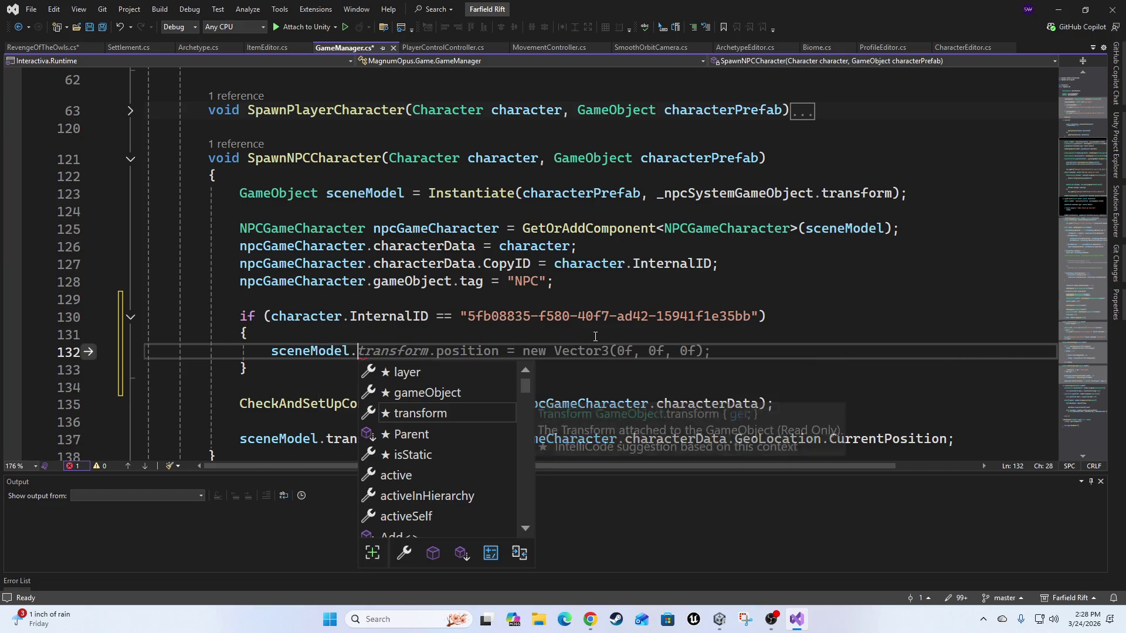
pyautogui.write('addc')
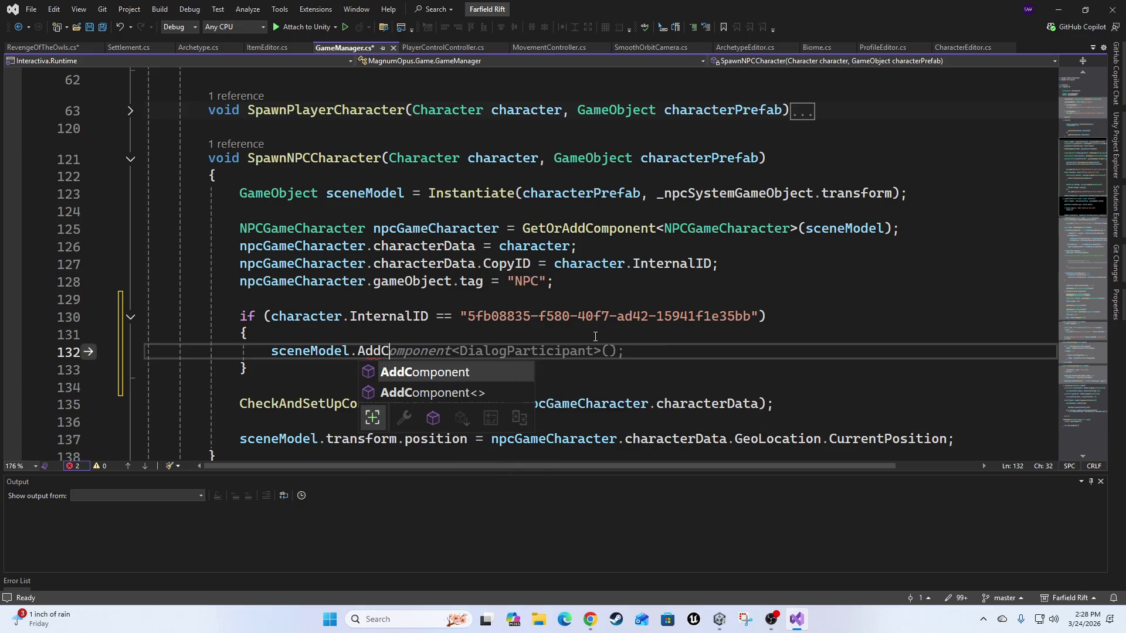
pyautogui.press('Tab')
pyautogui.write('<')
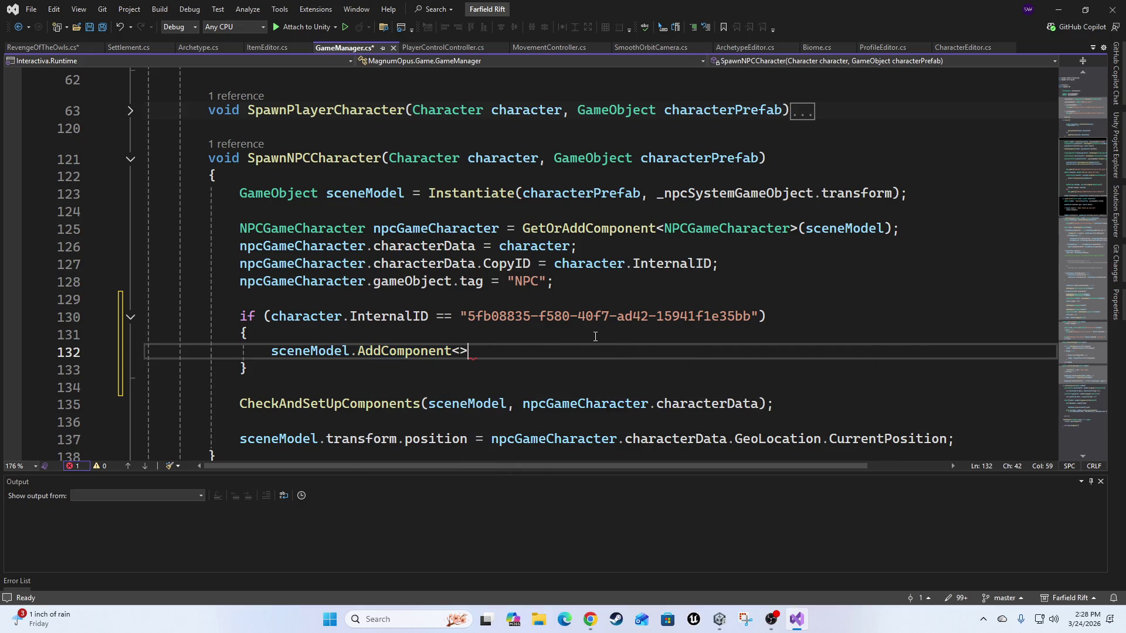
pyautogui.write('reven')
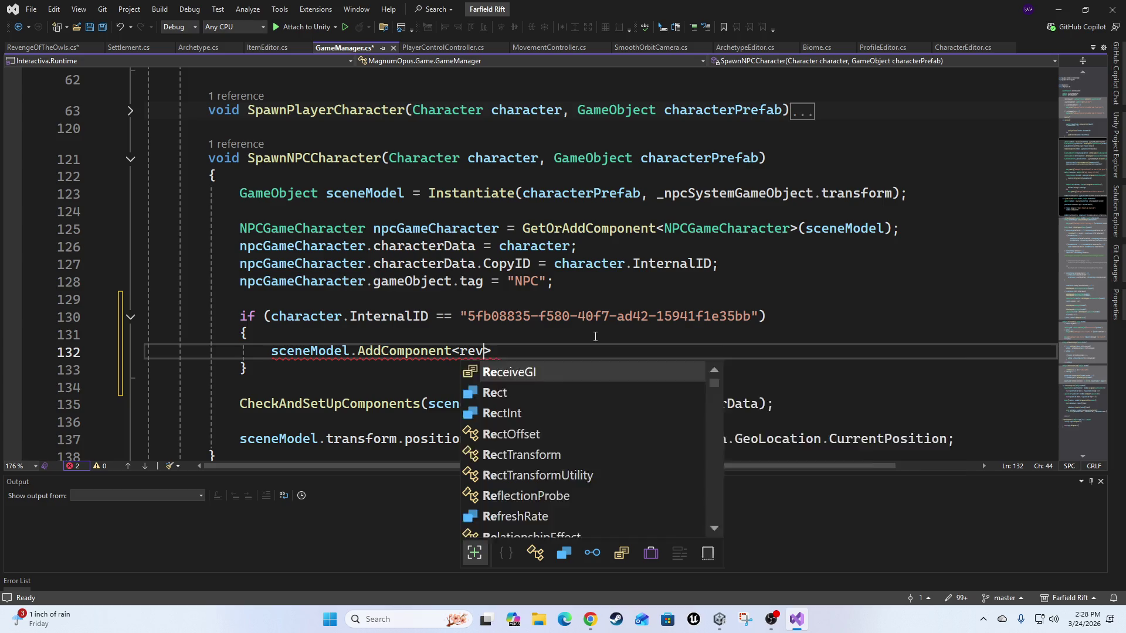
pyautogui.press('Tab')
pyautogui.write('>();')
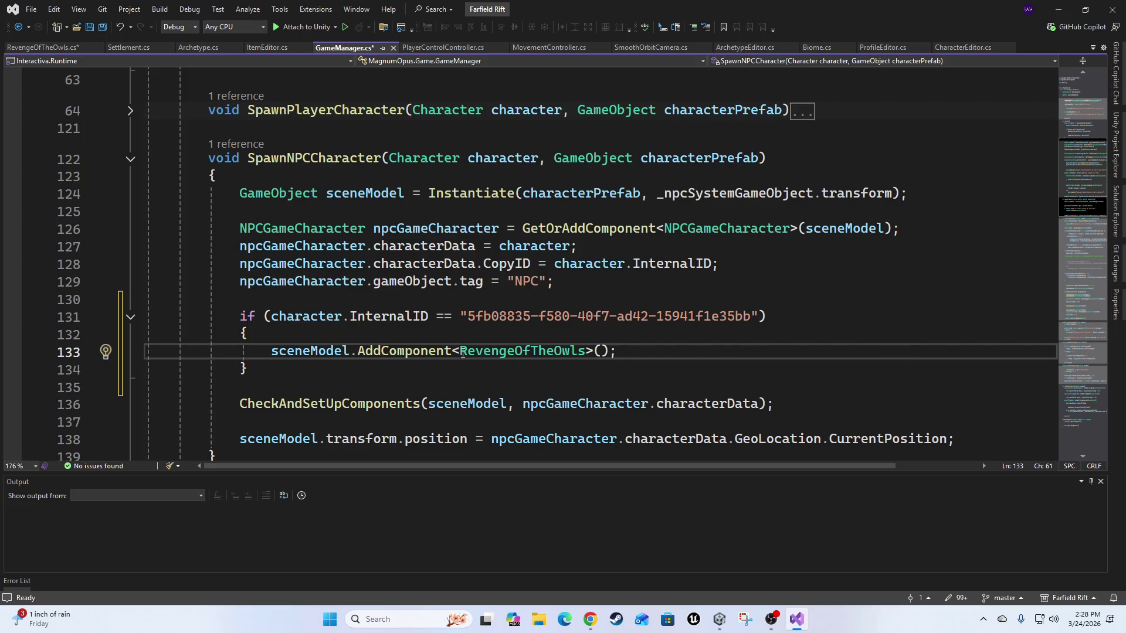
pyautogui.keyDown('ctrl'); pyautogui.click(494, 351); pyautogui.keyUp('ctrl')
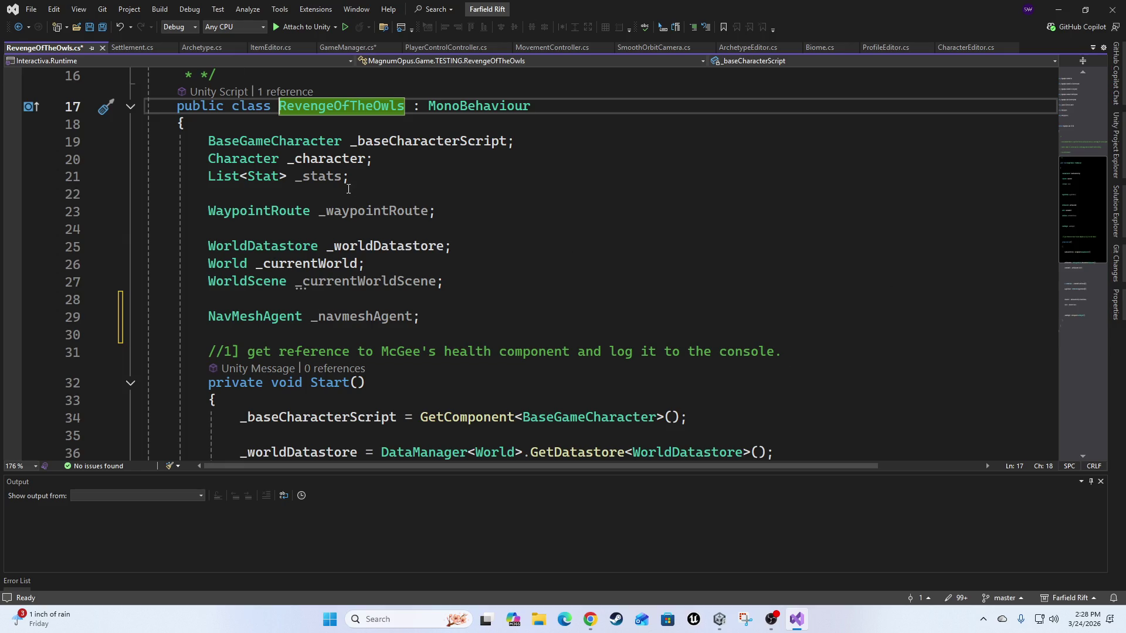
# Flip to Unity and back to Visual Studio, then return to the GameManager.cs tab.
pyautogui.scroll(2, 585, 291)
pyautogui.scroll(-2, 526, 266)
pyautogui.hotkey('alt', 'Tab')
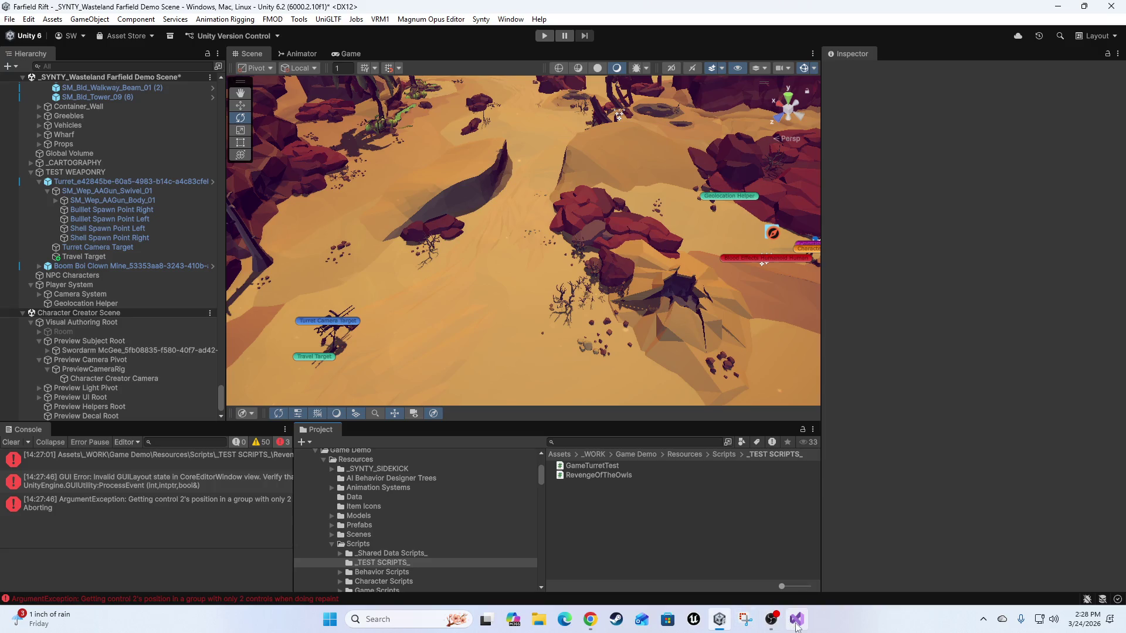
pyautogui.click(796, 619)
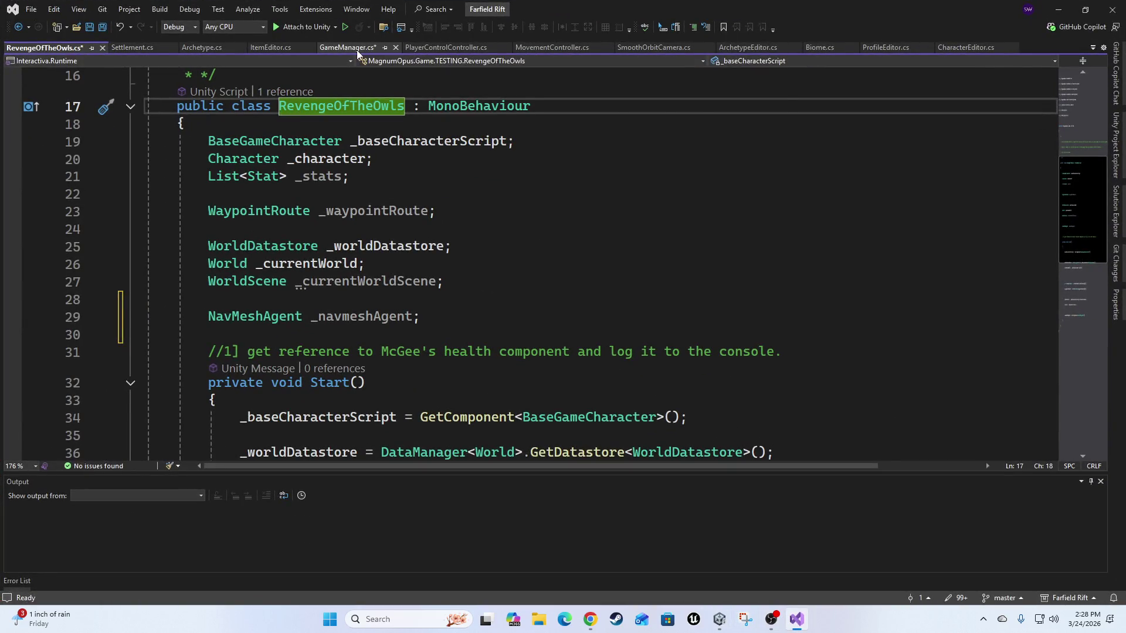
pyautogui.click(358, 49)
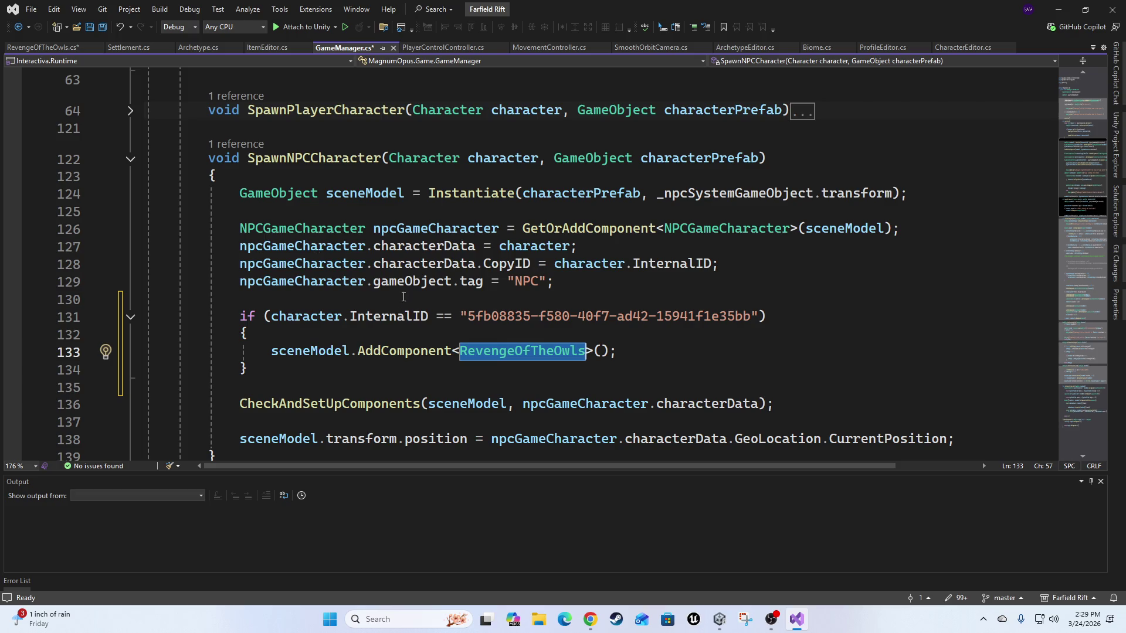
# Select and delete character.InternalID from the if condition on line 131.
pyautogui.click(686, 354)
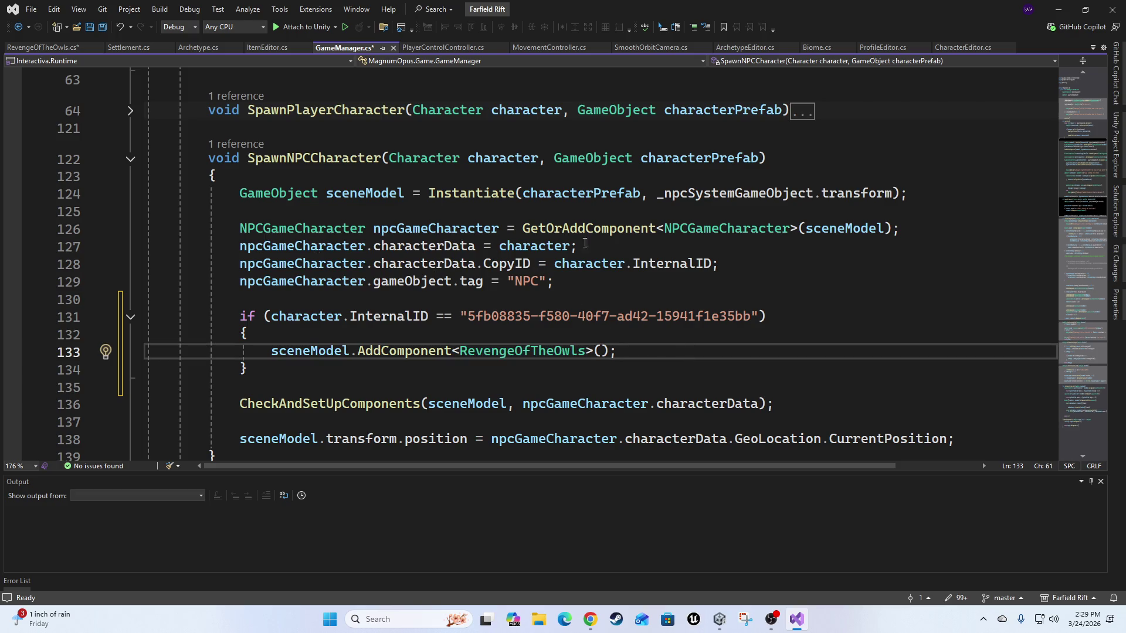
pyautogui.press('Up')
pyautogui.press('Up')
pyautogui.press('Home')
pyautogui.hotkey('ctrl', 'Right')
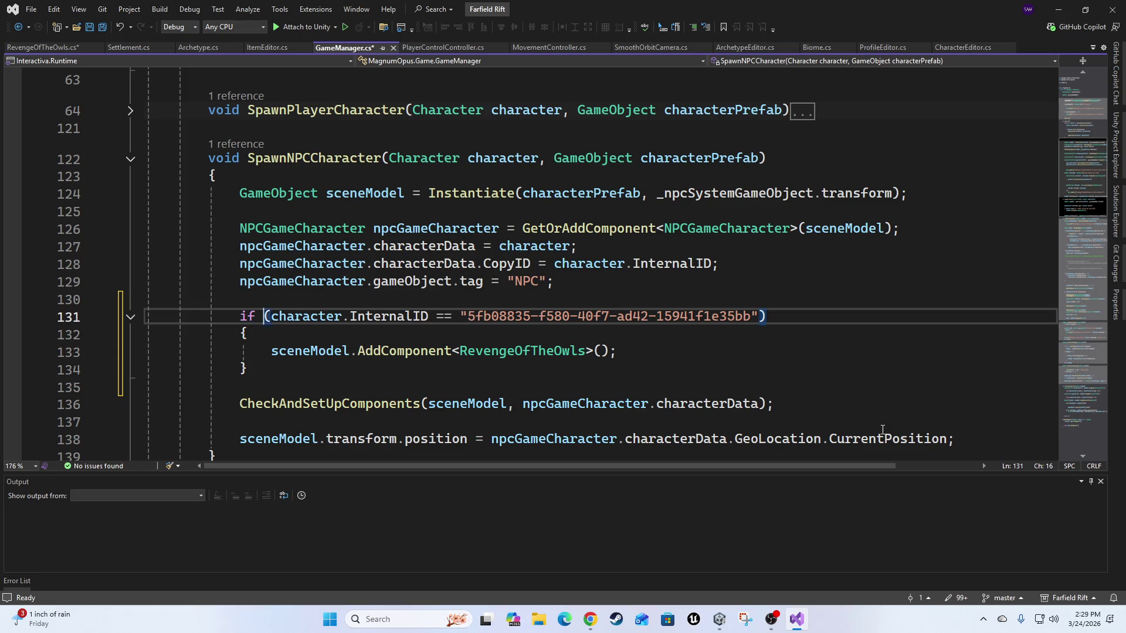
pyautogui.press('Right')
pyautogui.hotkey('ctrl', 'Right')
pyautogui.hotkey('ctrl', 'Right')
pyautogui.hotkey('ctrl', 'Left')
pyautogui.hotkey('ctrl', 'Left')
pyautogui.hotkey('ctrl', 'shift', 'Right')
pyautogui.hotkey('ctrl', 'shift', 'Right')
pyautogui.hotkey('ctrl', 'shift', 'Right')
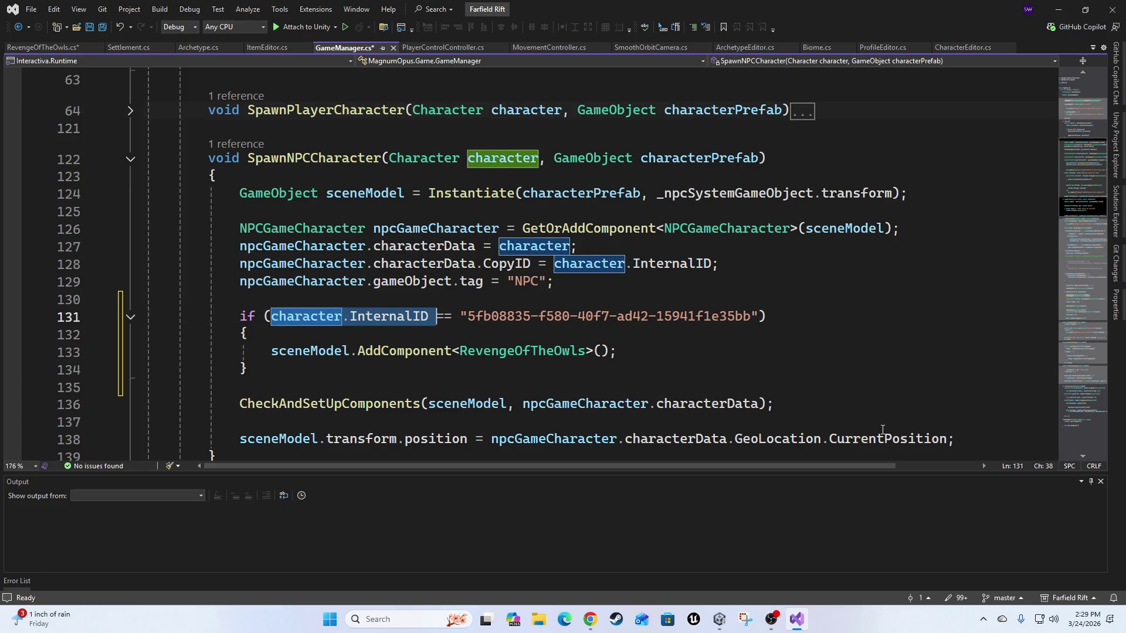
pyautogui.press('BackSpace')
# Put npcGameCharacter.characterData.CopyID in its place in the condition.
pyautogui.write('npc')
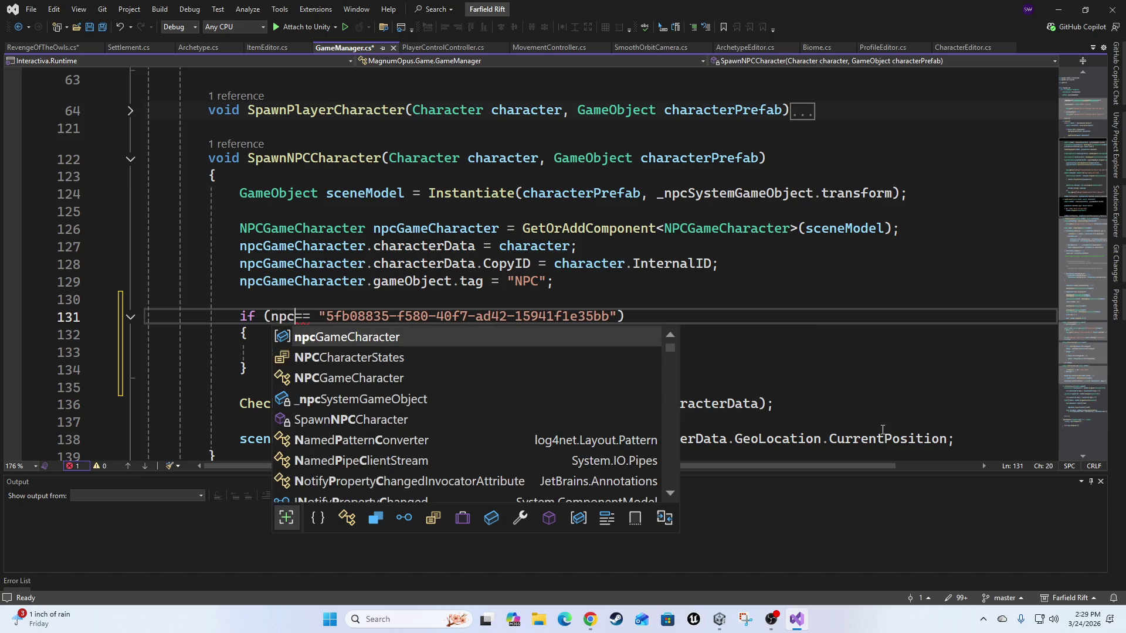
pyautogui.press('Tab')
pyautogui.write('.')
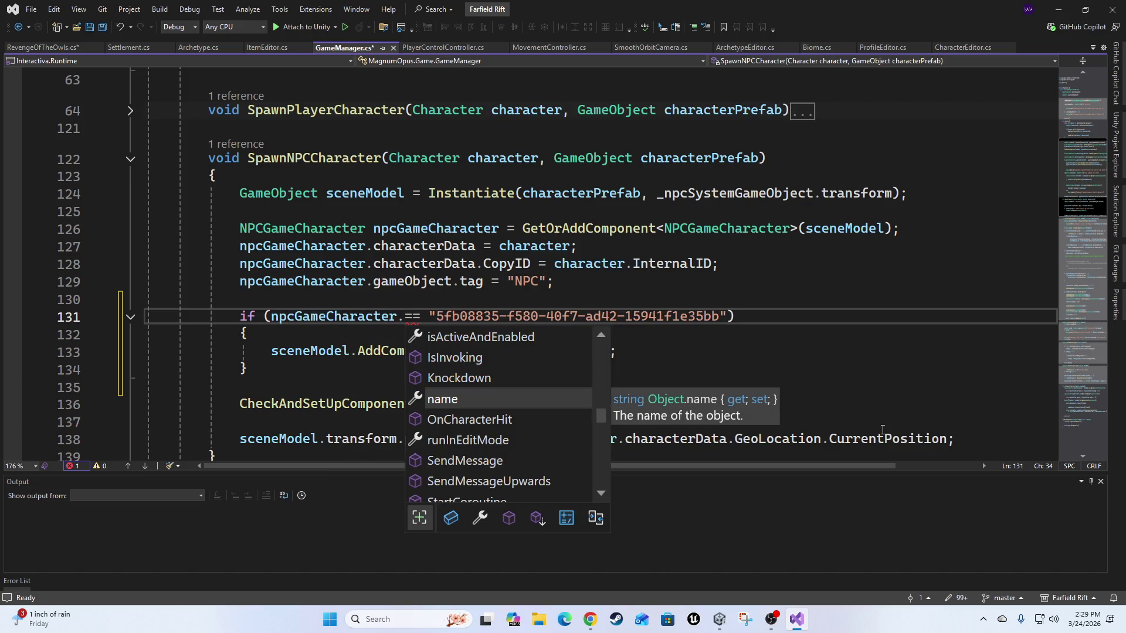
pyautogui.write('c')
pyautogui.press('Tab')
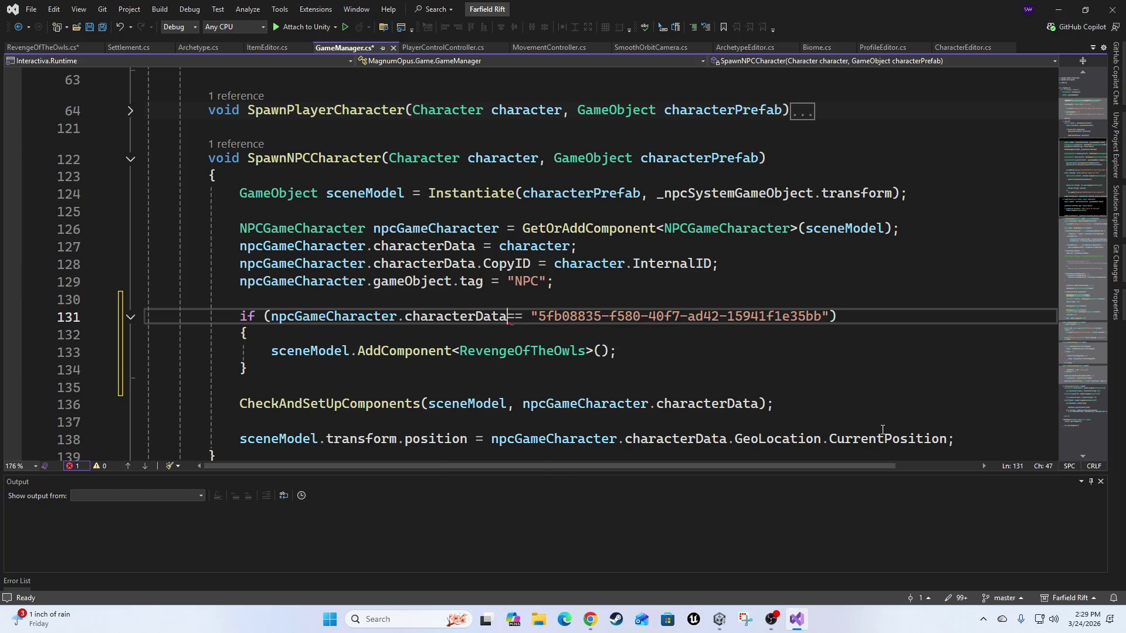
pyautogui.write('.cop')
pyautogui.press('Tab')
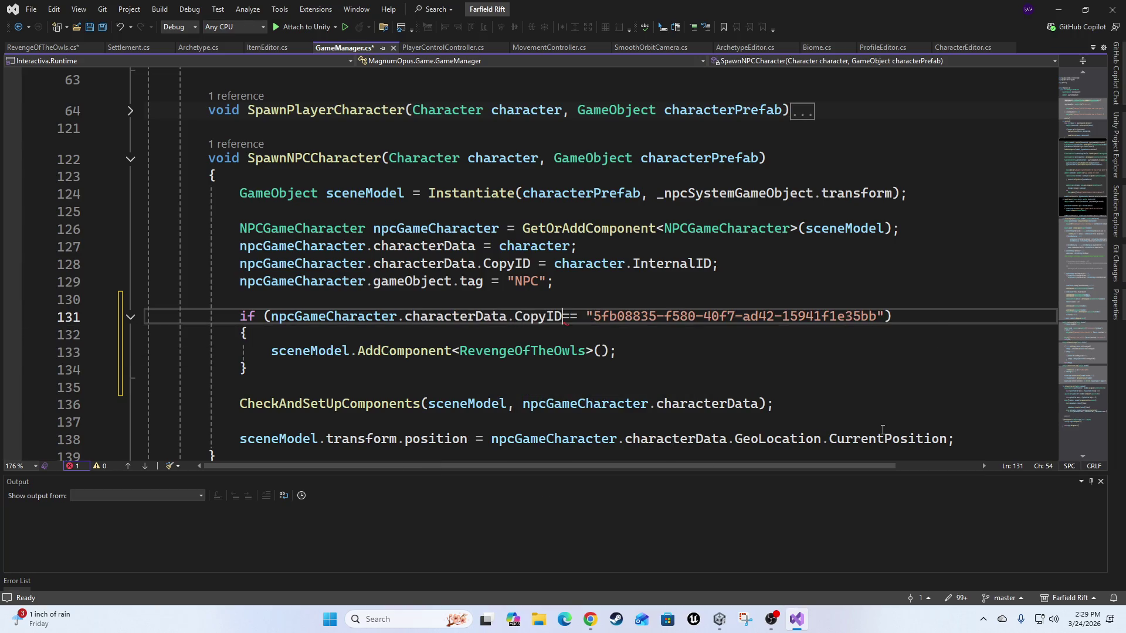
pyautogui.press('End')
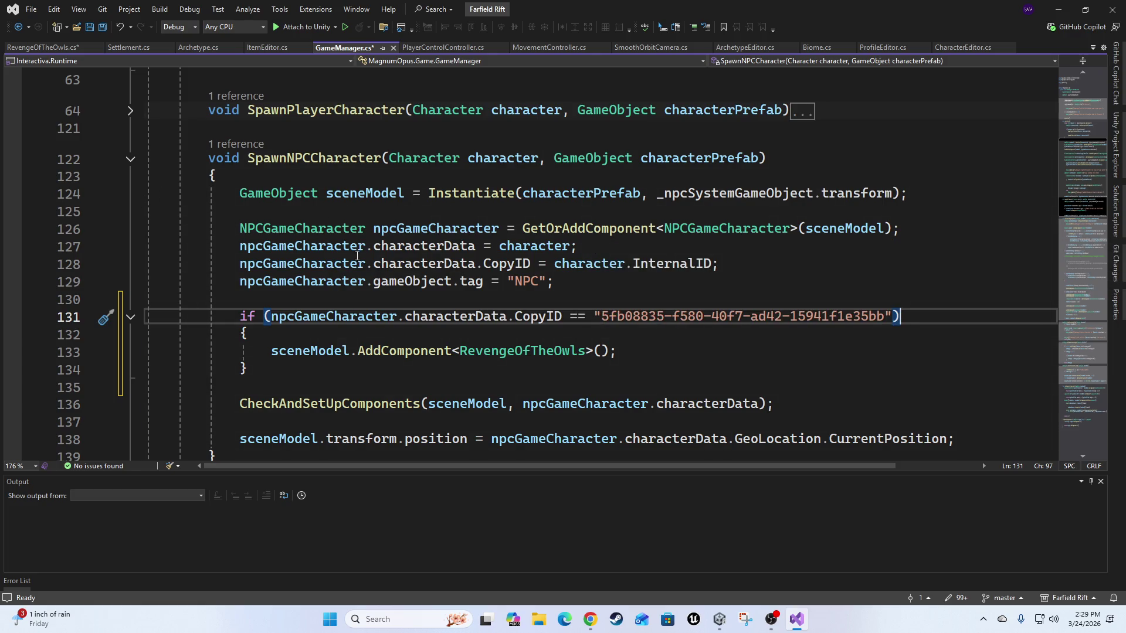
pyautogui.scroll(-3, 594, 374)
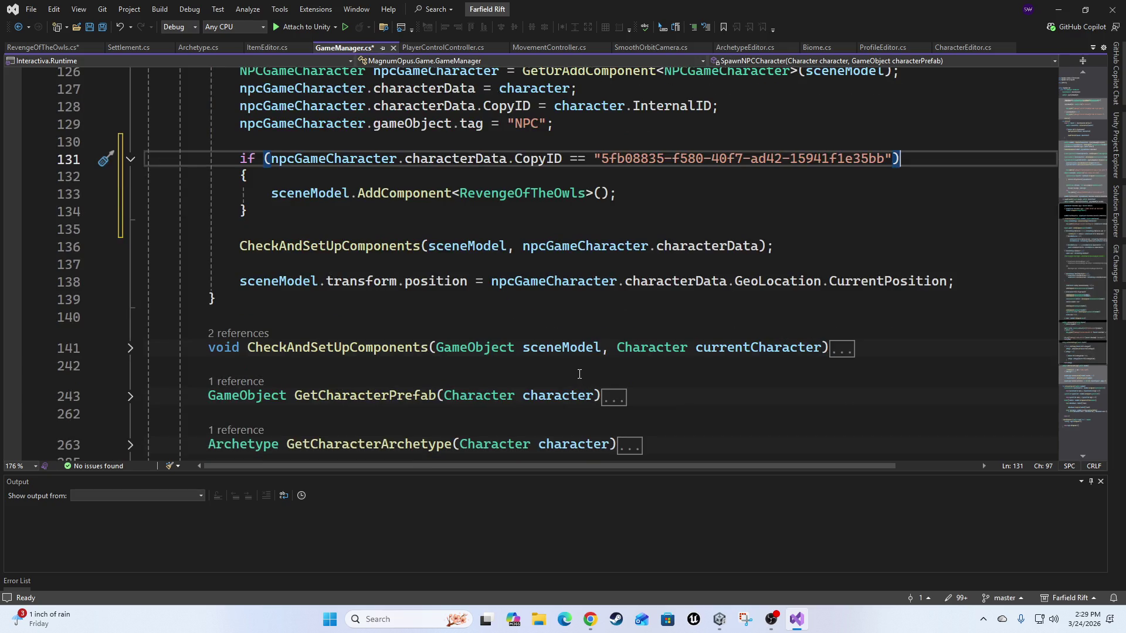
pyautogui.scroll(2, 768, 230)
pyautogui.click(690, 306)
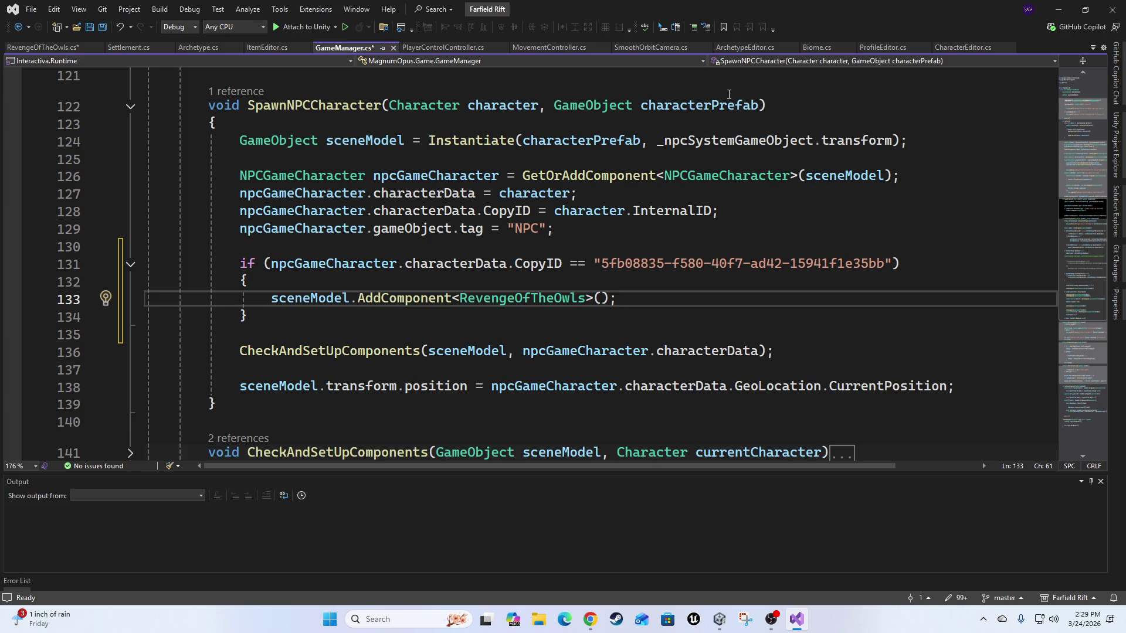
# Start a Debug.Log interpolated string below AddComponent, beginning with {npcGameCharacter.
pyautogui.press('Return')
pyautogui.write('Debug.Log')
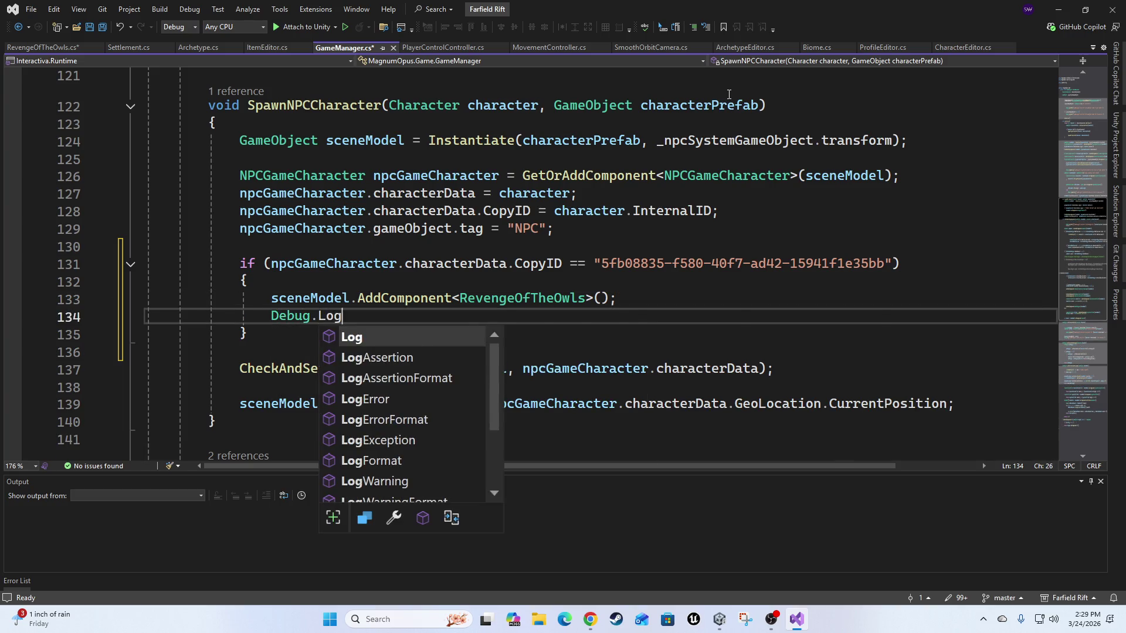
pyautogui.write('("')
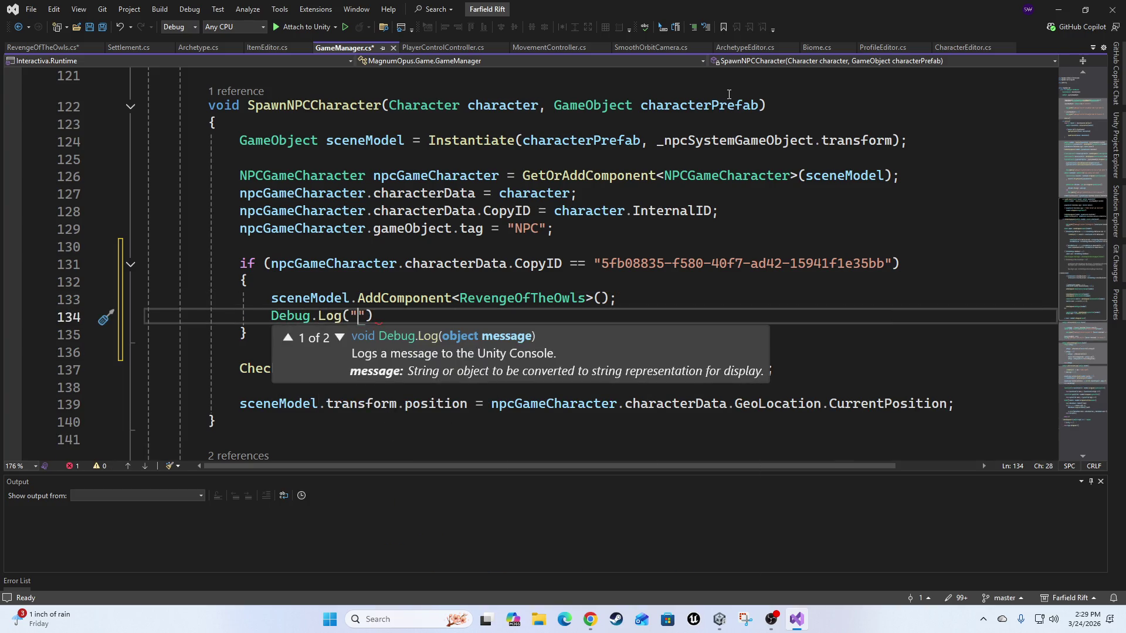
pyautogui.press('Left')
pyautogui.write('$')
pyautogui.press('Right')
pyautogui.write('{')
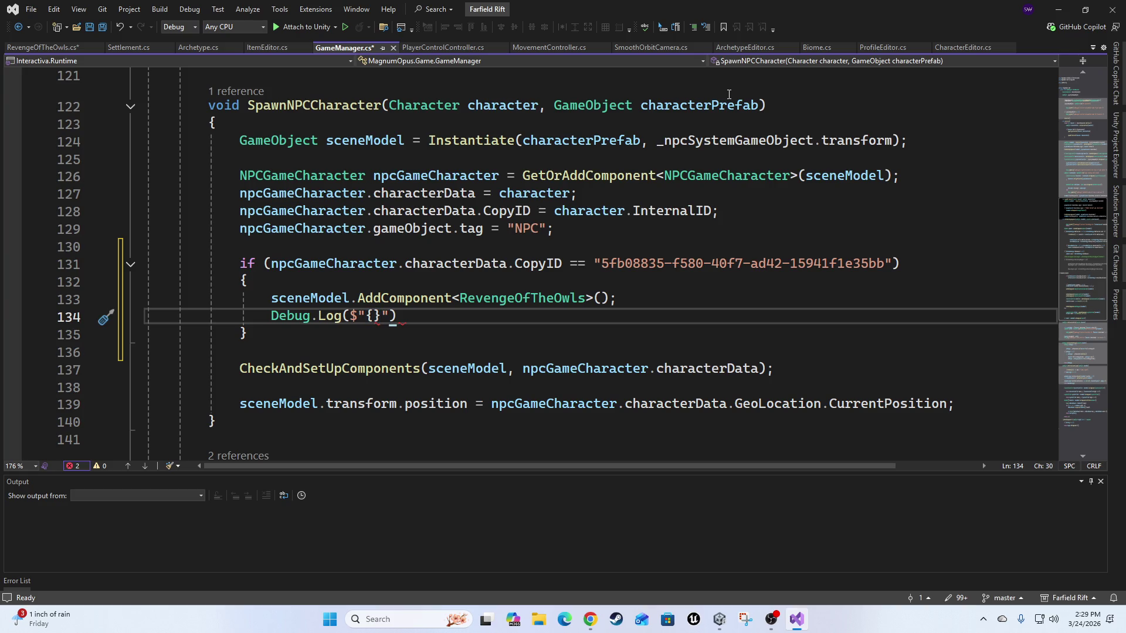
pyautogui.write('npc')
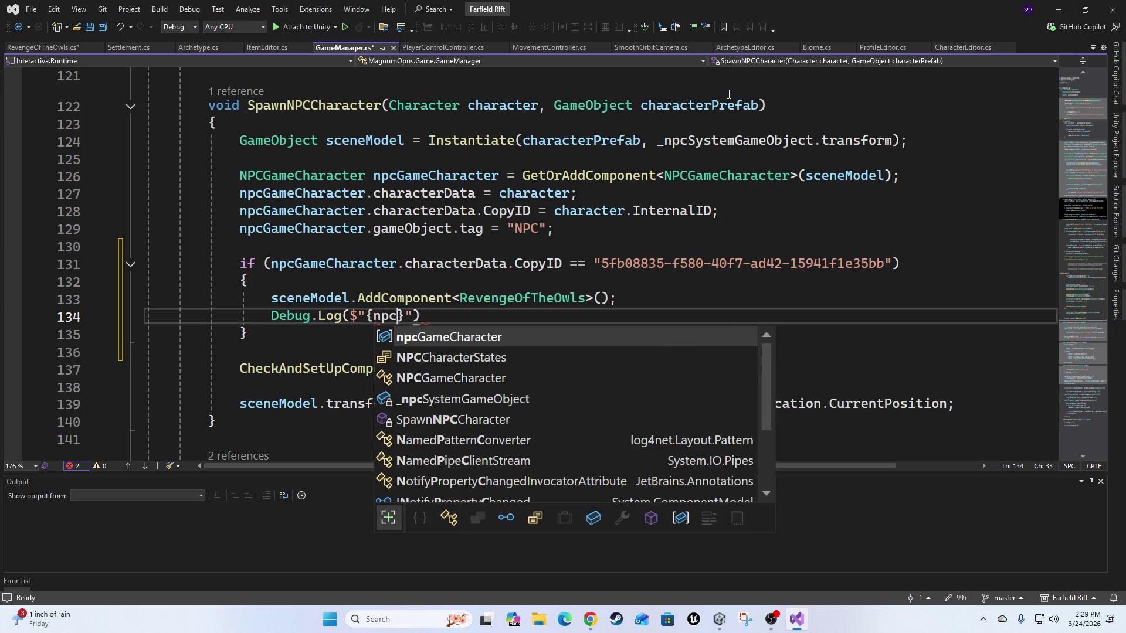
pyautogui.press('Tab')
# Finish the log with .characterData.InternalName and ' was found! Adding RevengeOfTheOwls', then save.
pyautogui.write('.c')
pyautogui.write('.')
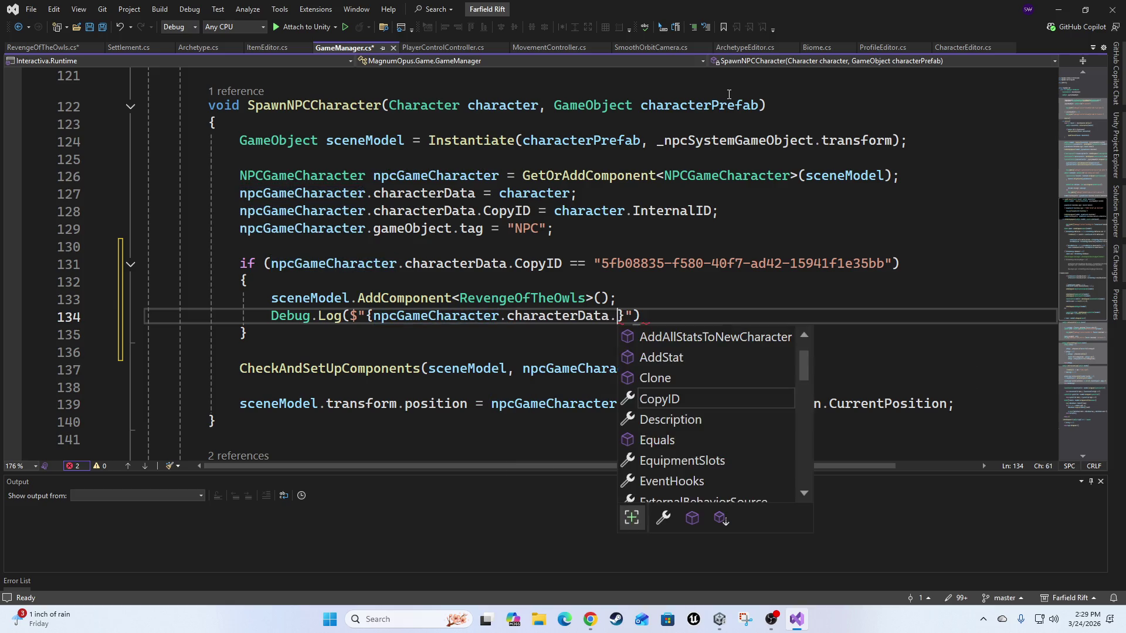
pyautogui.write('in')
pyautogui.press('Down')
pyautogui.press('Tab')
pyautogui.press('Right')
pyautogui.write('was found')
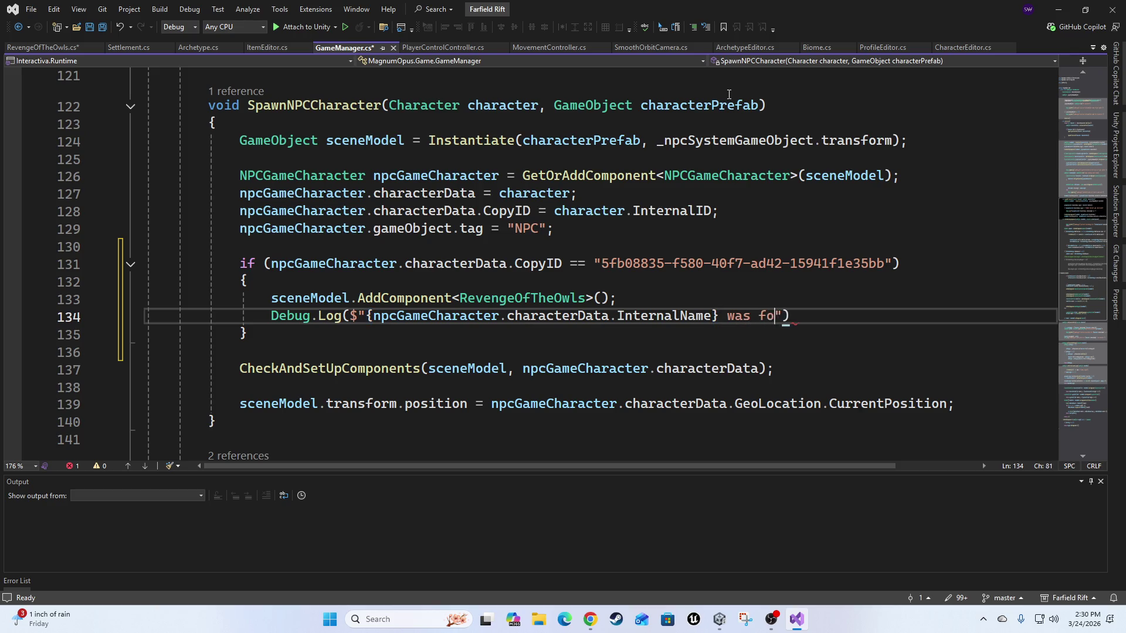
pyautogui.write('!')
pyautogui.write(' Adding ')
pyautogui.write('Reveng')
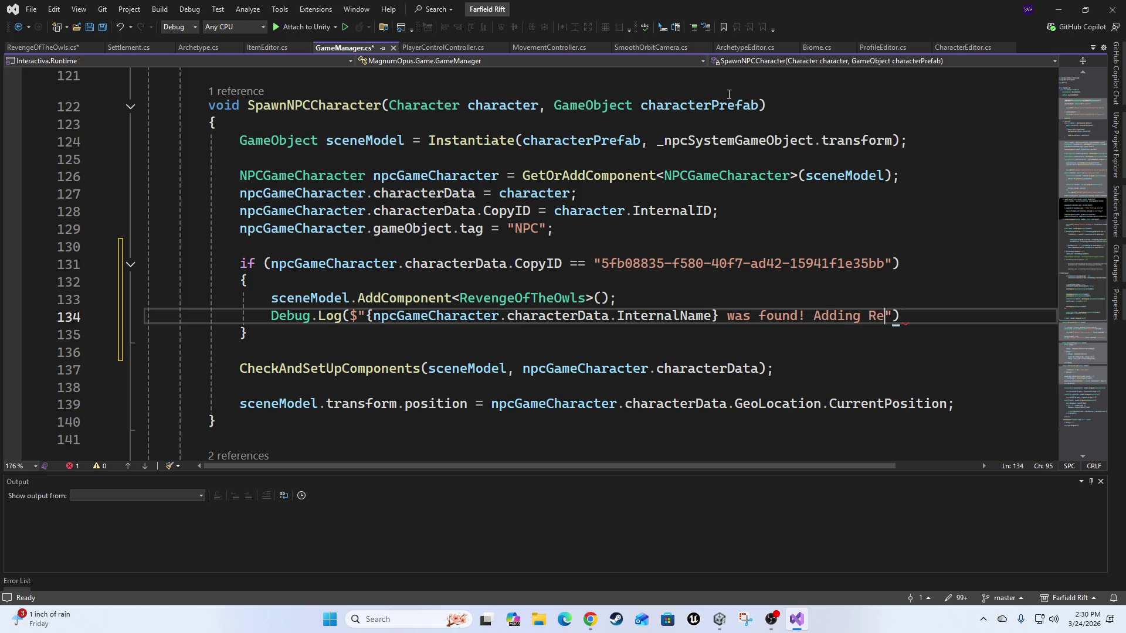
pyautogui.write('eO')
pyautogui.write('fTheOwls')
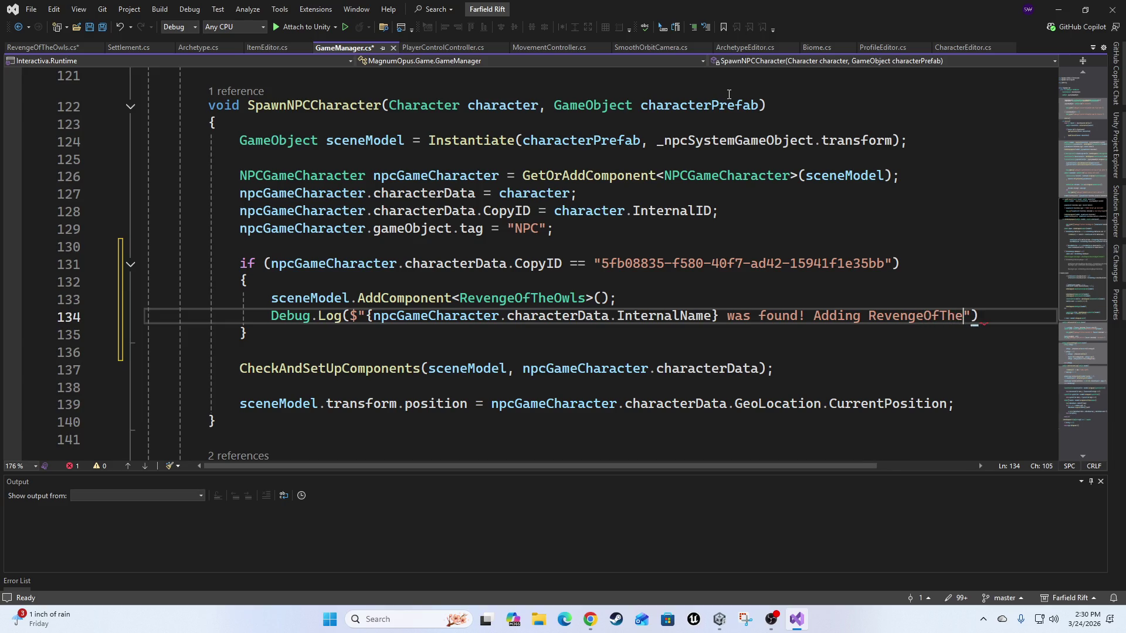
pyautogui.write('");')
pyautogui.hotkey('ctrl', 's')
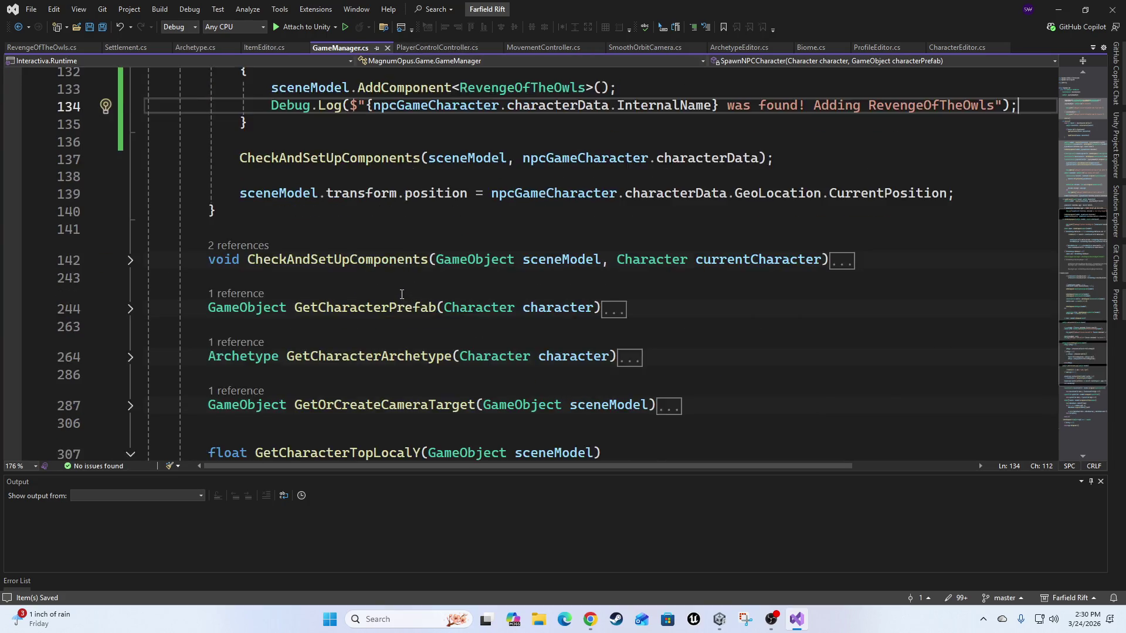
pyautogui.click(15, 47)
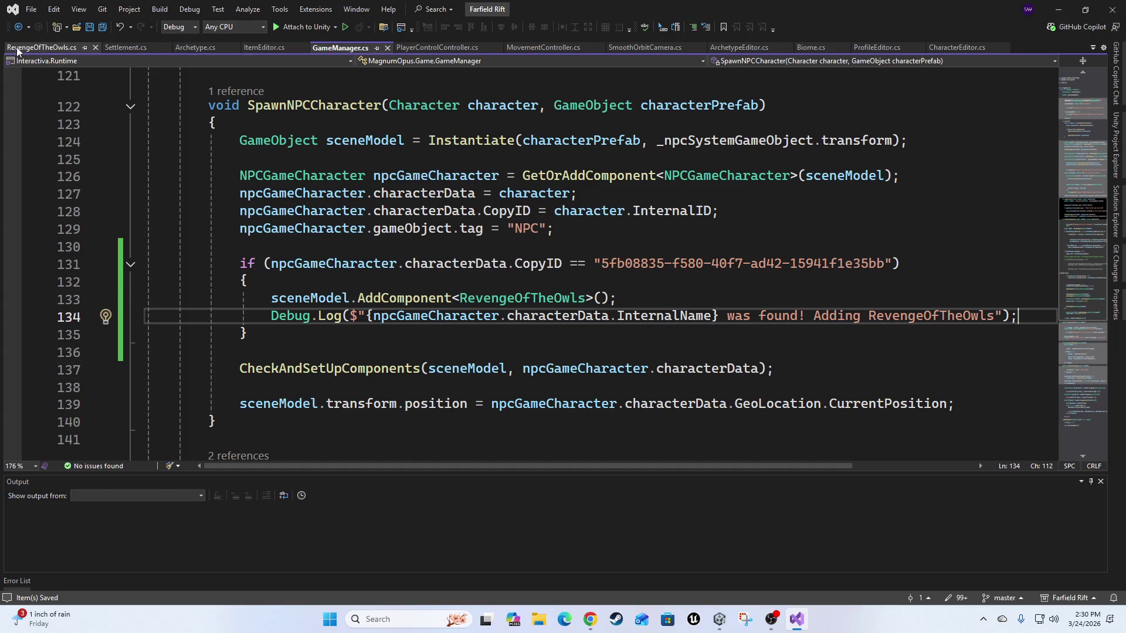
# Scroll through RevengeOfTheOwls.cs to review its field declarations and the Start() method.
pyautogui.scroll(-5, 466, 360)
pyautogui.scroll(2, 466, 360)
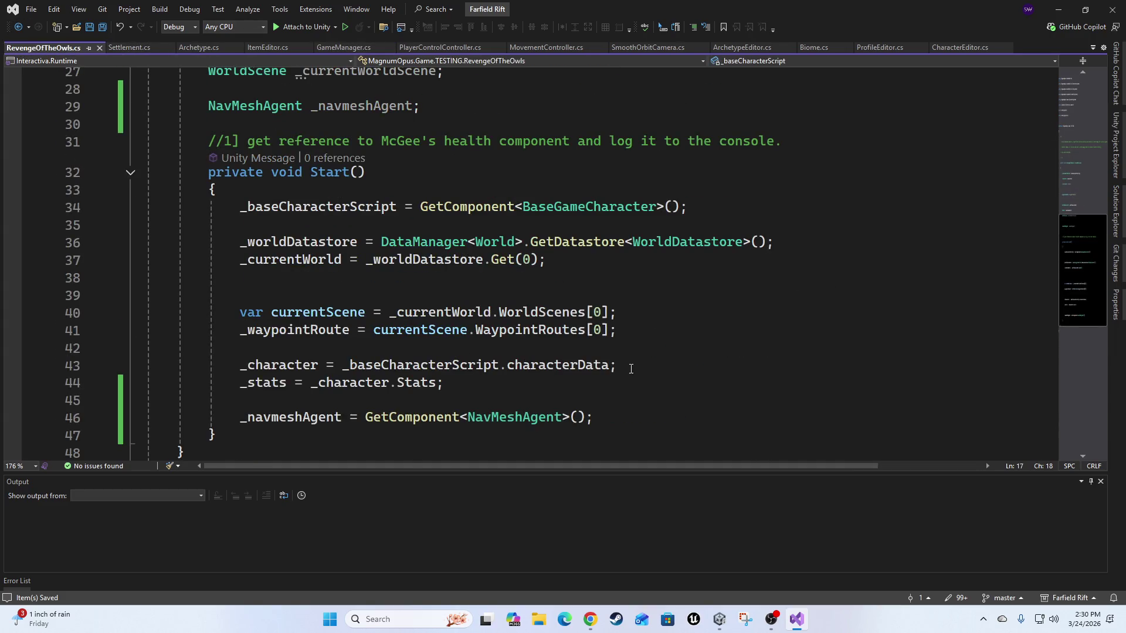
pyautogui.scroll(3, 636, 399)
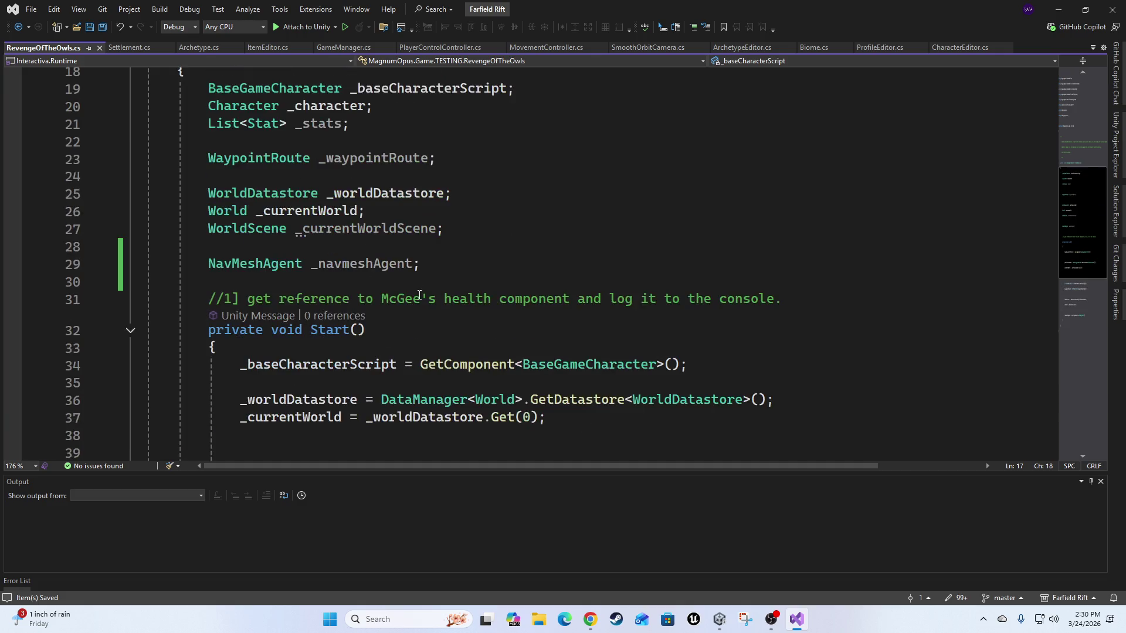
pyautogui.scroll(-2, 617, 262)
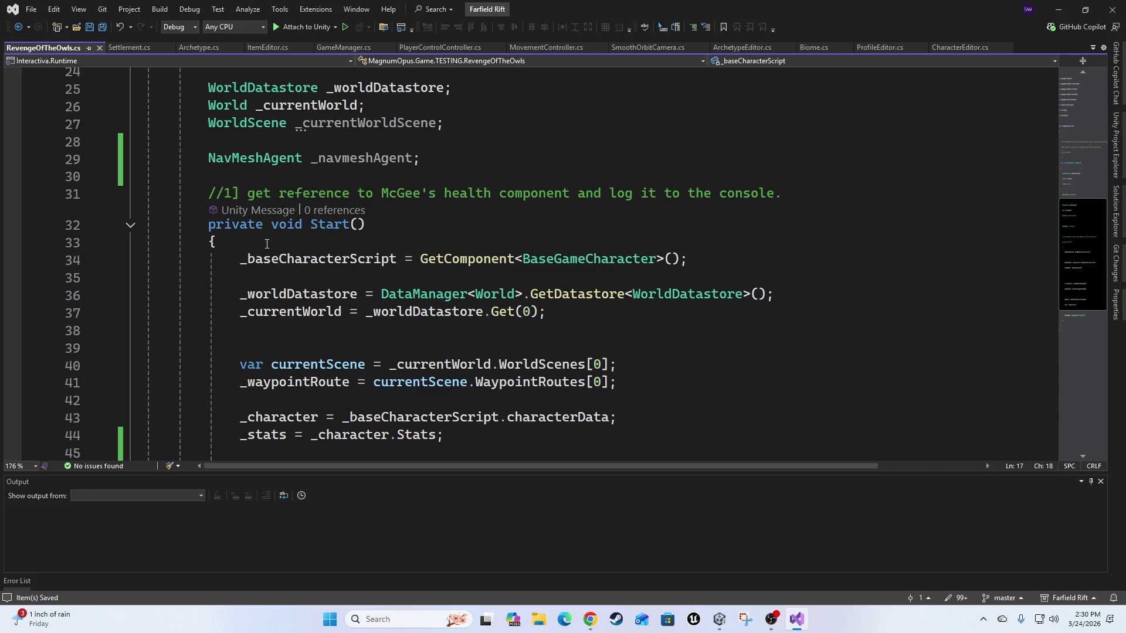
pyautogui.scroll(-2, 267, 244)
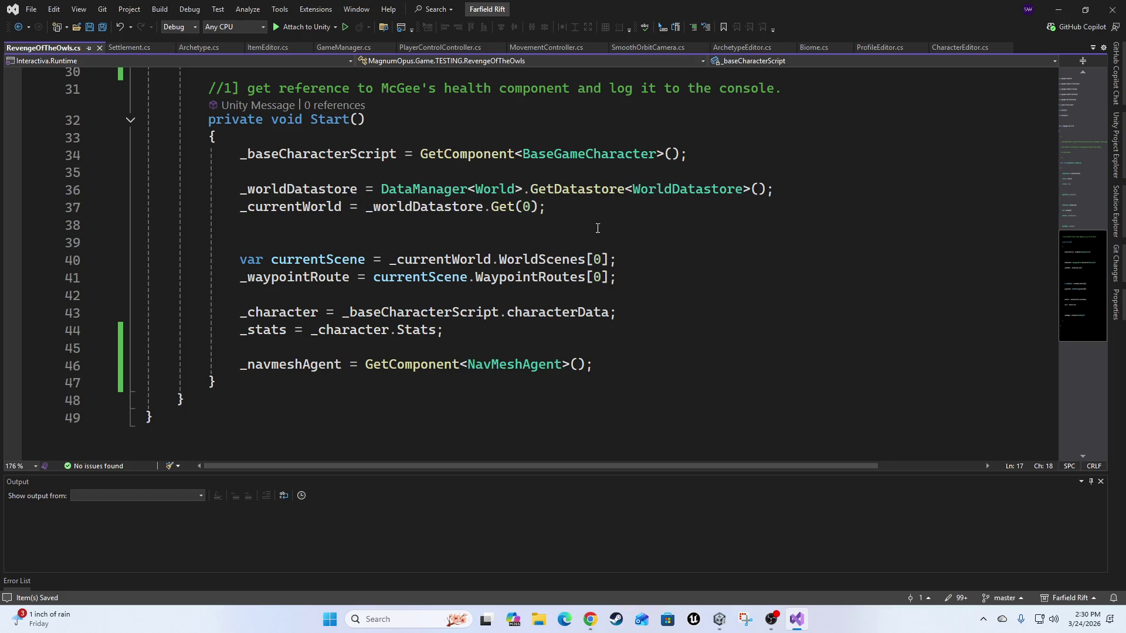
pyautogui.scroll(2, 706, 283)
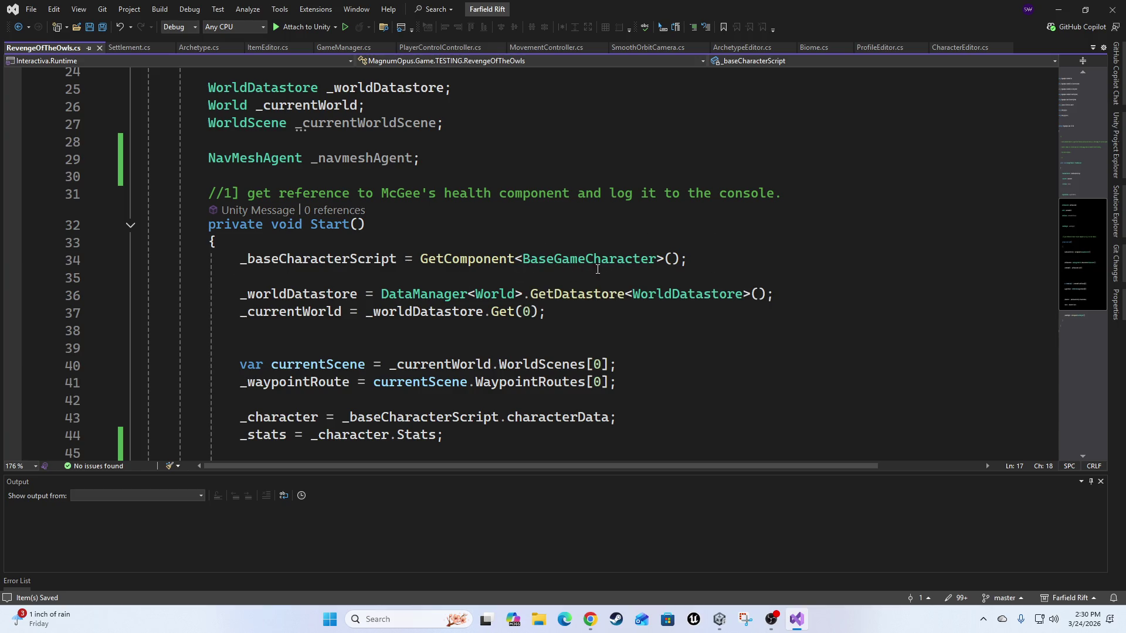
pyautogui.scroll(-3, 305, 343)
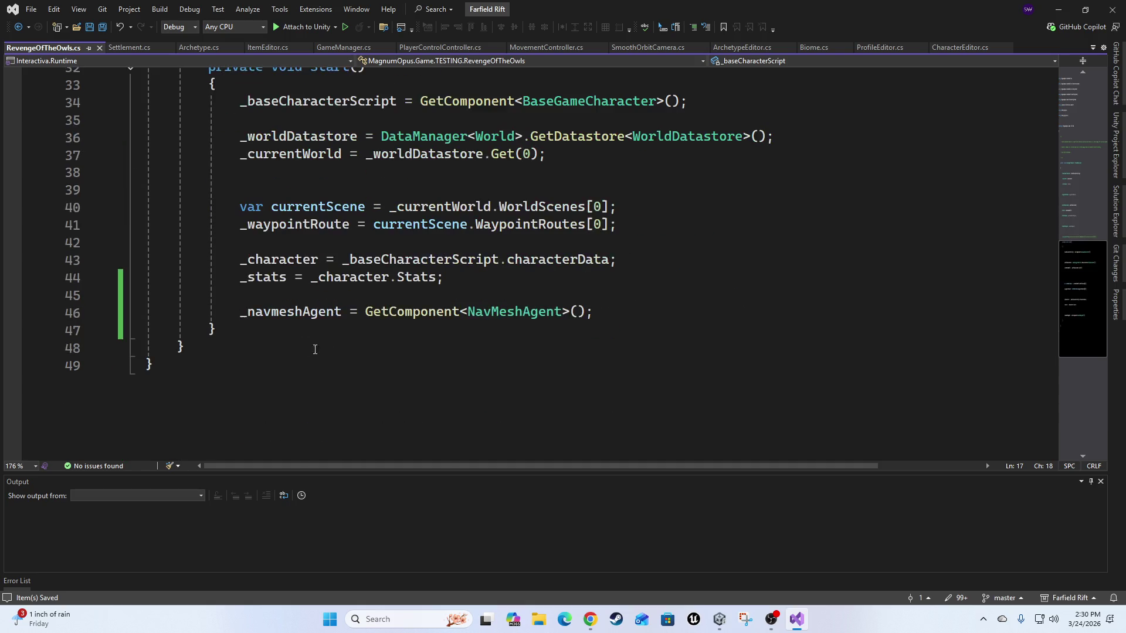
pyautogui.scroll(5, 811, 377)
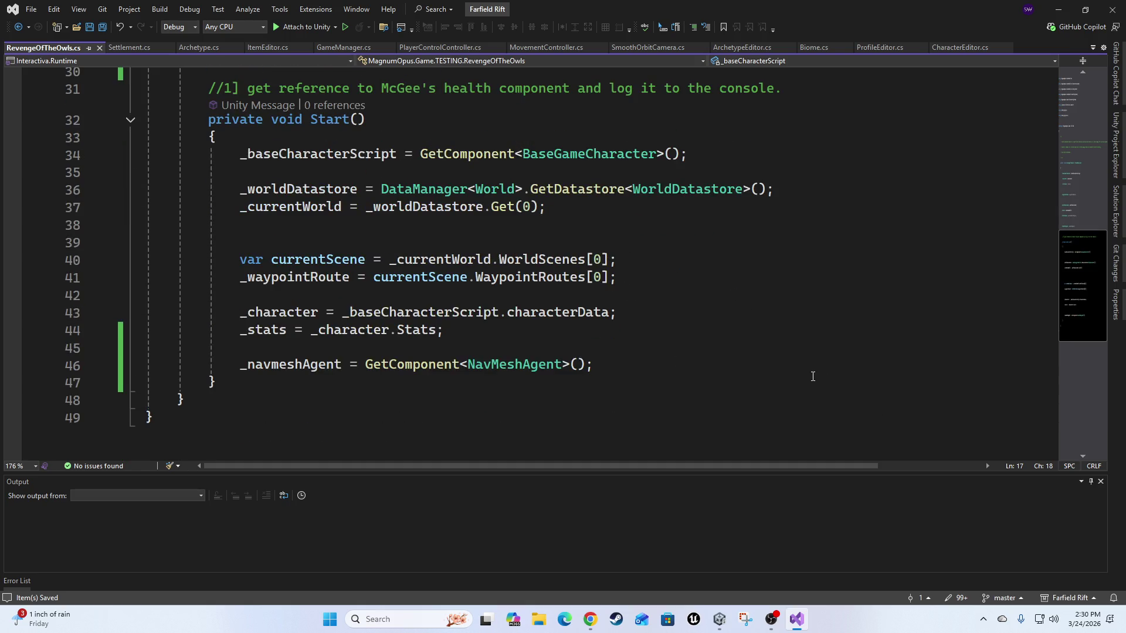
pyautogui.scroll(1, 851, 264)
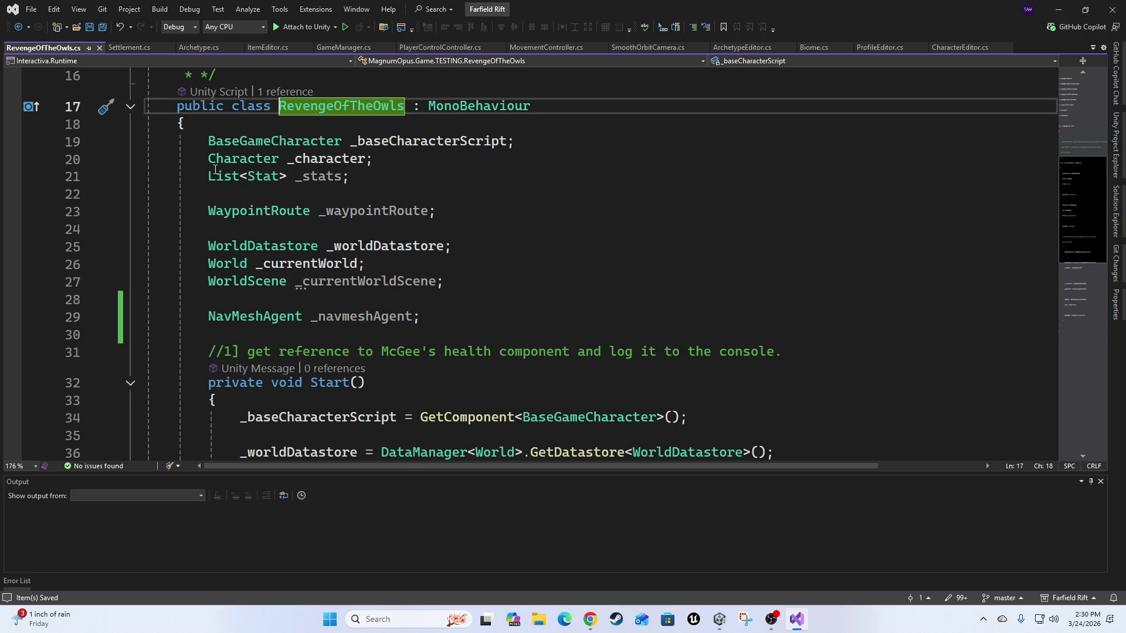
pyautogui.scroll(-5, 563, 282)
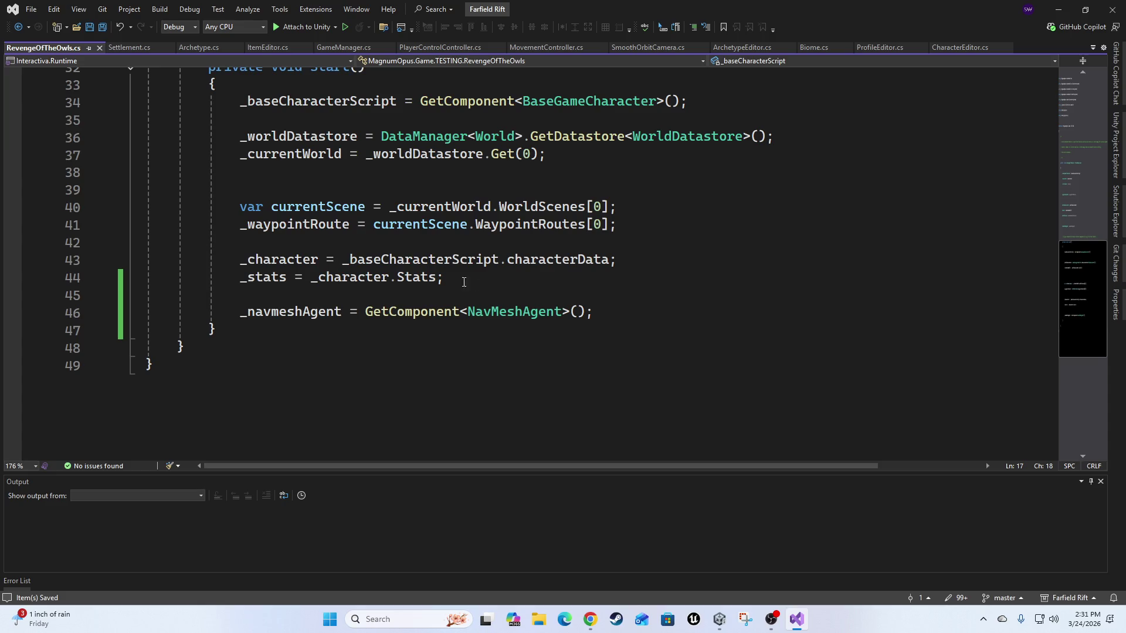
pyautogui.scroll(1, 85, 332)
pyautogui.scroll(1, 227, 224)
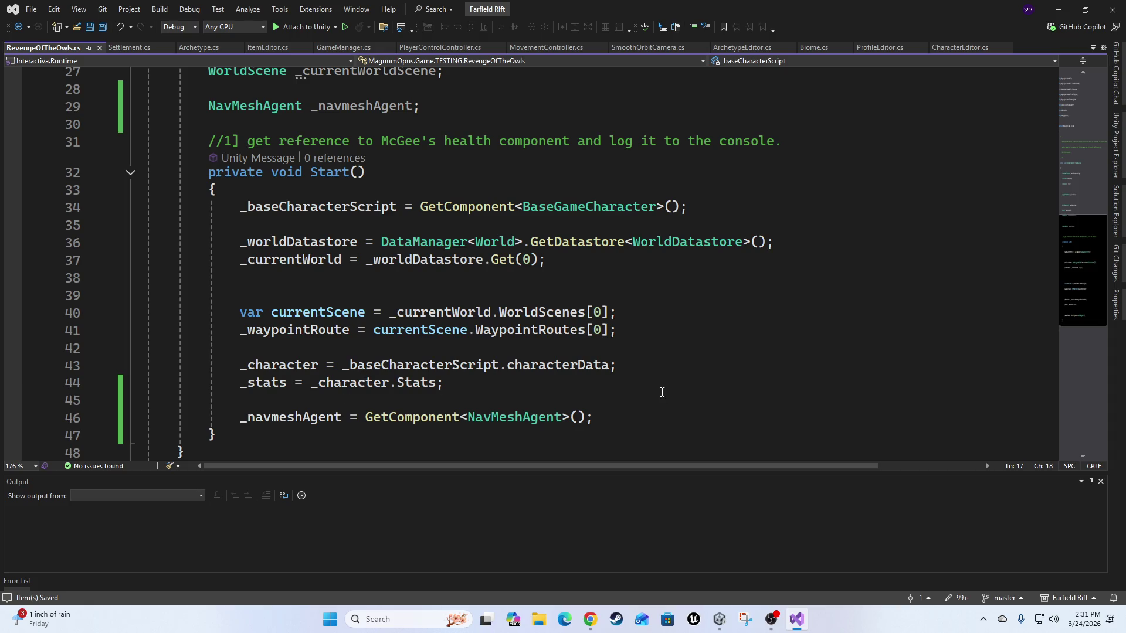
# Place the insertion point just after the _navmeshAgent NavMeshAgent field declaration.
pyautogui.click(638, 414)
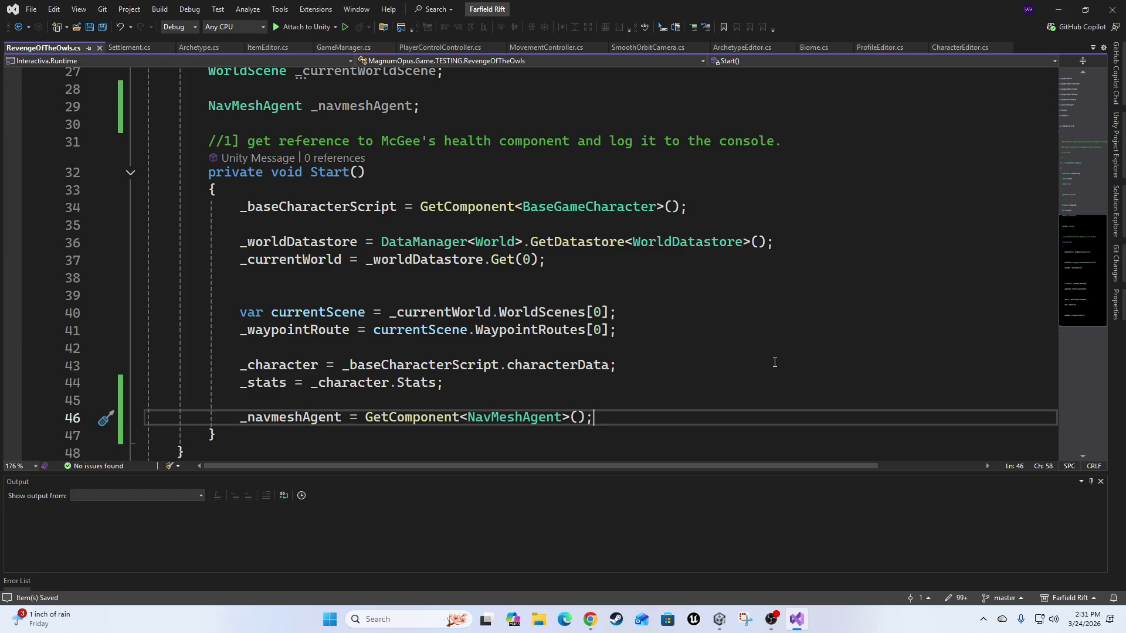
pyautogui.scroll(-2, 774, 362)
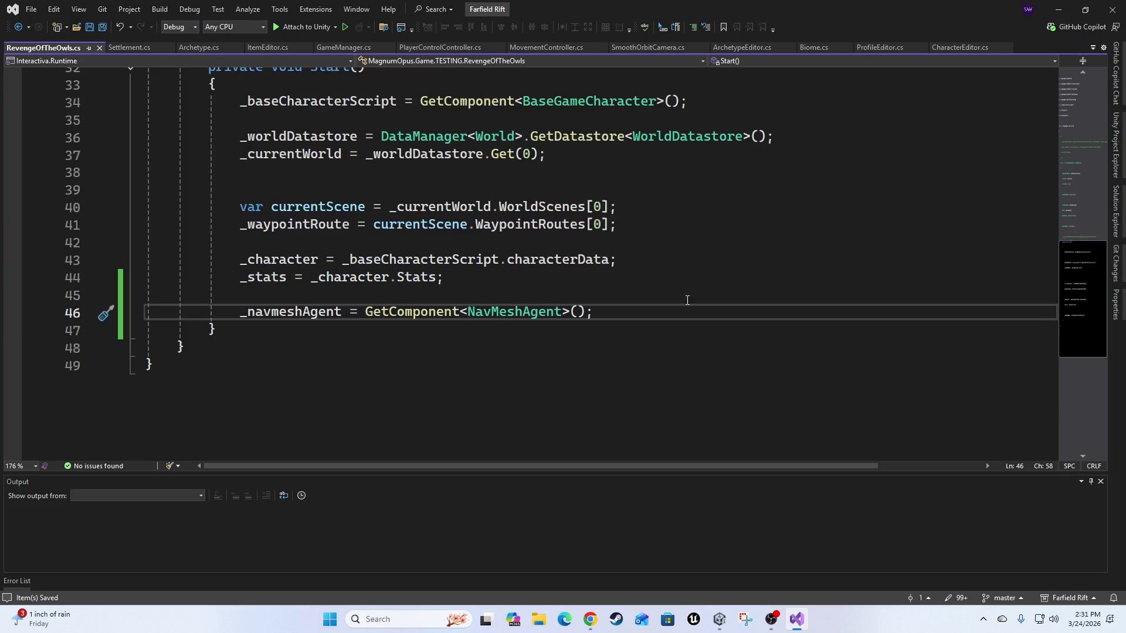
pyautogui.click(681, 303)
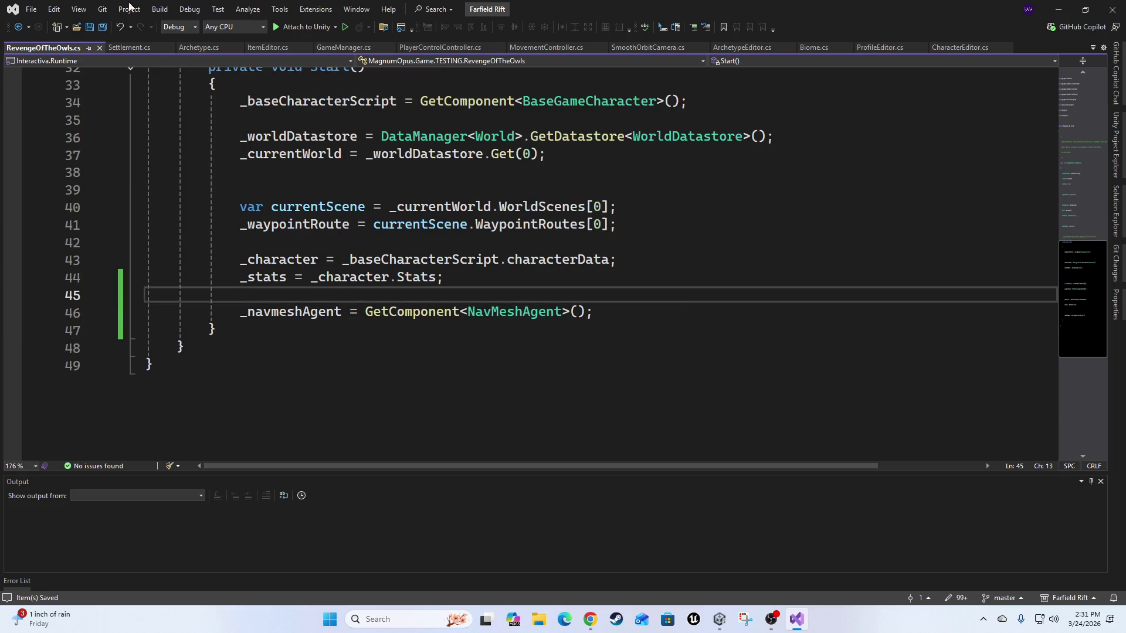
pyautogui.scroll(5, 446, 269)
pyautogui.click(446, 267)
# Declare a `Stat _healthStat;` field on the line below the NavMeshAgent field.
pyautogui.press('Return')
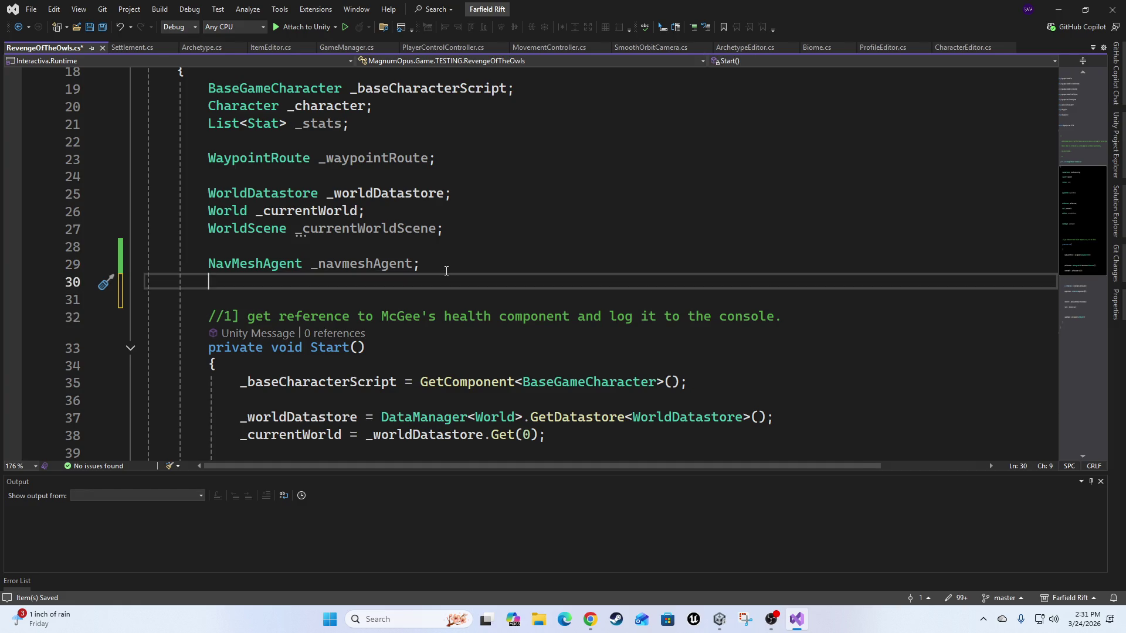
pyautogui.write('float _')
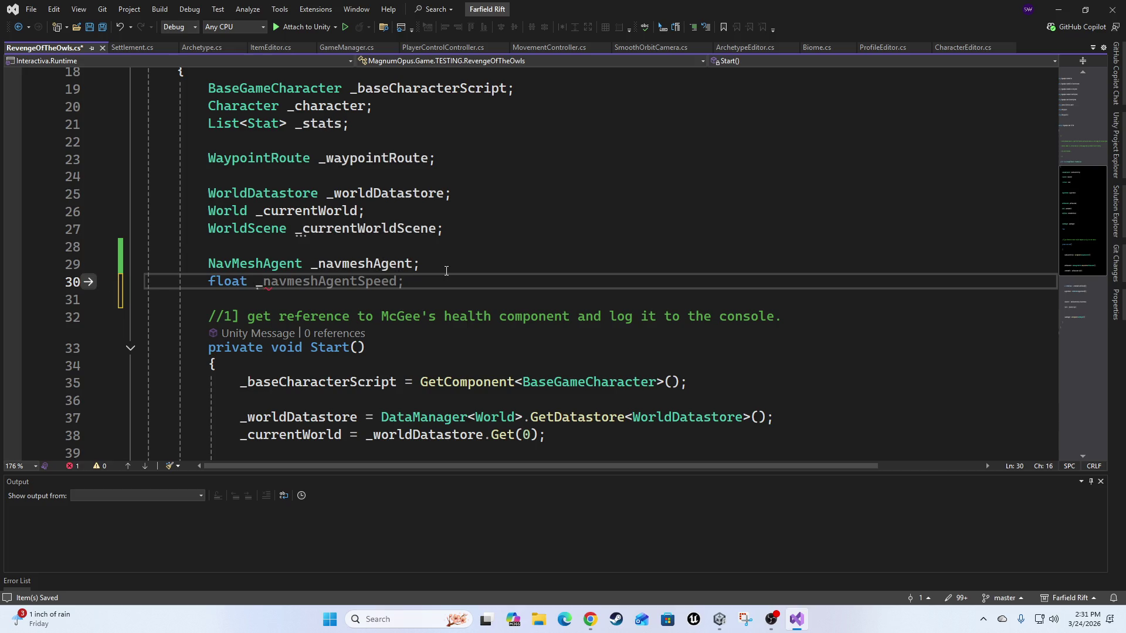
pyautogui.press('BackSpace')
pyautogui.press('BackSpace')
pyautogui.press('BackSpace')
pyautogui.press('BackSpace')
pyautogui.press('BackSpace')
pyautogui.write('stat')
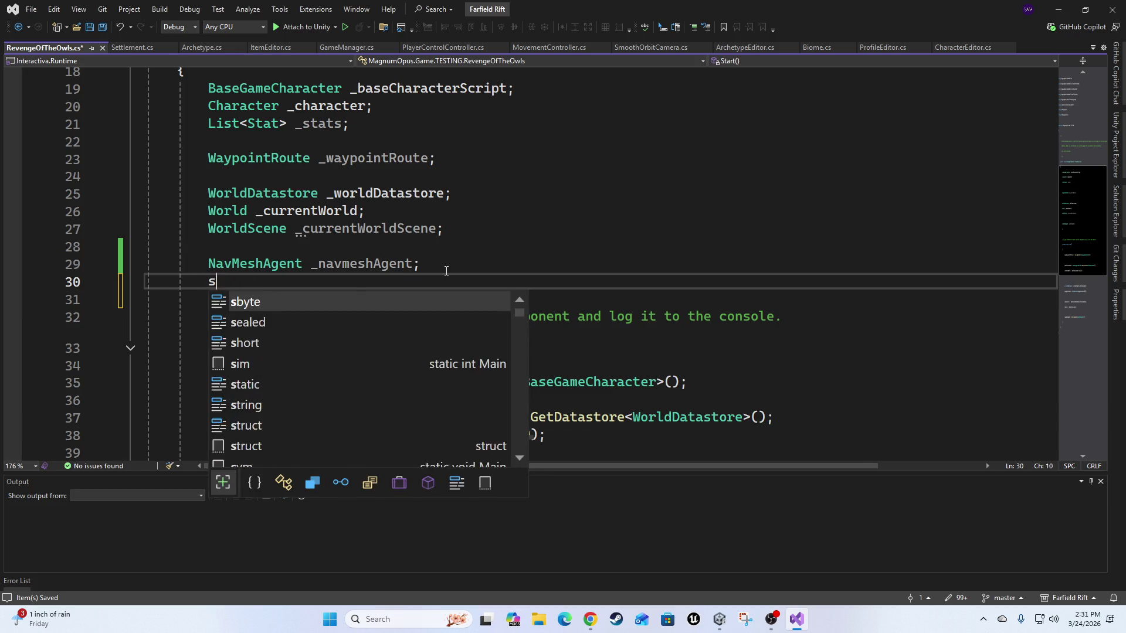
pyautogui.press('Up')
pyautogui.press('Tab')
pyautogui.write('_h')
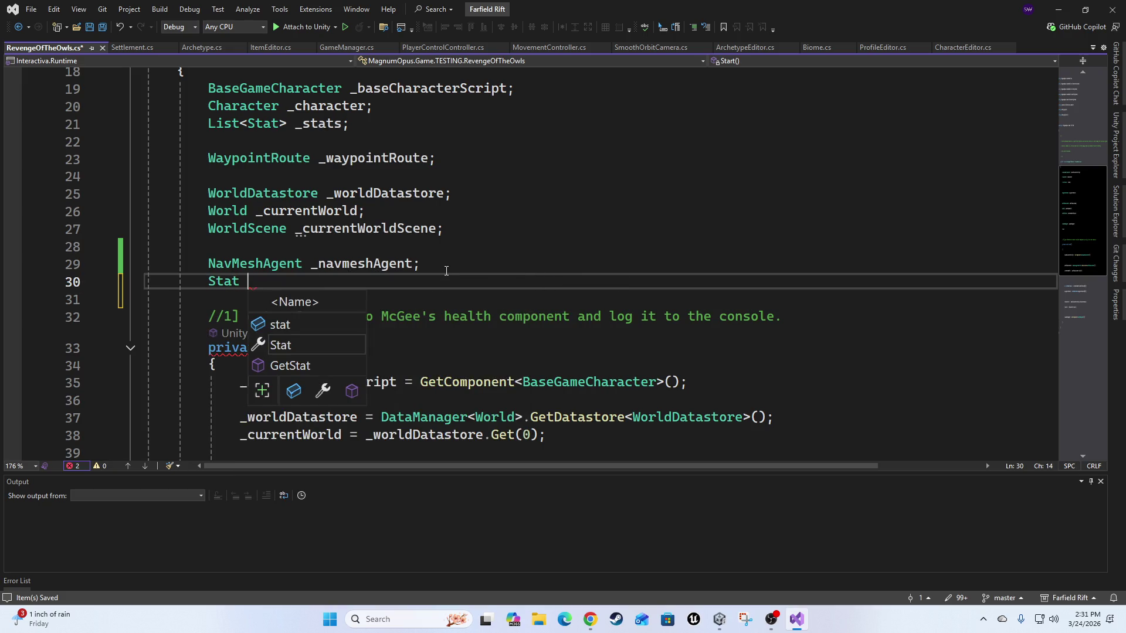
pyautogui.write('ealthStats')
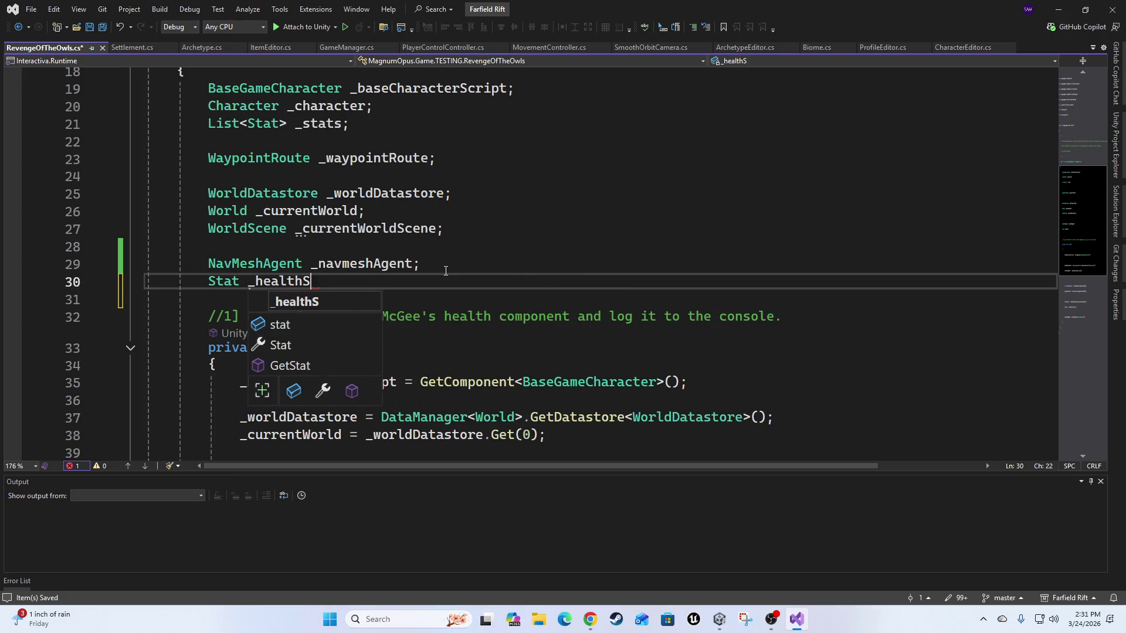
pyautogui.press('BackSpace')
pyautogui.write(';')
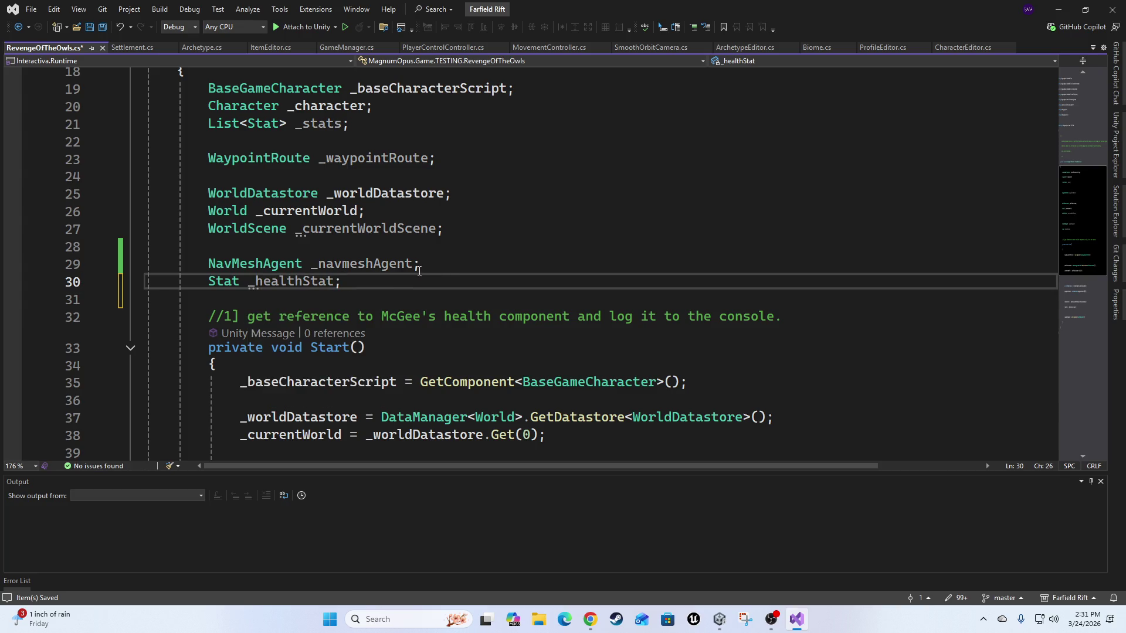
pyautogui.scroll(-6, 333, 370)
pyautogui.click(642, 274)
# Add a Start() statement filtering _stats with Where(t => t.InternalName == "").
pyautogui.press('Up')
pyautogui.press('Return')
pyautogui.press('Return')
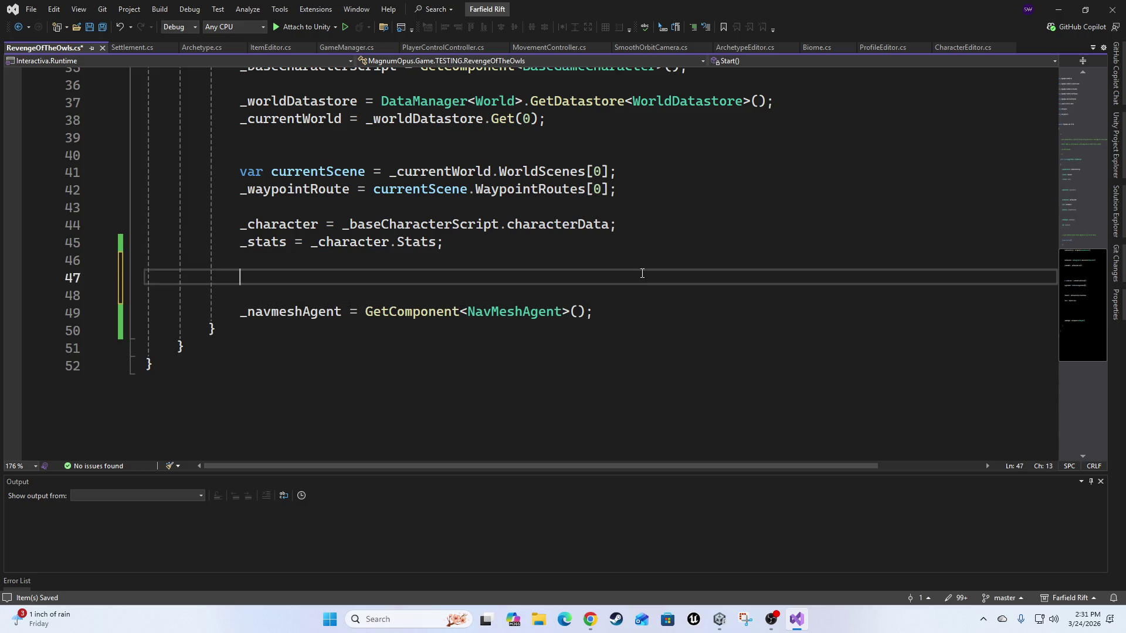
pyautogui.write('_stat')
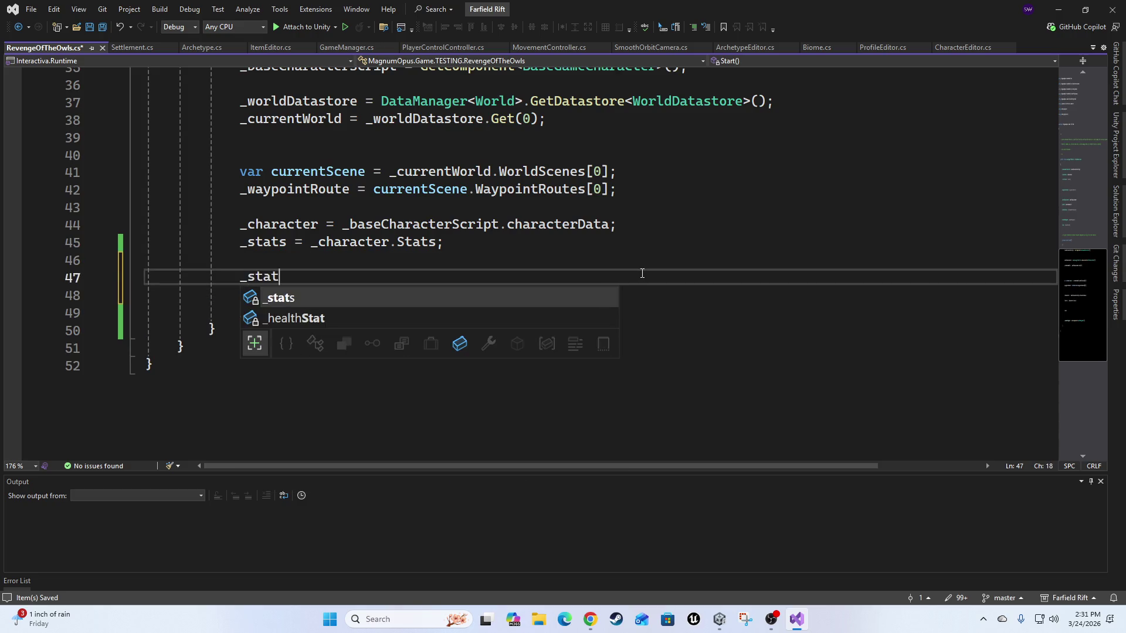
pyautogui.write('s = _stat')
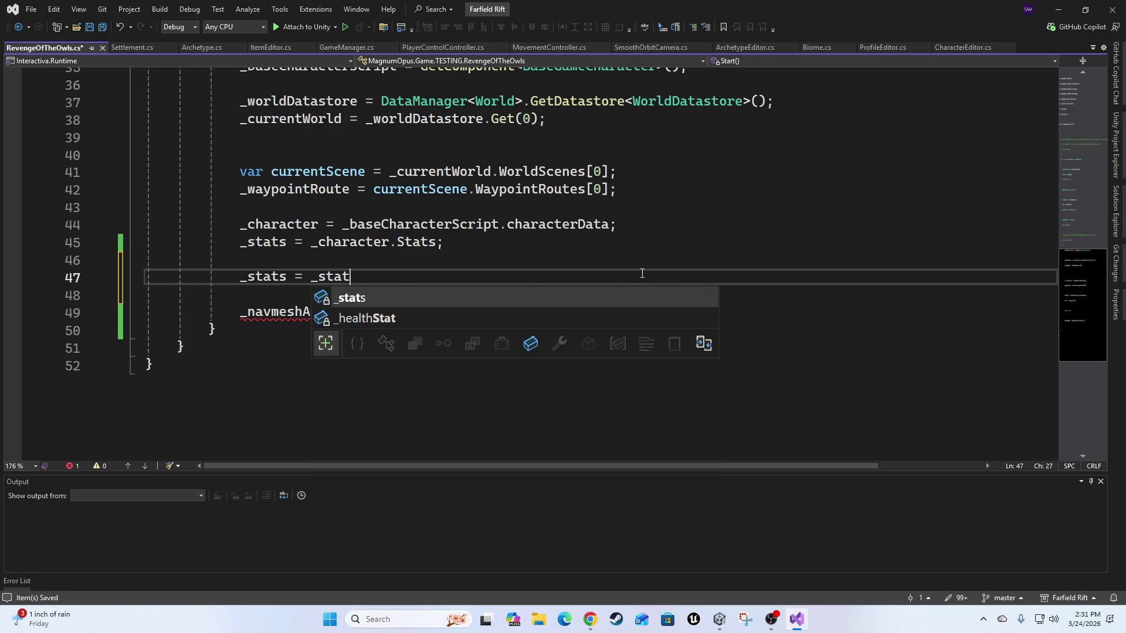
pyautogui.write('s.Where')
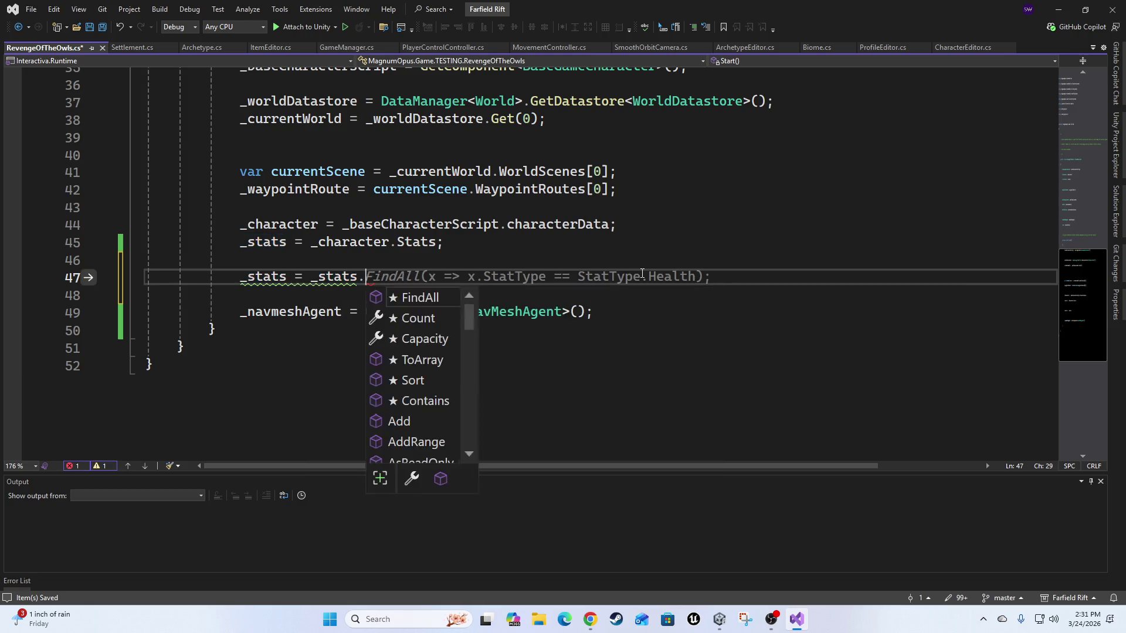
pyautogui.press('Tab')
pyautogui.write('(')
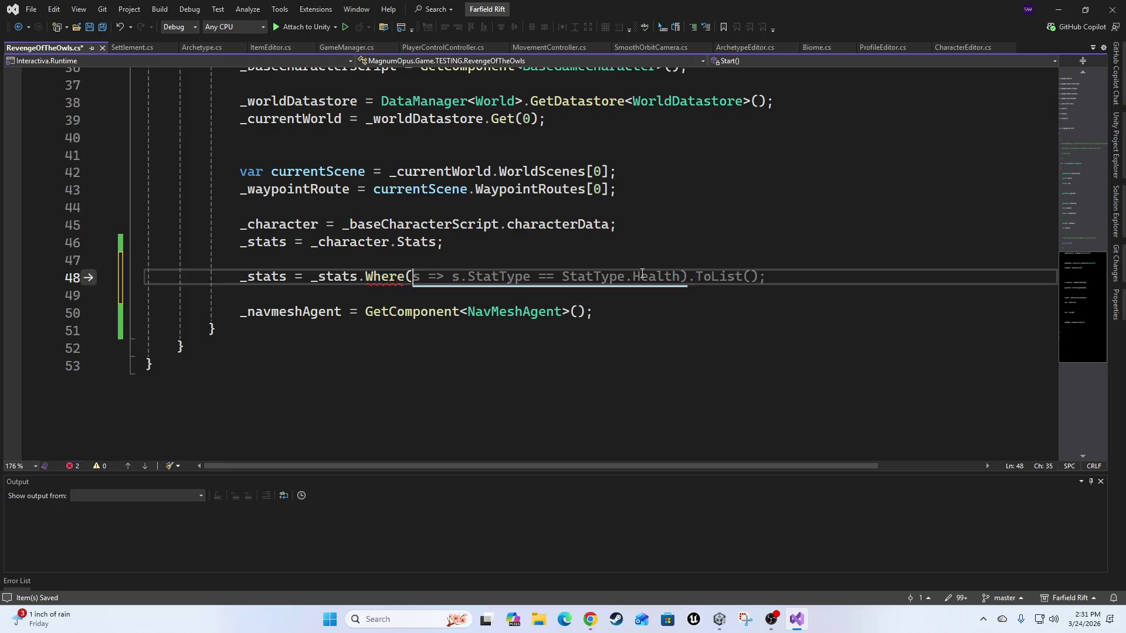
pyautogui.write('t=>t.')
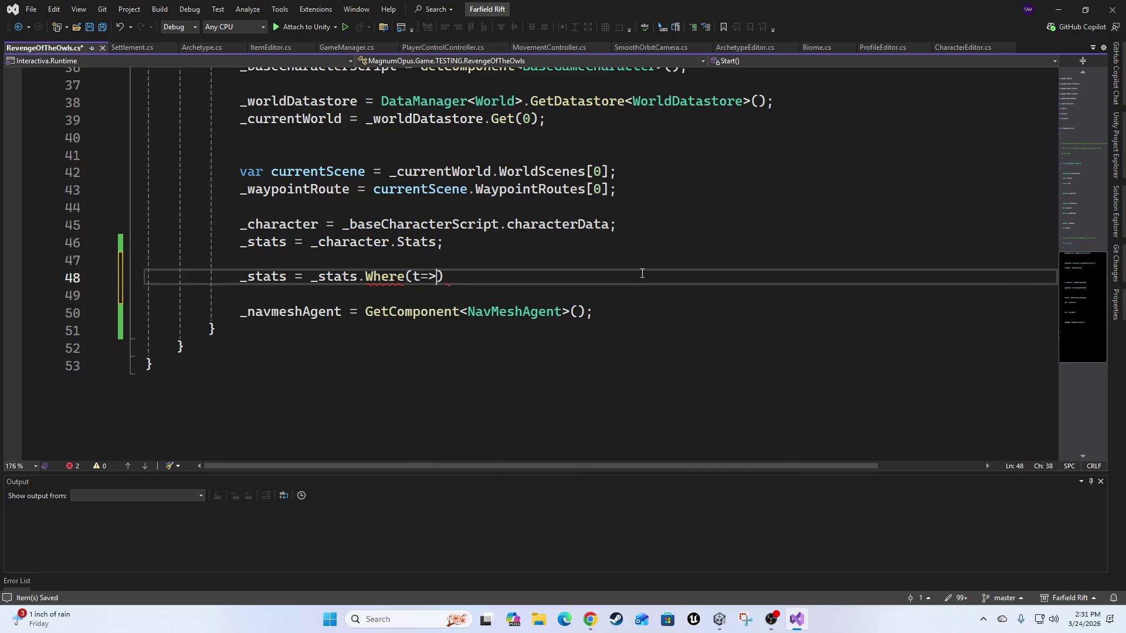
pyautogui.press('Down')
pyautogui.press('Down')
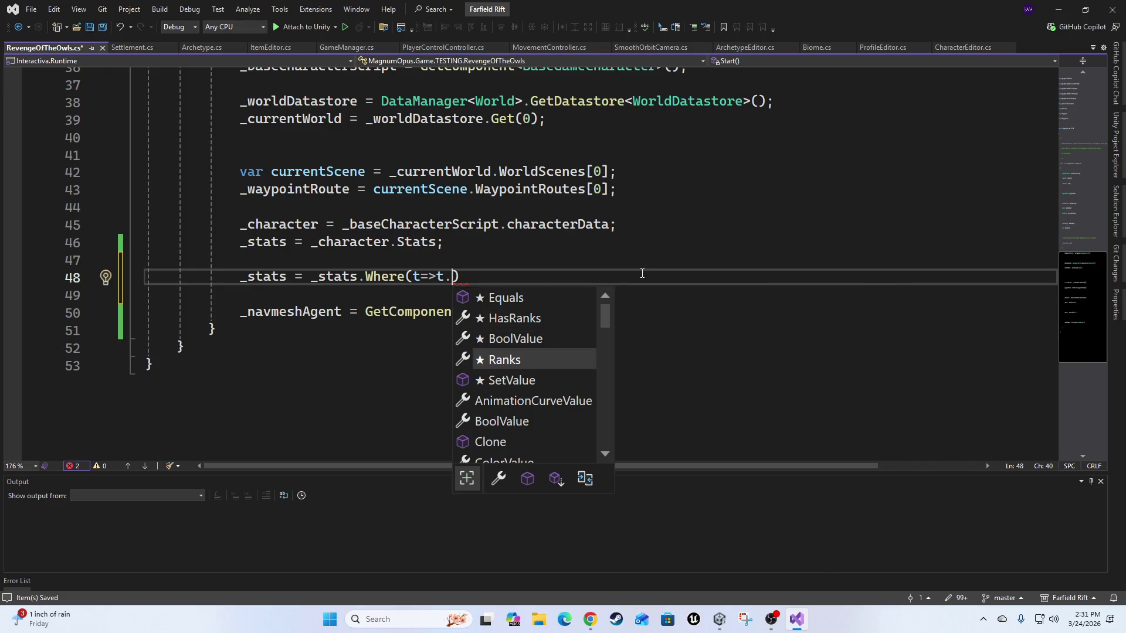
pyautogui.write('2e')
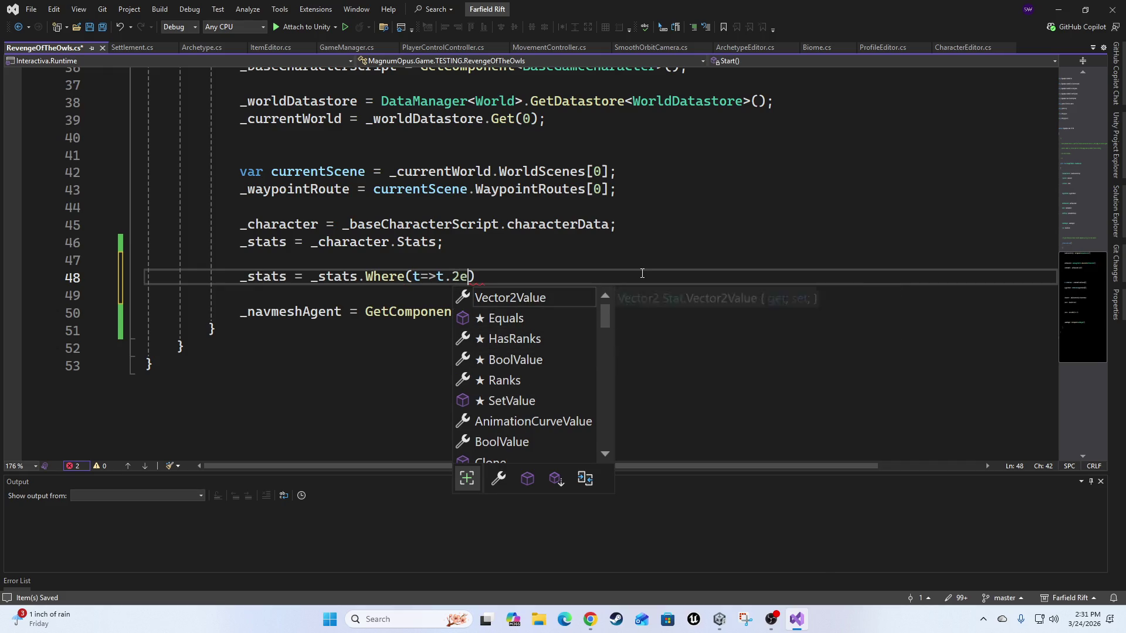
pyautogui.press('BackSpace')
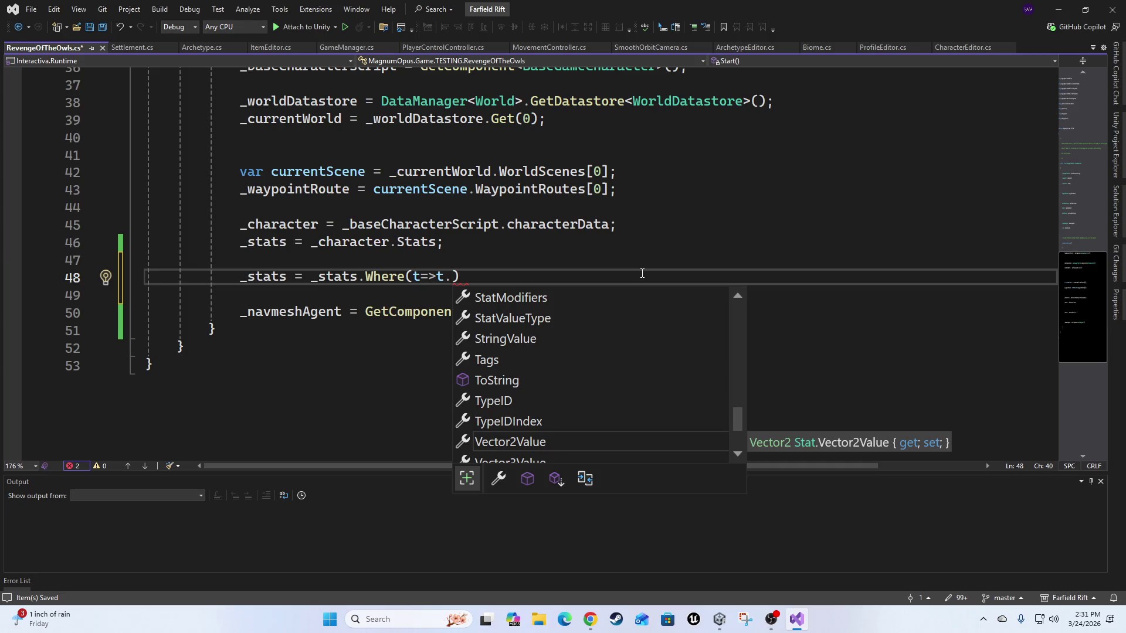
pyautogui.write('in')
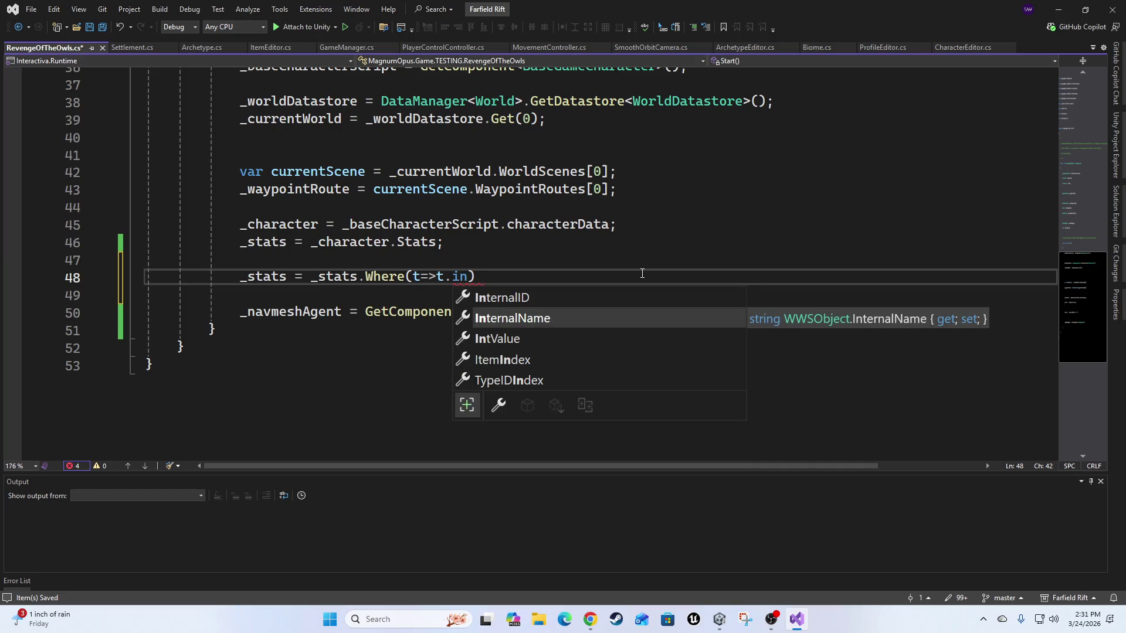
pyautogui.press('Tab')
pyautogui.write('== "')
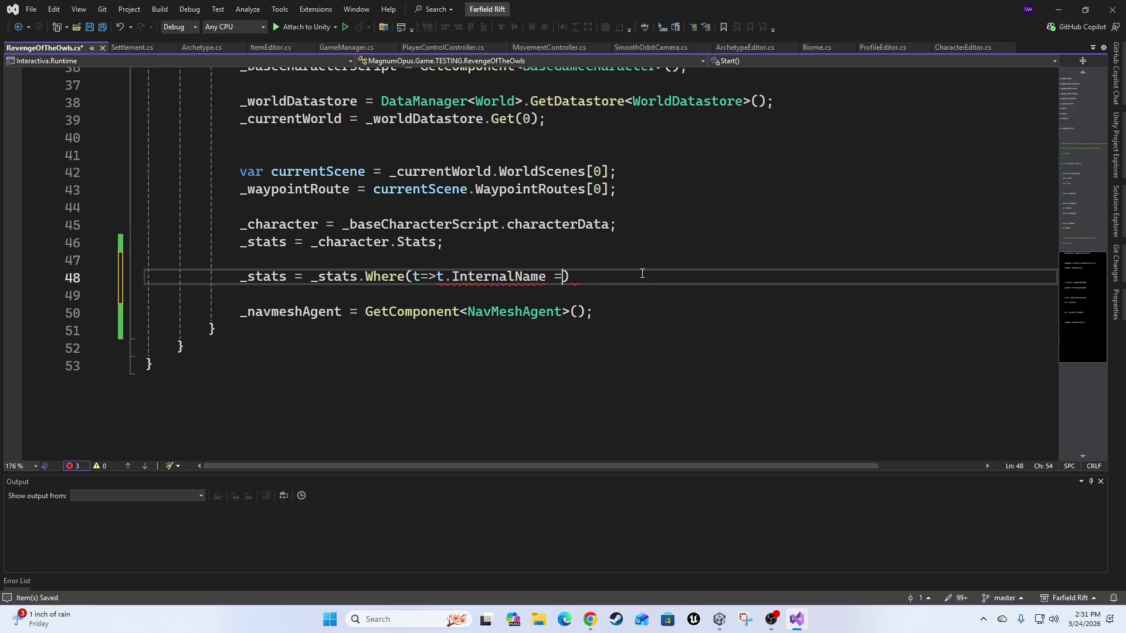
pyautogui.press('End')
pyautogui.write(';')
# Chain .First() onto the Where filter to take the first matching stat.
pyautogui.press('Left')
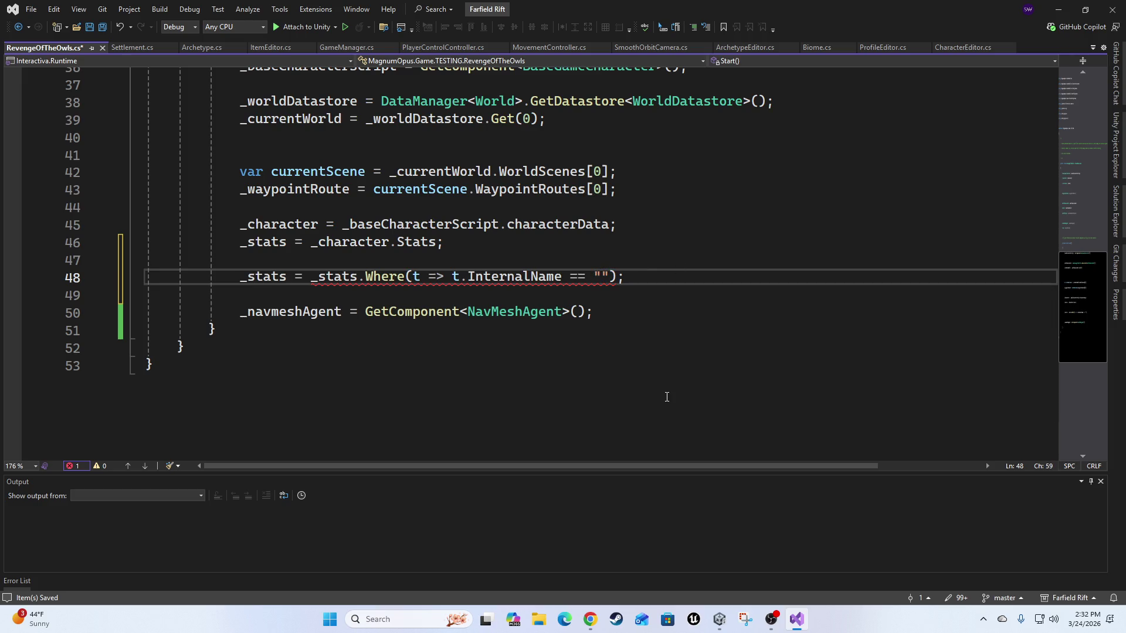
pyautogui.press('Right')
pyautogui.write('.fi')
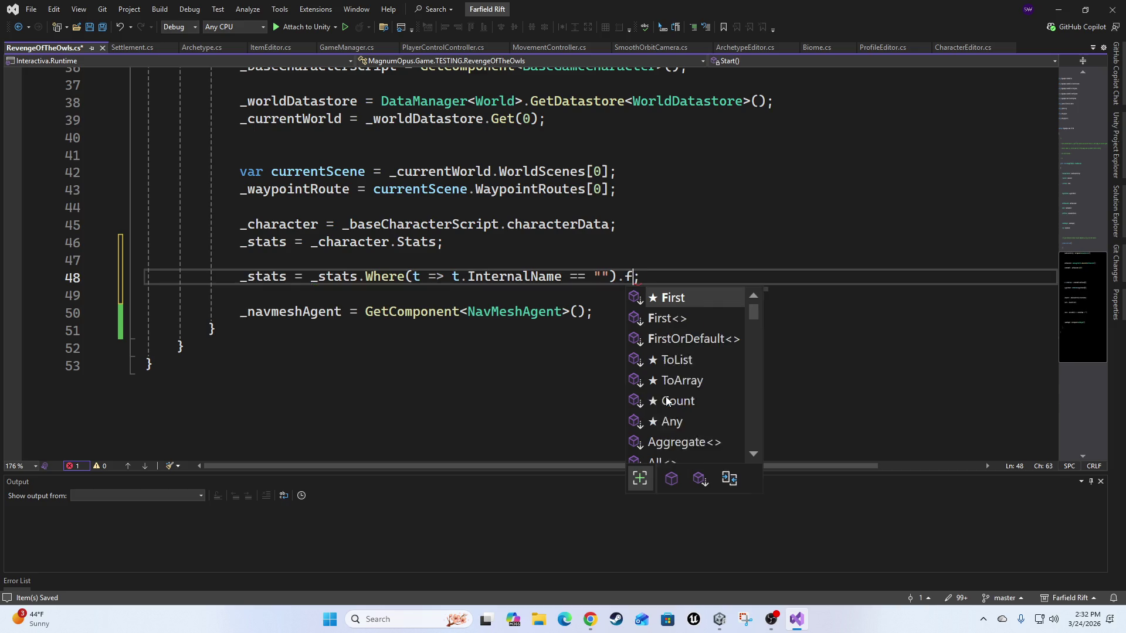
pyautogui.press('Tab')
pyautogui.write('(')
pyautogui.press('Left')
pyautogui.press('Left')
pyautogui.press('Left')
pyautogui.press('Left')
pyautogui.press('Left')
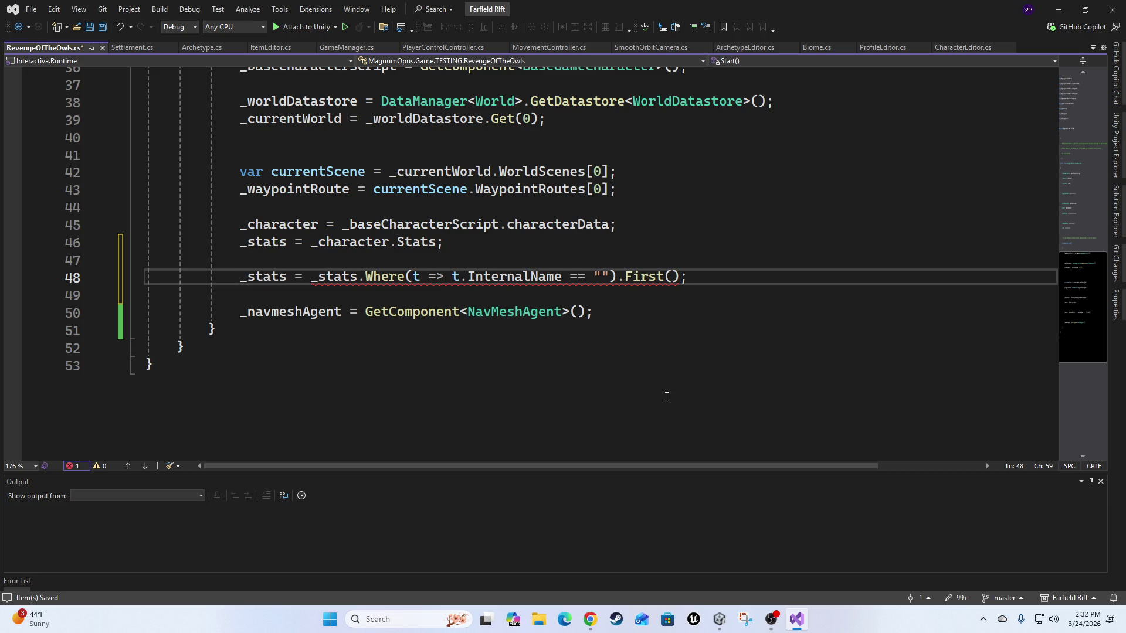
# Change the statement's assignment target to _healthStat.
pyautogui.press('Home')
pyautogui.press('Right')
pyautogui.press('Right')
pyautogui.press('Right')
pyautogui.press('BackSpace')
pyautogui.press('End')
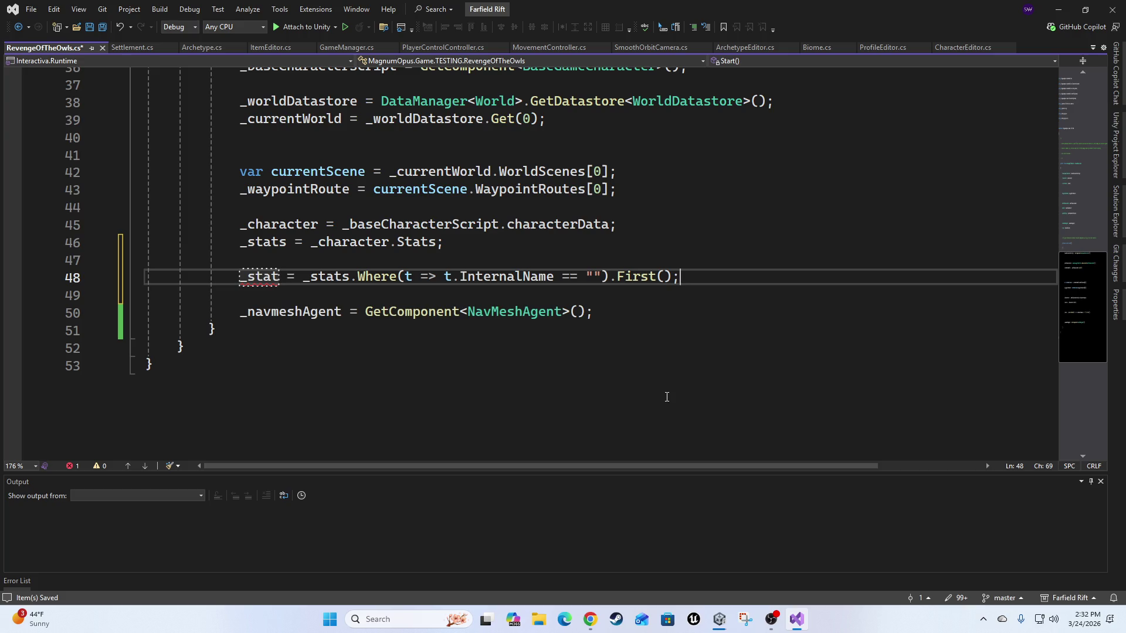
pyautogui.moveTo(260, 276)
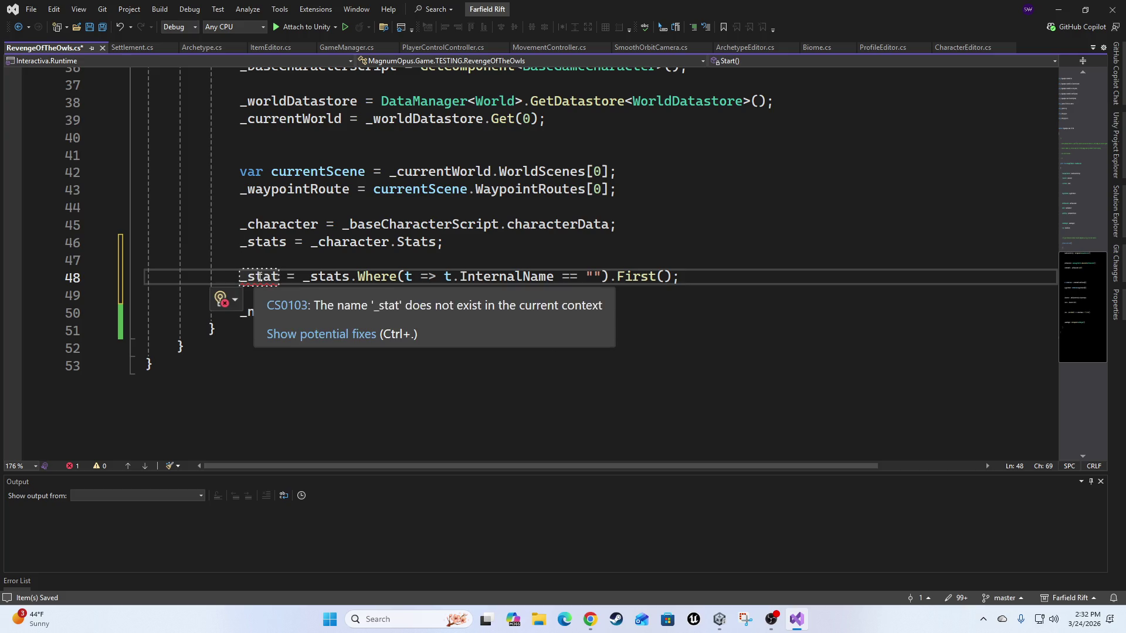
pyautogui.scroll(6, 464, 289)
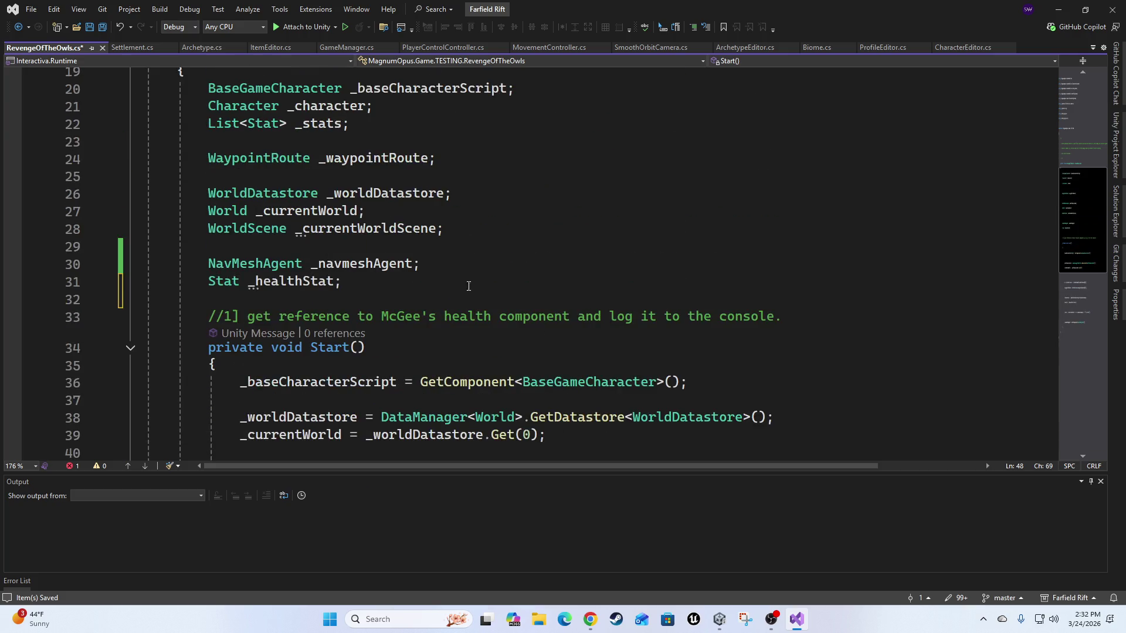
pyautogui.scroll(-6, 292, 283)
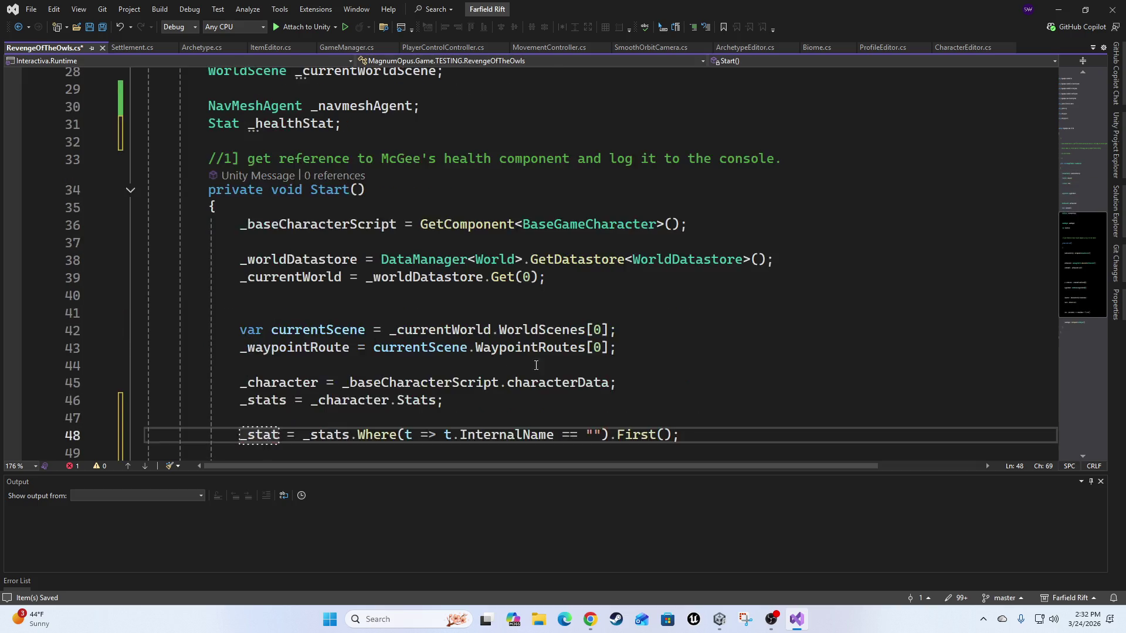
pyautogui.click(278, 284)
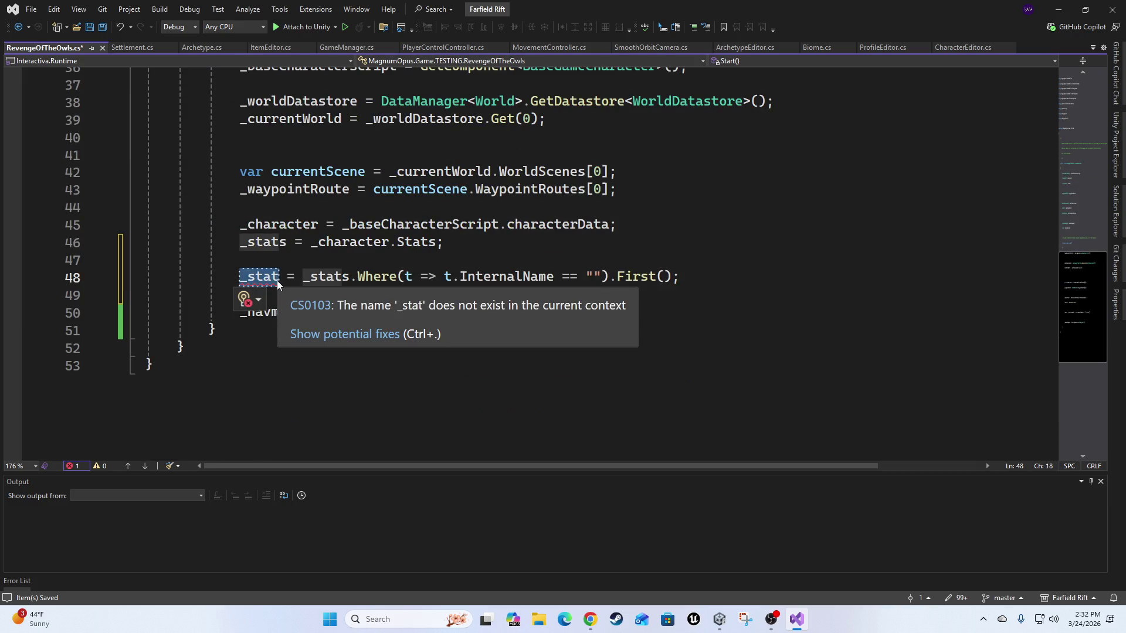
pyautogui.write('heal')
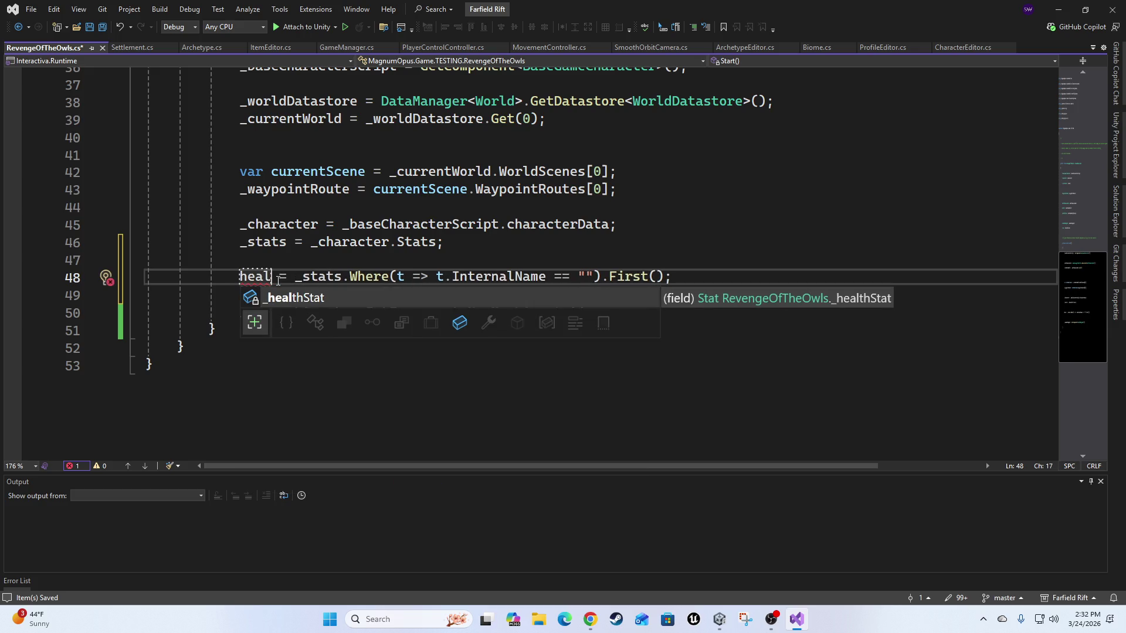
pyautogui.press('Tab')
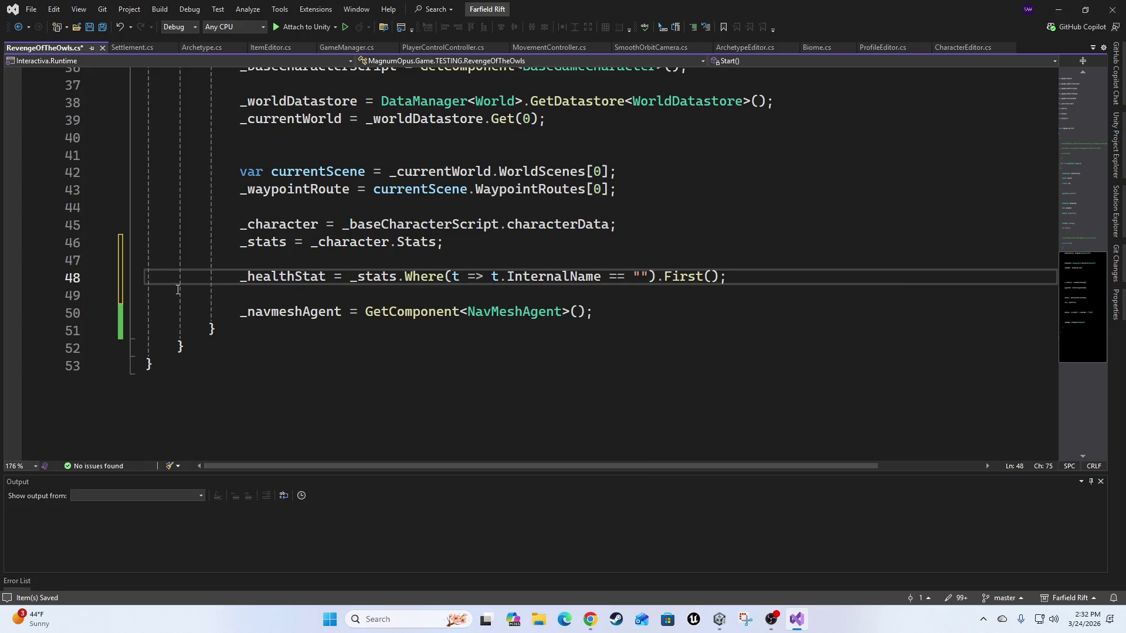
pyautogui.click(638, 277)
# In Unity, launch the Magnum Opus Editor and show the Character Stat Creator.
pyautogui.click(1057, 10)
pyautogui.click(411, 19)
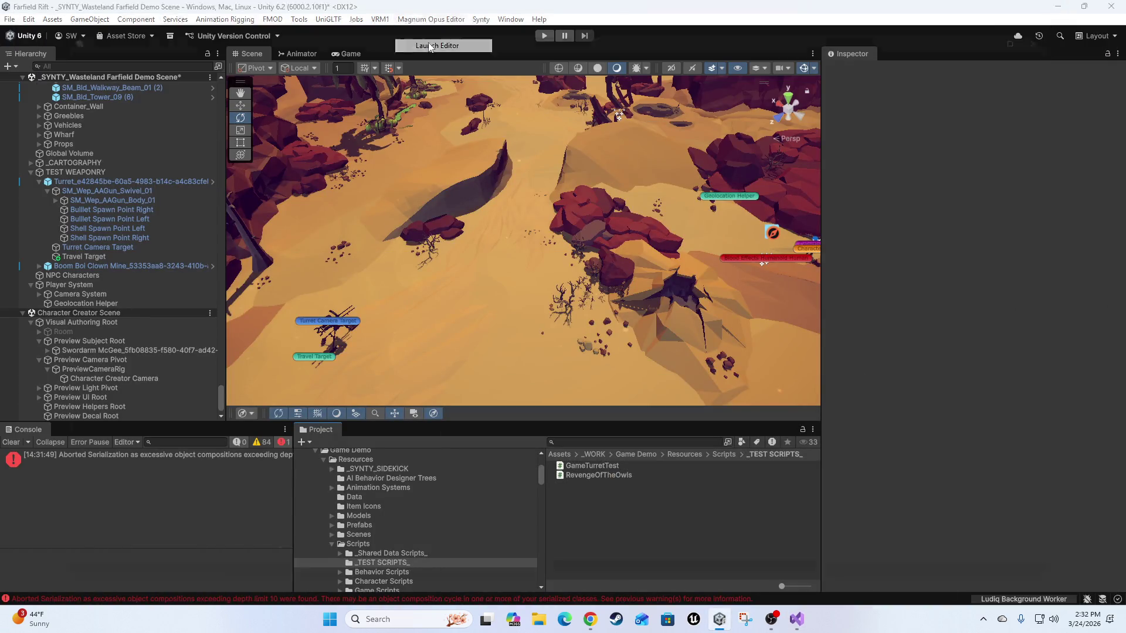
pyautogui.click(429, 46)
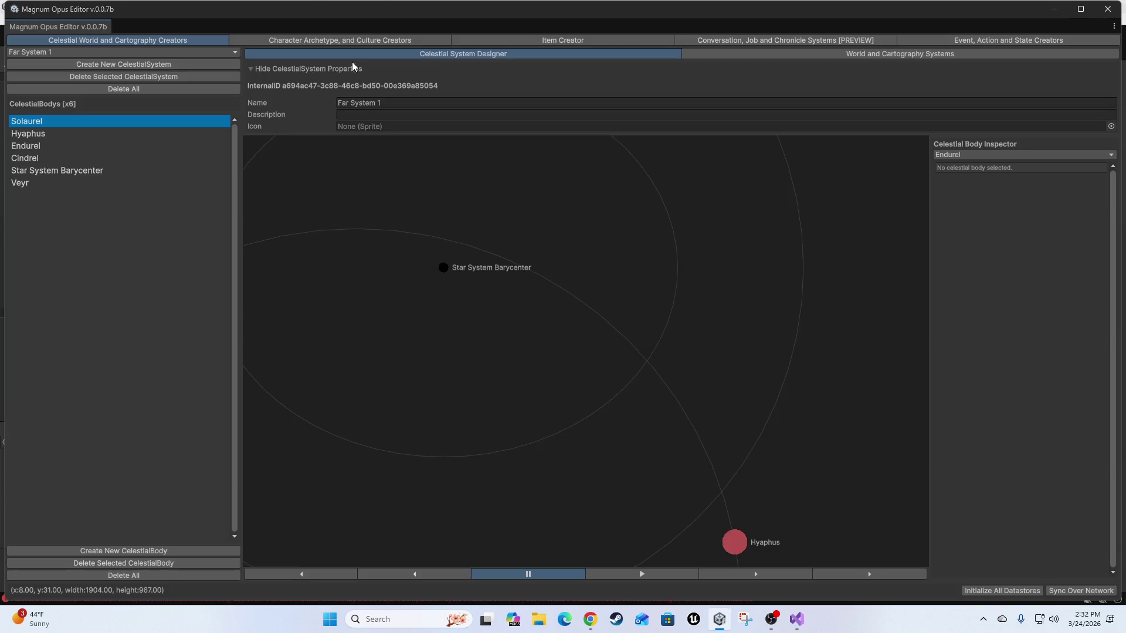
pyautogui.click(283, 40)
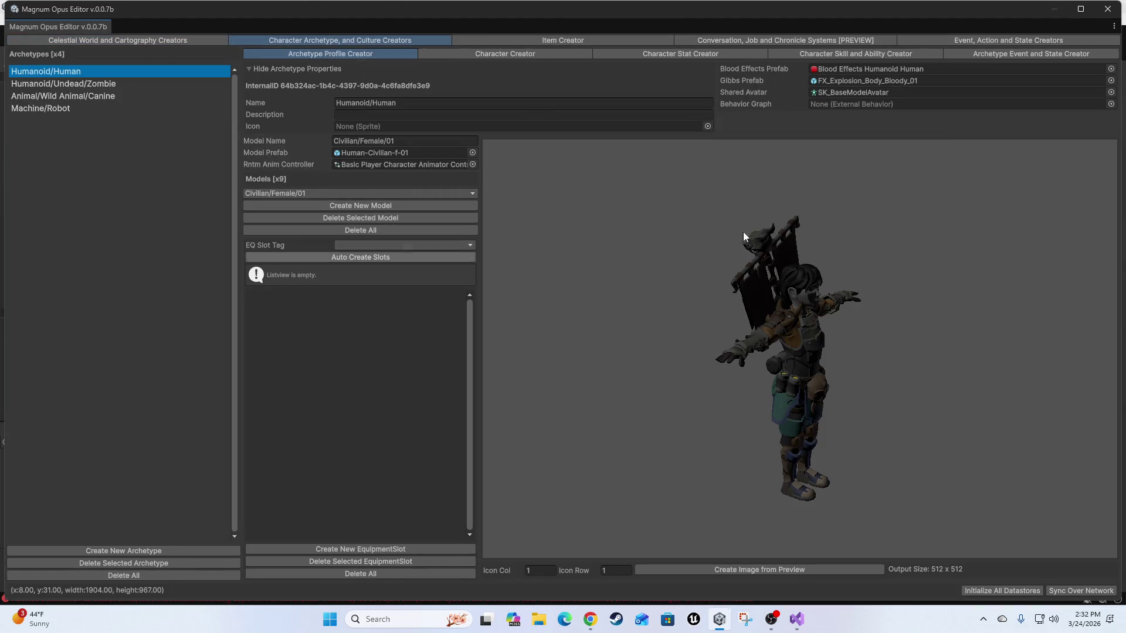
pyautogui.click(657, 54)
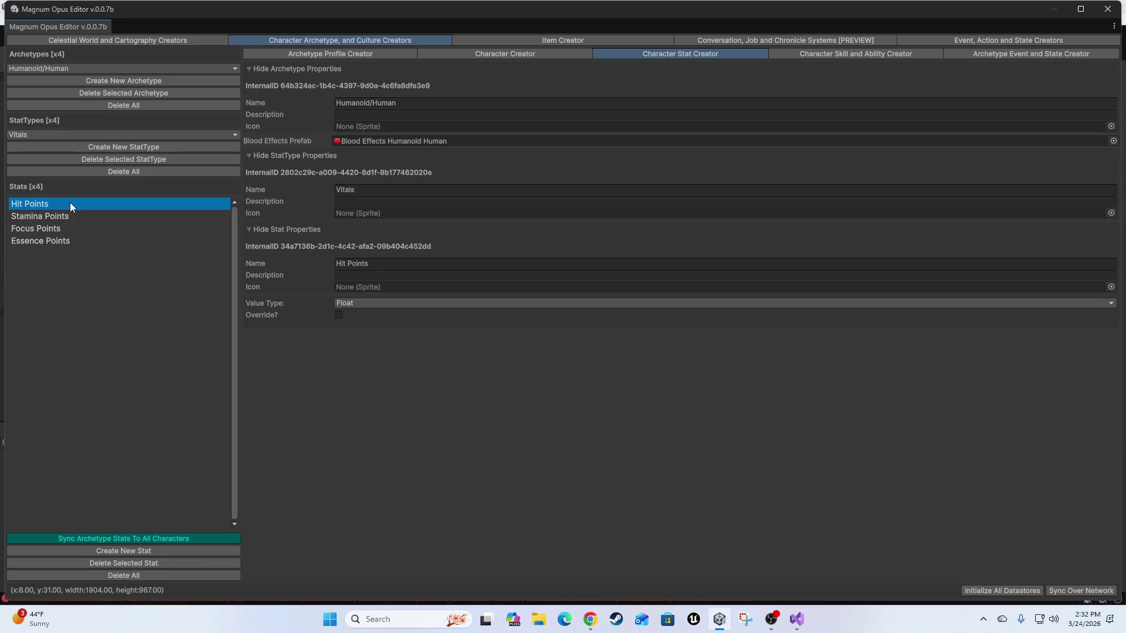
# Check the Hit Points stat's internal ID, then close the Magnum Opus Editor.
pyautogui.click(413, 263)
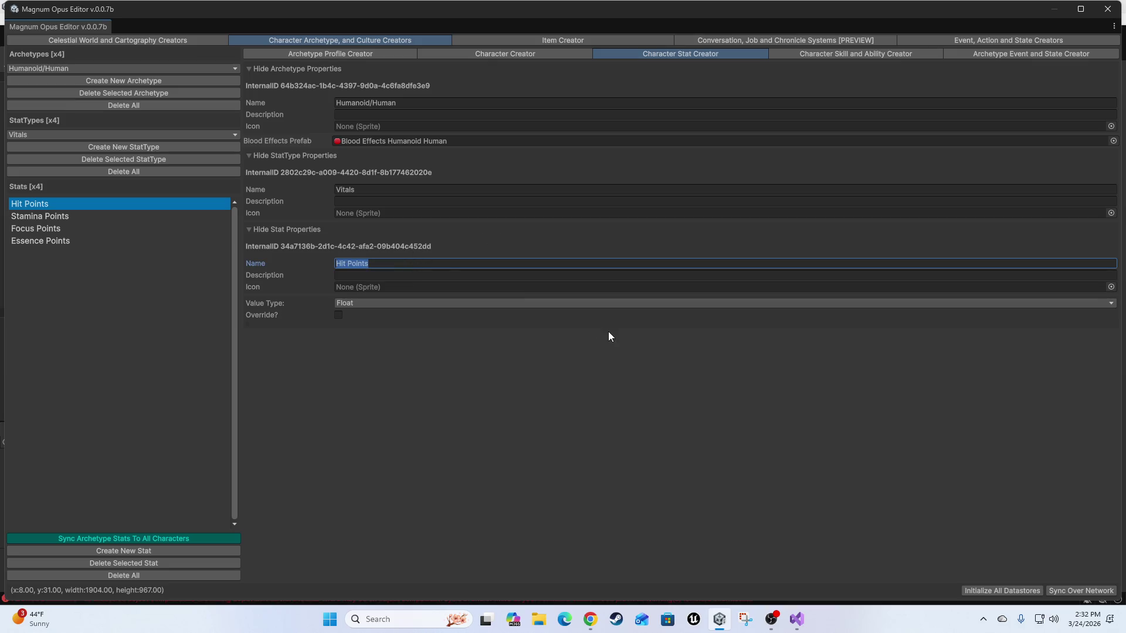
pyautogui.click(279, 246)
pyautogui.click(373, 245)
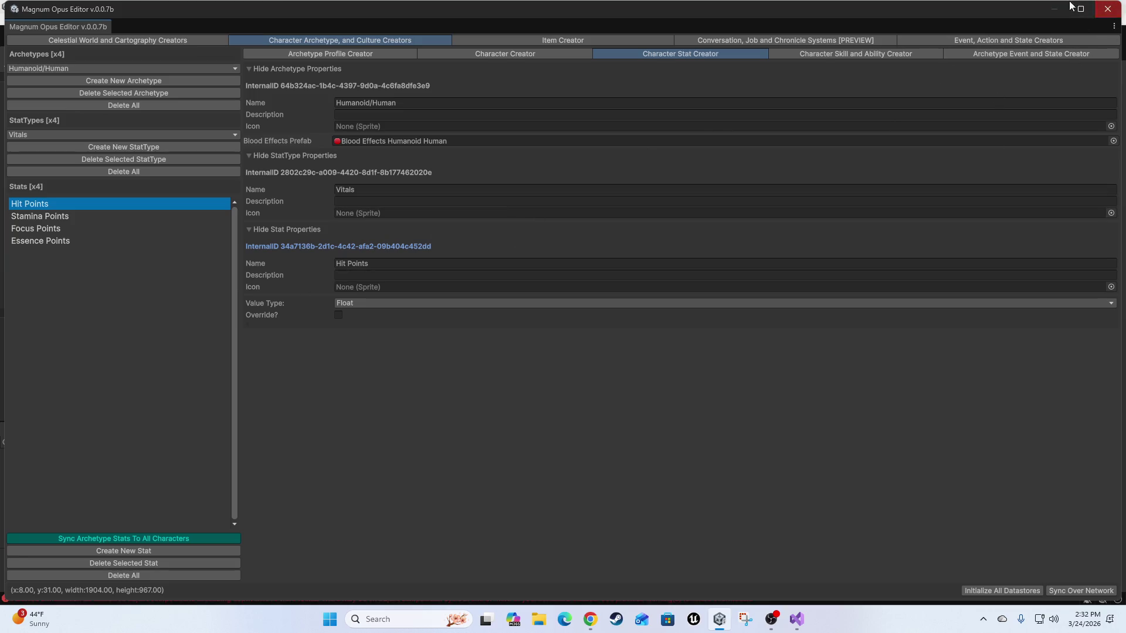
pyautogui.click(1107, 10)
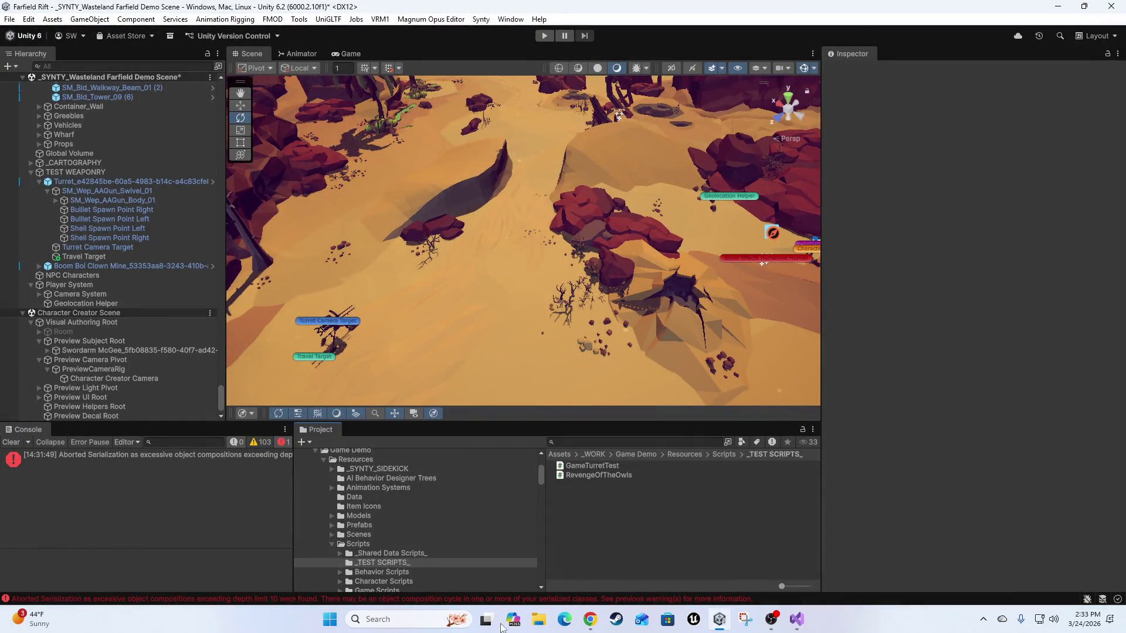
# Fill the InternalName filter with "Hit Points" and review the Start() method.
pyautogui.click(797, 620)
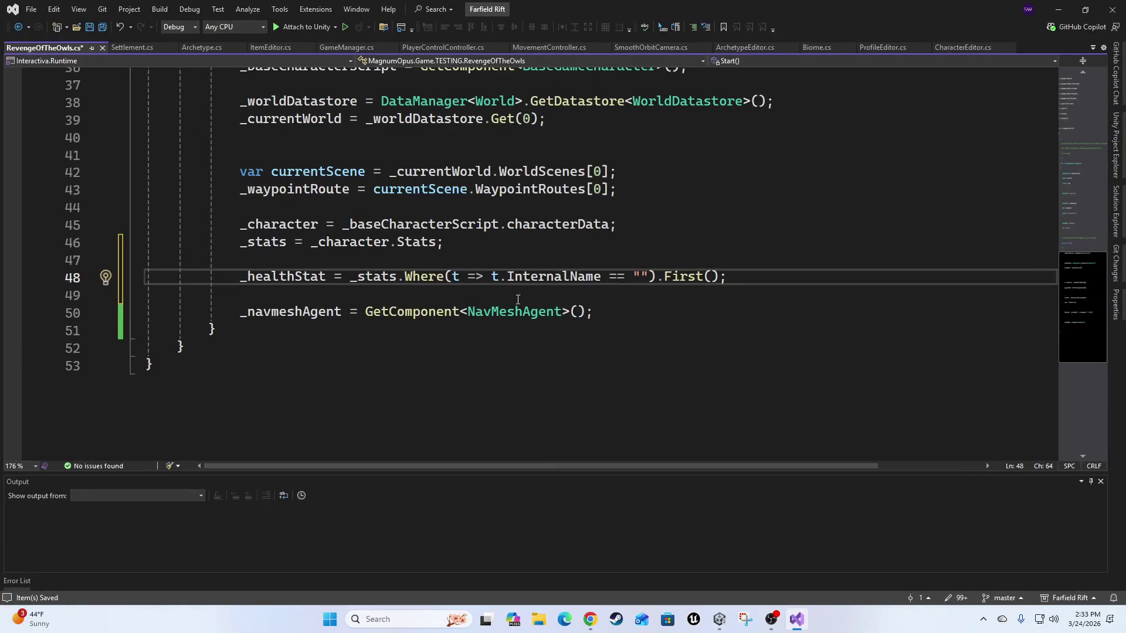
pyautogui.write('Hit Points')
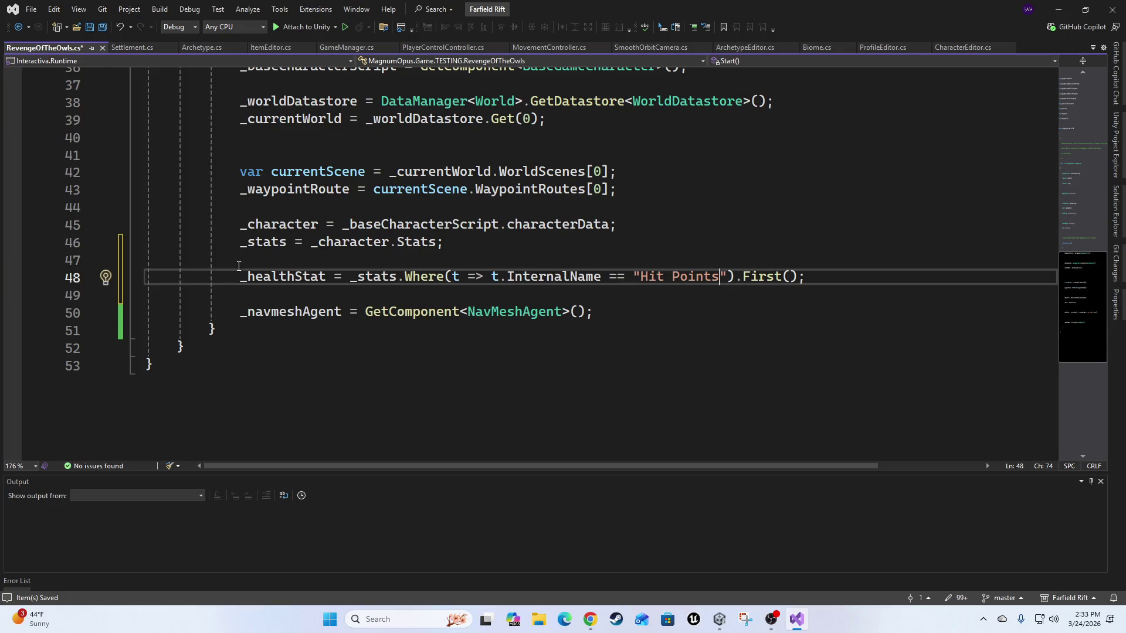
pyautogui.click(639, 321)
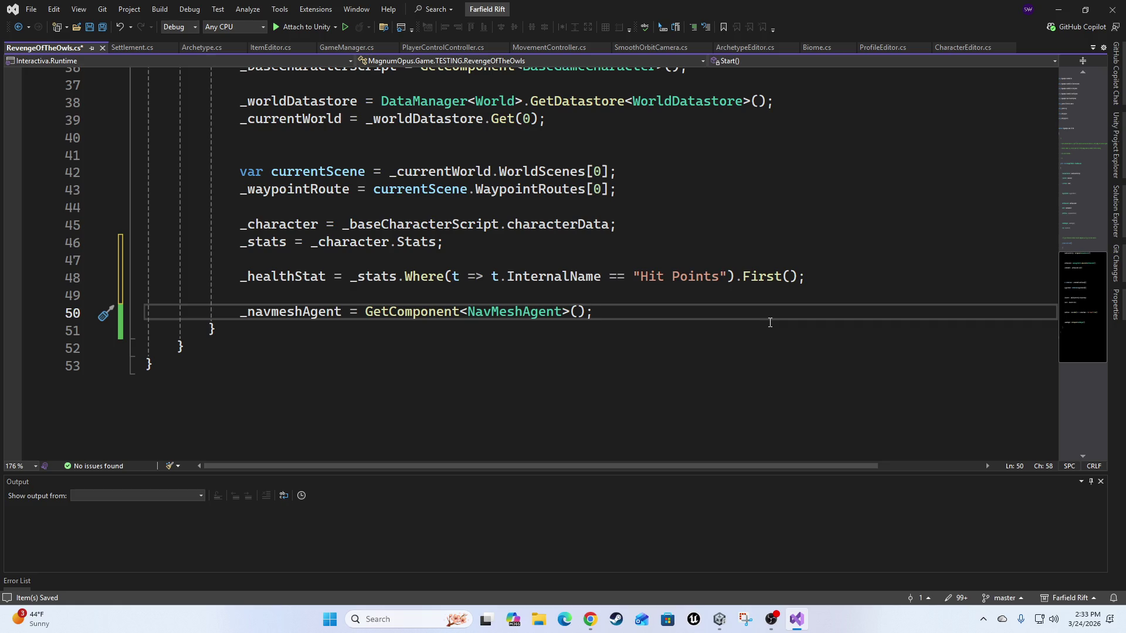
pyautogui.scroll(5, 617, 311)
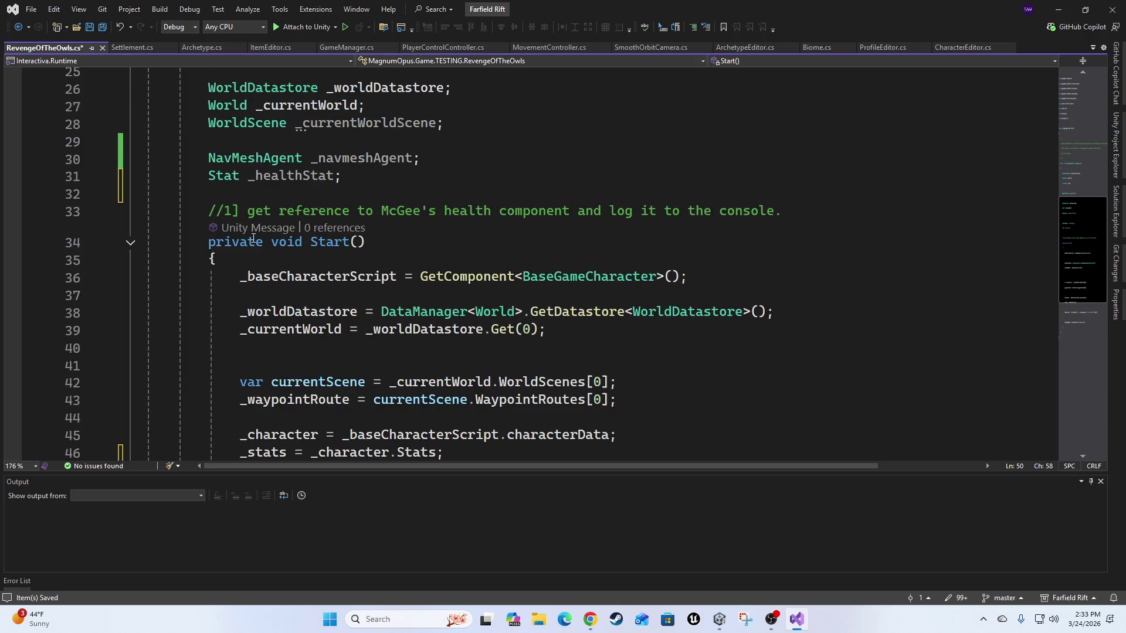
pyautogui.scroll(-3, 608, 334)
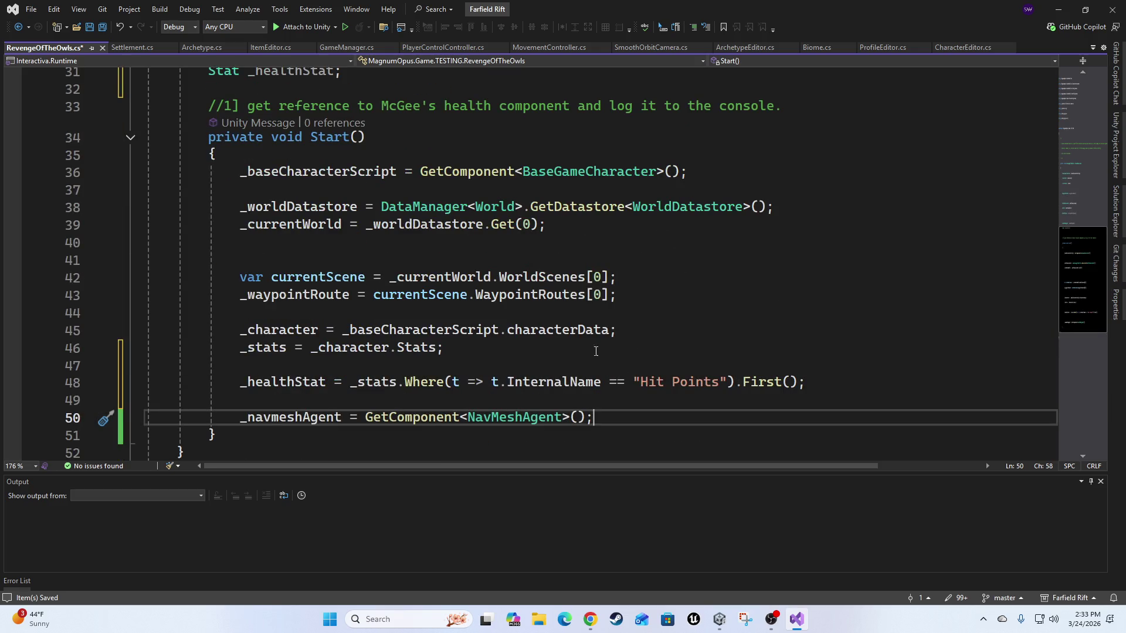
# Add a _navmeshAgent.SetDestination call in Start() targeting _waypointRoute.Nodes[0].
pyautogui.click(264, 434)
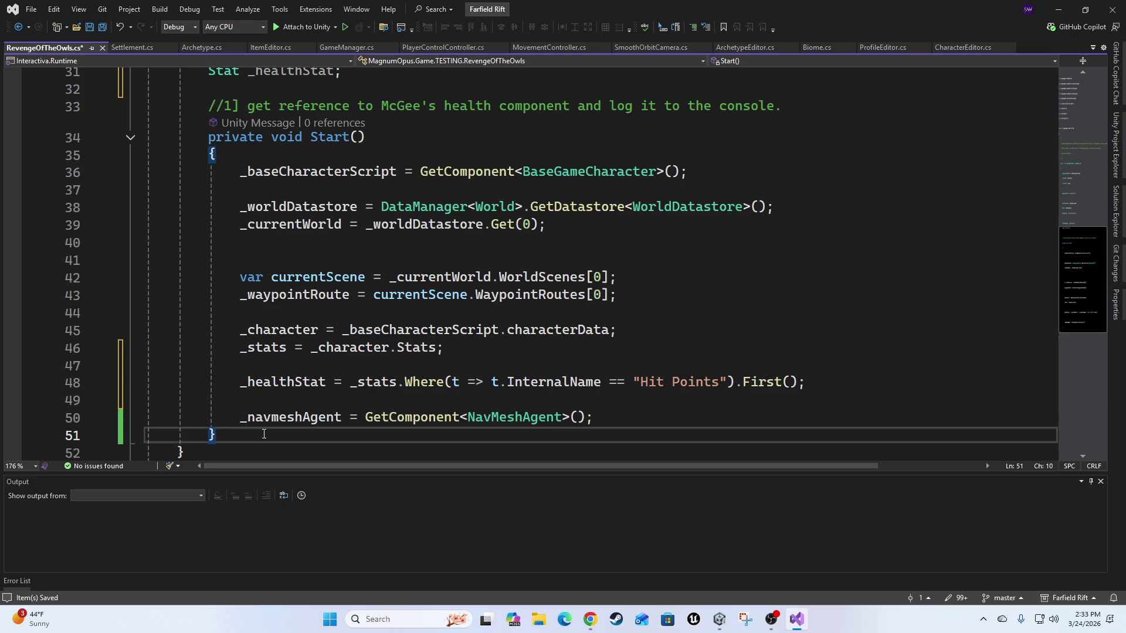
pyautogui.press('Up')
pyautogui.press('End')
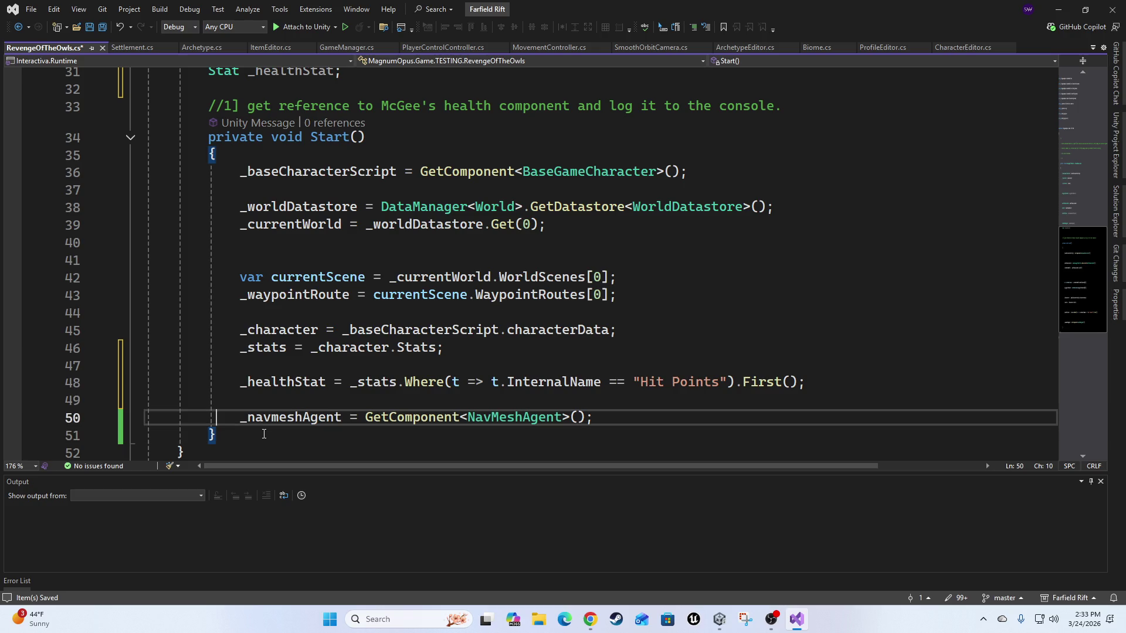
pyautogui.press('Return')
pyautogui.press('Return')
pyautogui.write('_na')
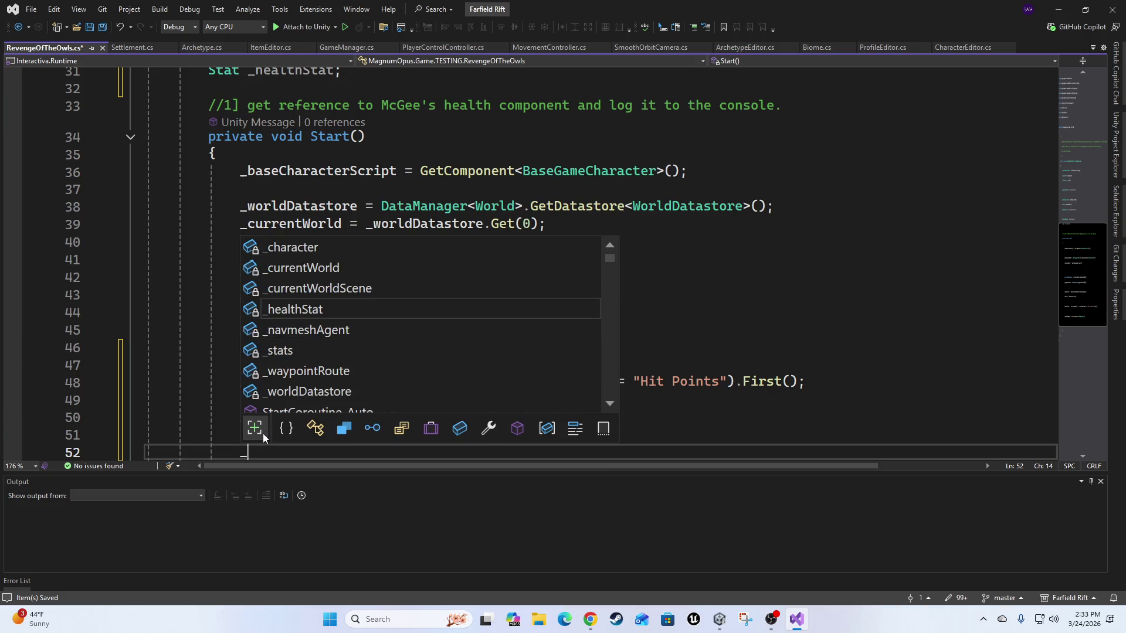
pyautogui.press('Tab')
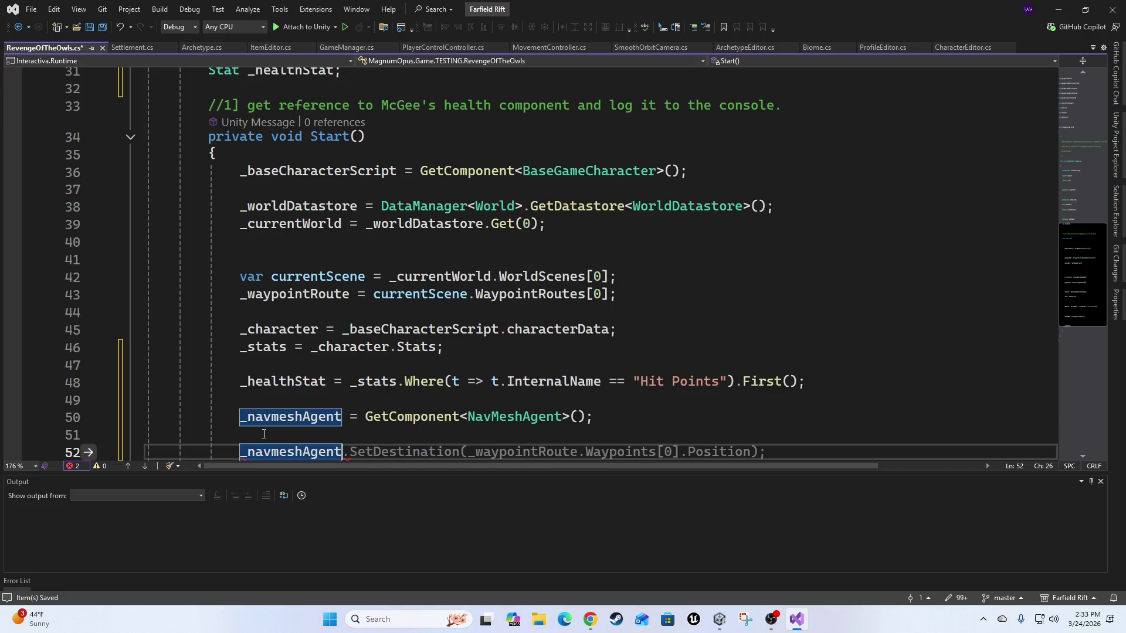
pyautogui.press('Tab')
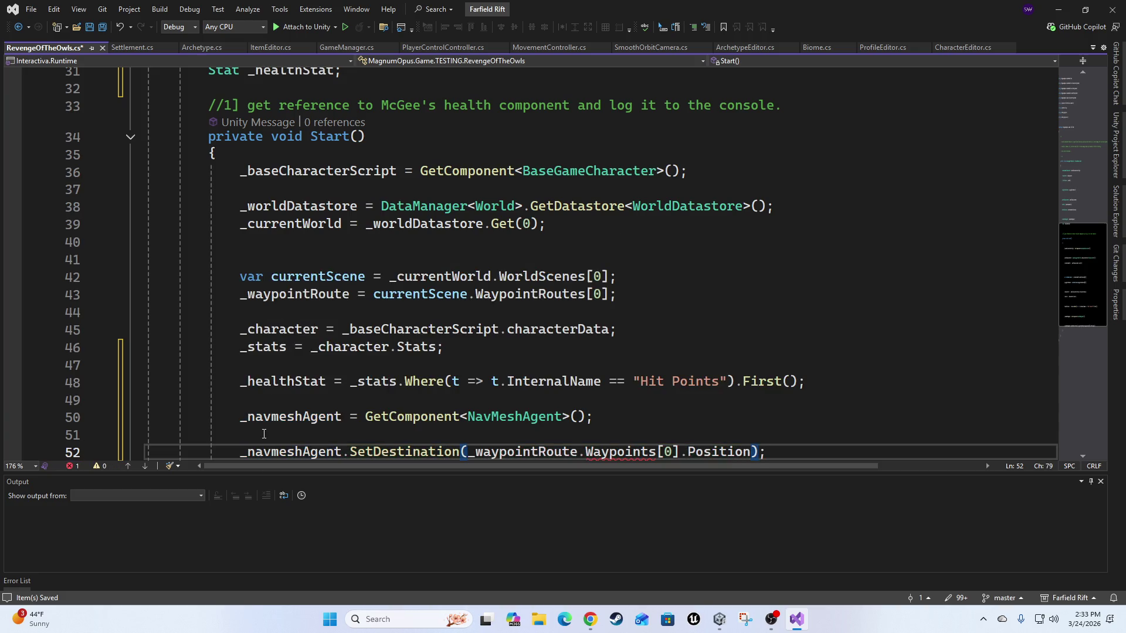
pyautogui.scroll(4, 343, 264)
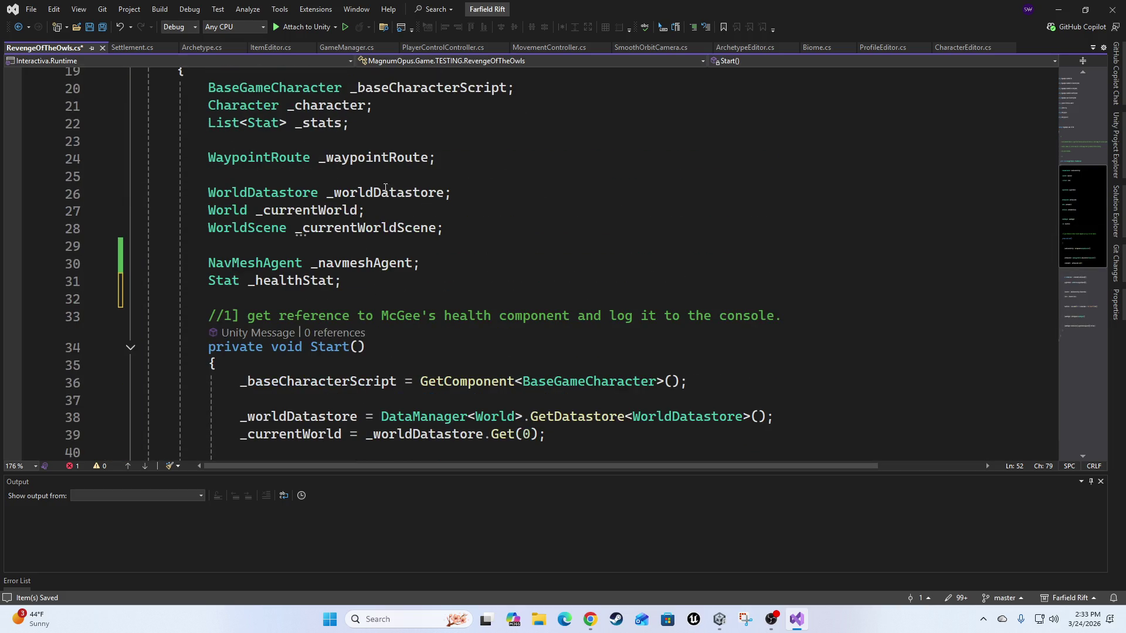
pyautogui.scroll(-6, 288, 246)
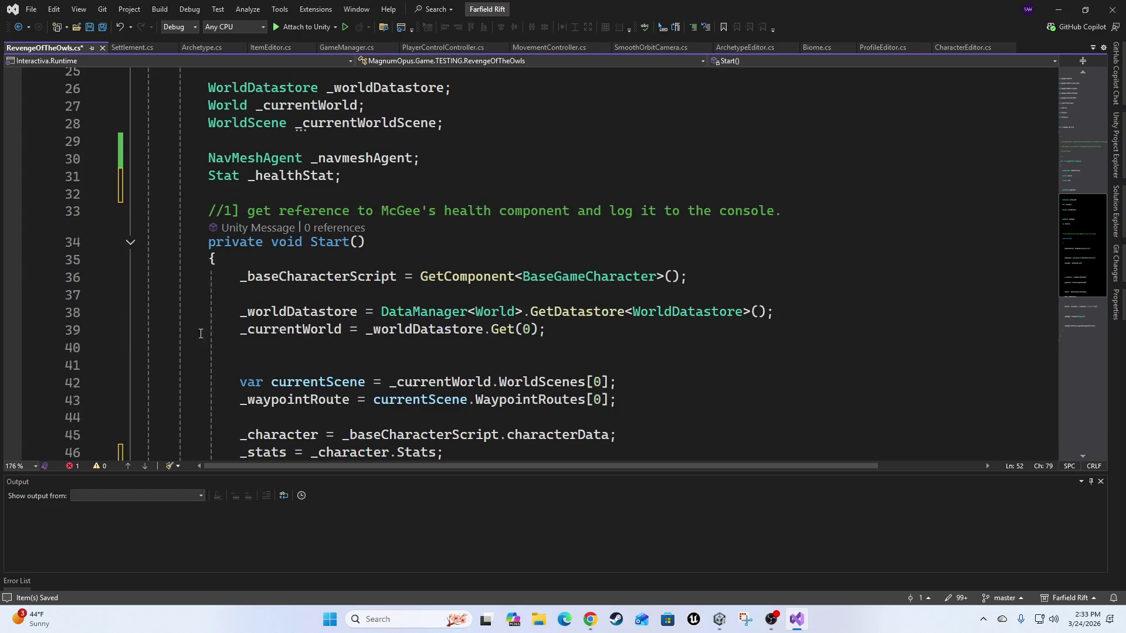
pyautogui.doubleClick(617, 347)
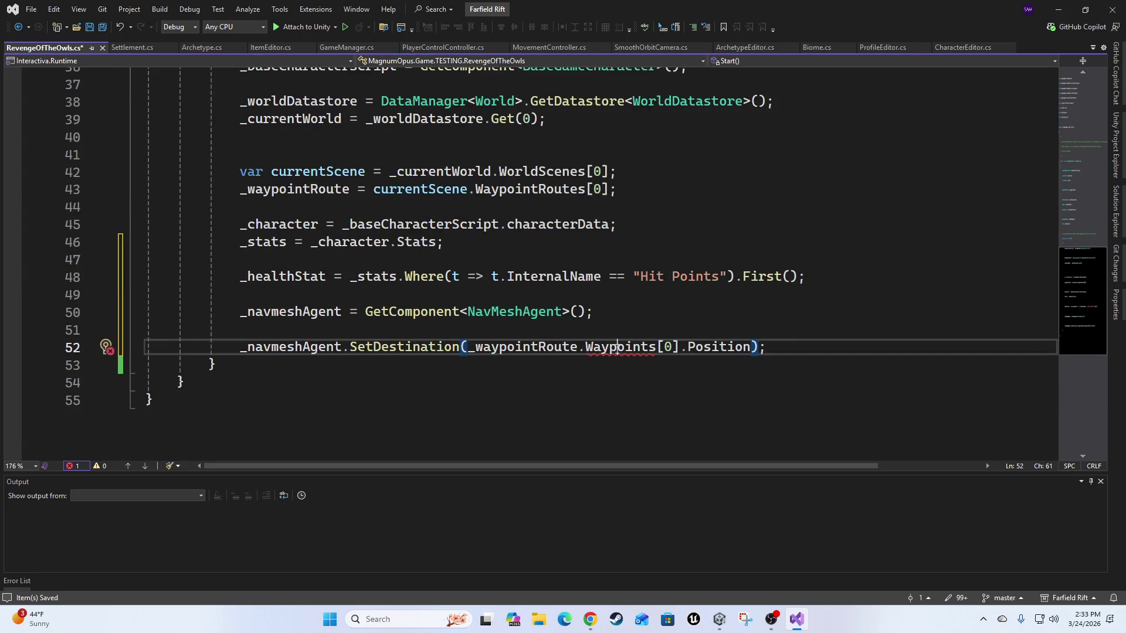
pyautogui.press('BackSpace')
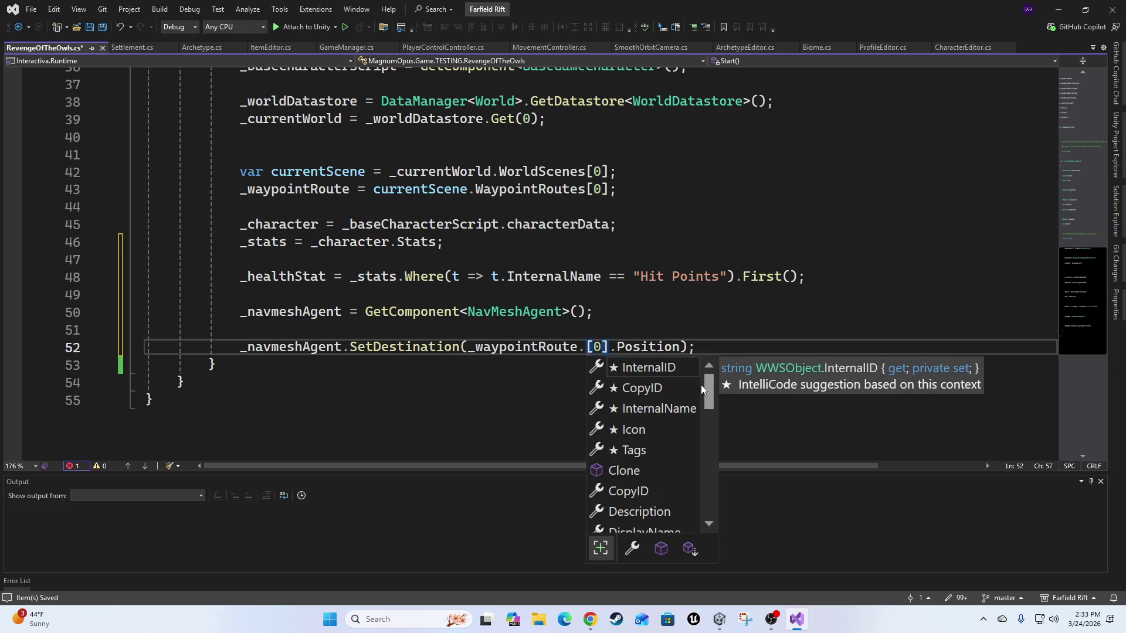
pyautogui.write('n')
pyautogui.press('Tab')
pyautogui.press('Right')
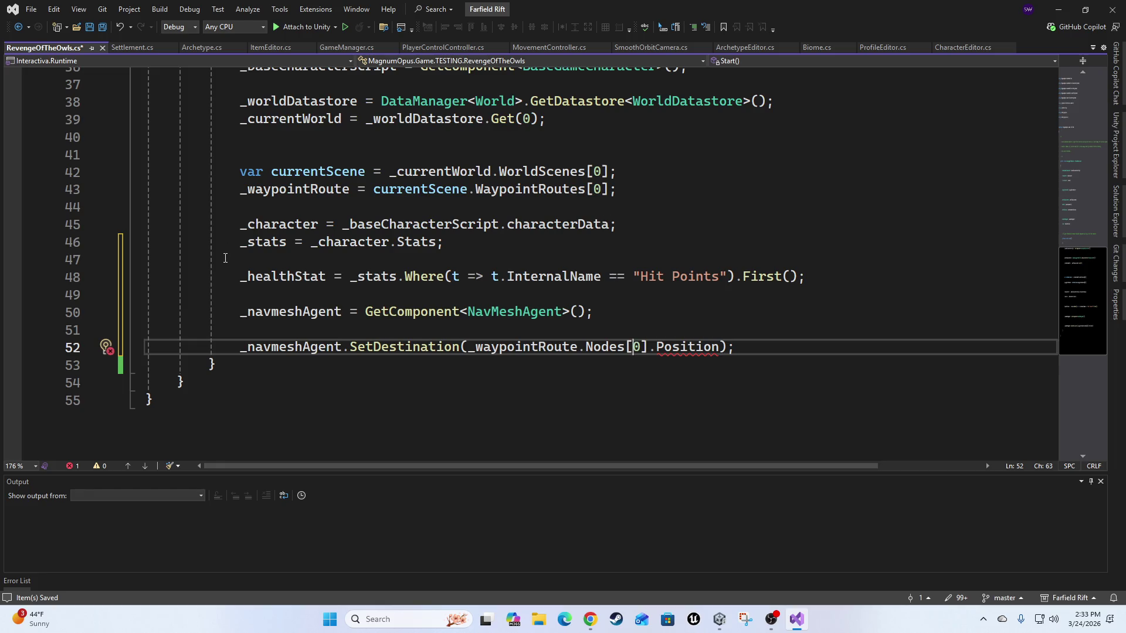
# Make the destination use the node's WorldPosition instead of Position.
pyautogui.scroll(2, 688, 302)
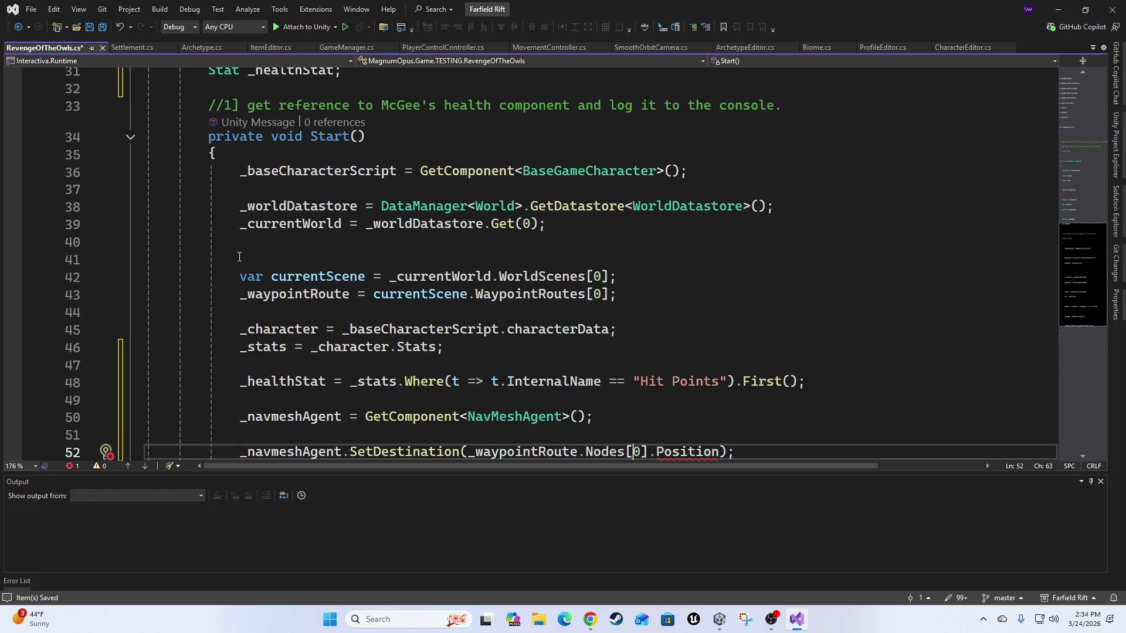
pyautogui.scroll(4, 547, 259)
pyautogui.scroll(1, 446, 197)
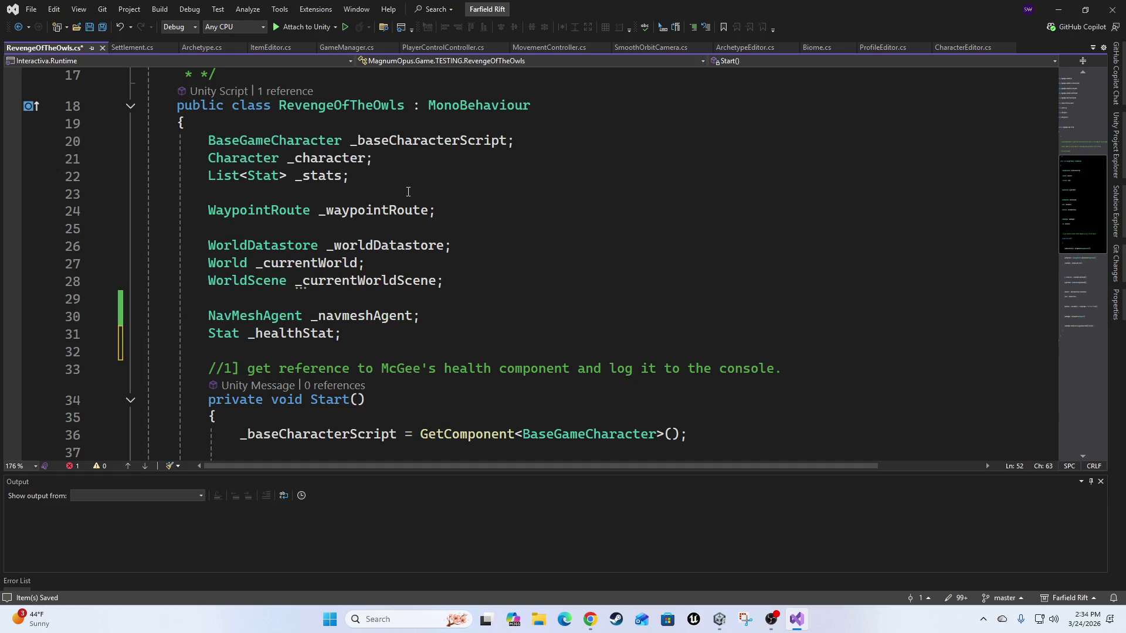
pyautogui.scroll(-7, 671, 304)
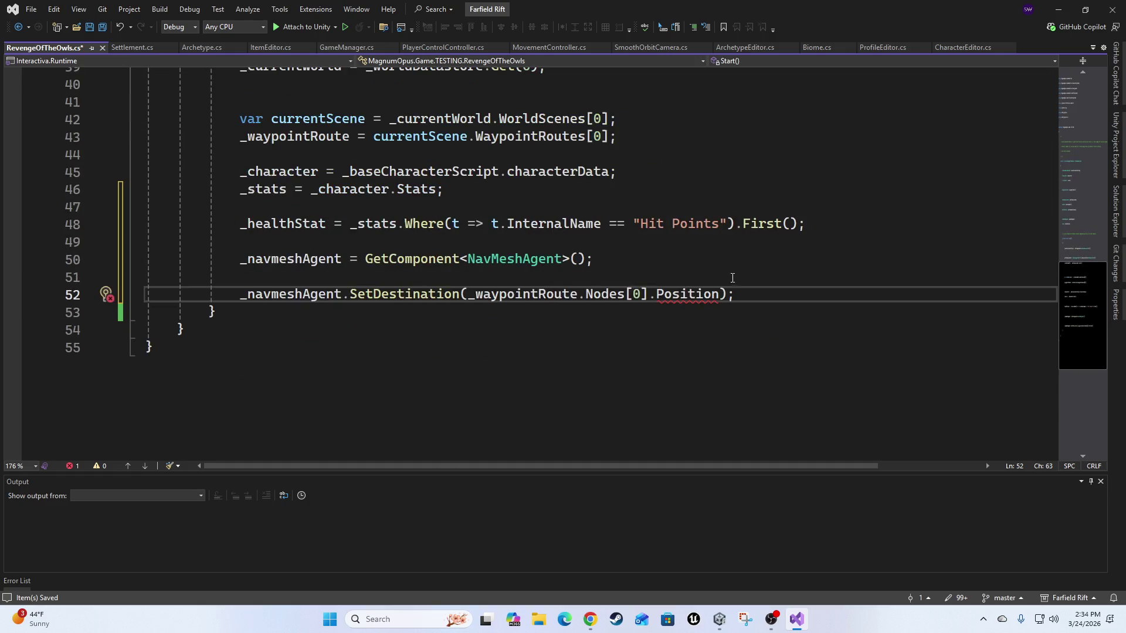
pyautogui.doubleClick(680, 300)
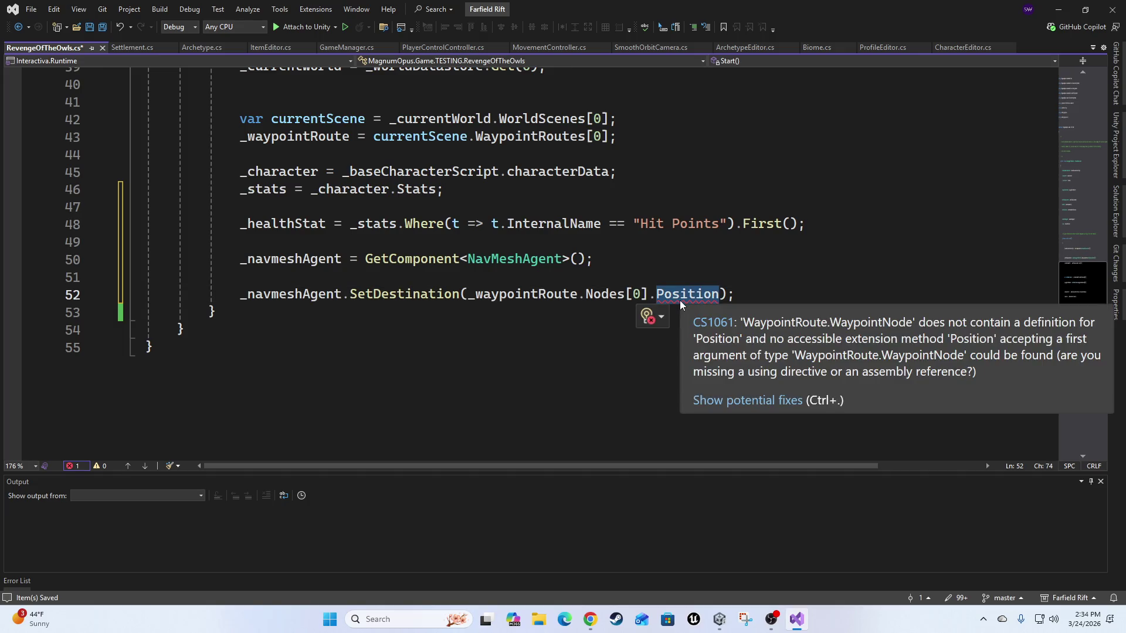
pyautogui.press('BackSpace')
pyautogui.press('BackSpace')
pyautogui.write('.')
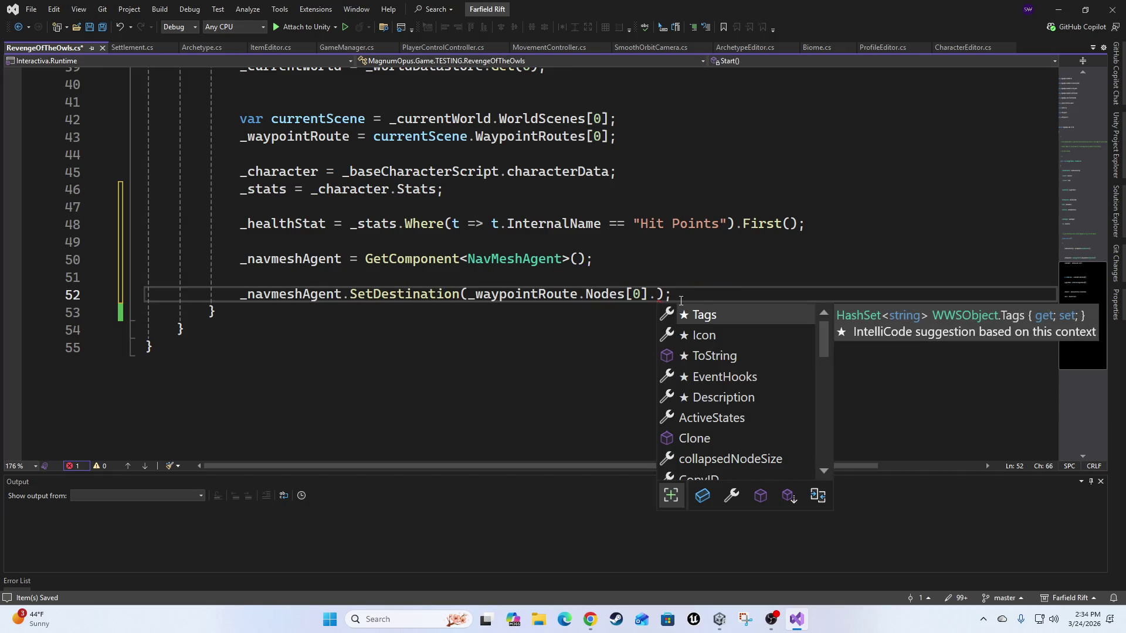
pyautogui.press('Down')
pyautogui.press('Down')
pyautogui.press('Down')
pyautogui.write('w')
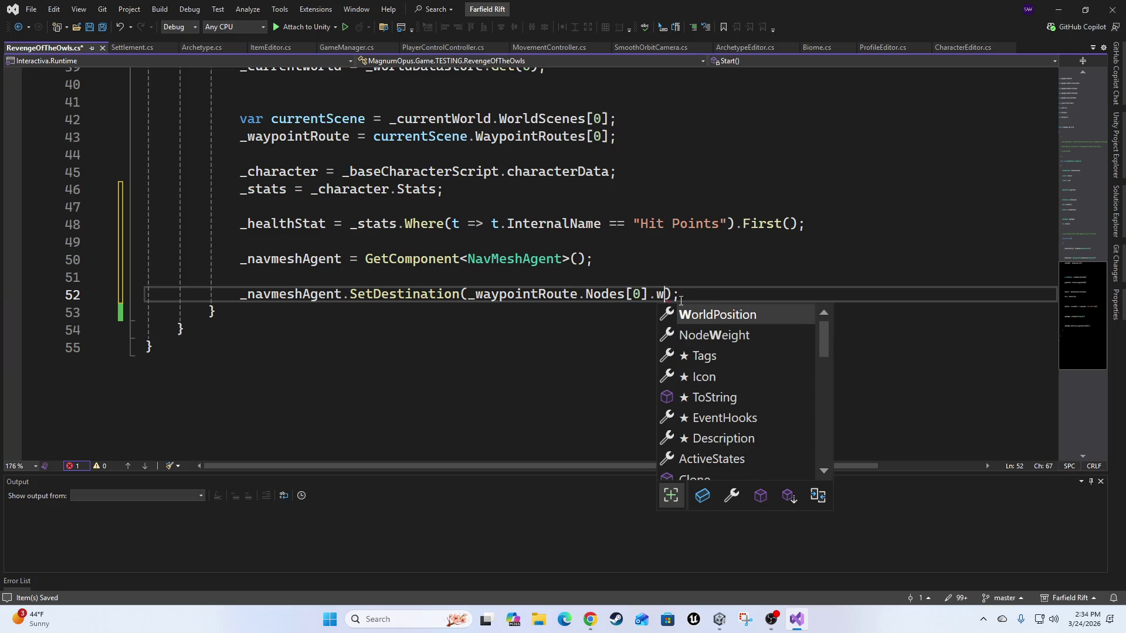
pyautogui.press('Tab')
pyautogui.press('Home')
pyautogui.press('End')
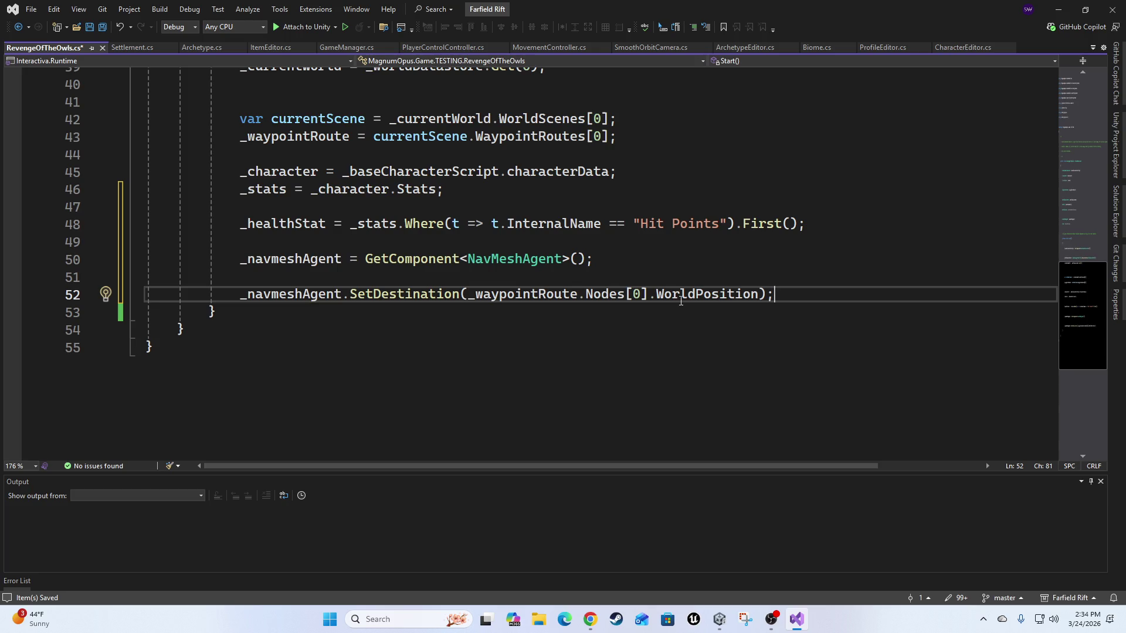
# Add an empty Update() method below Start() and switch to Unity to recompile.
pyautogui.press('Down')
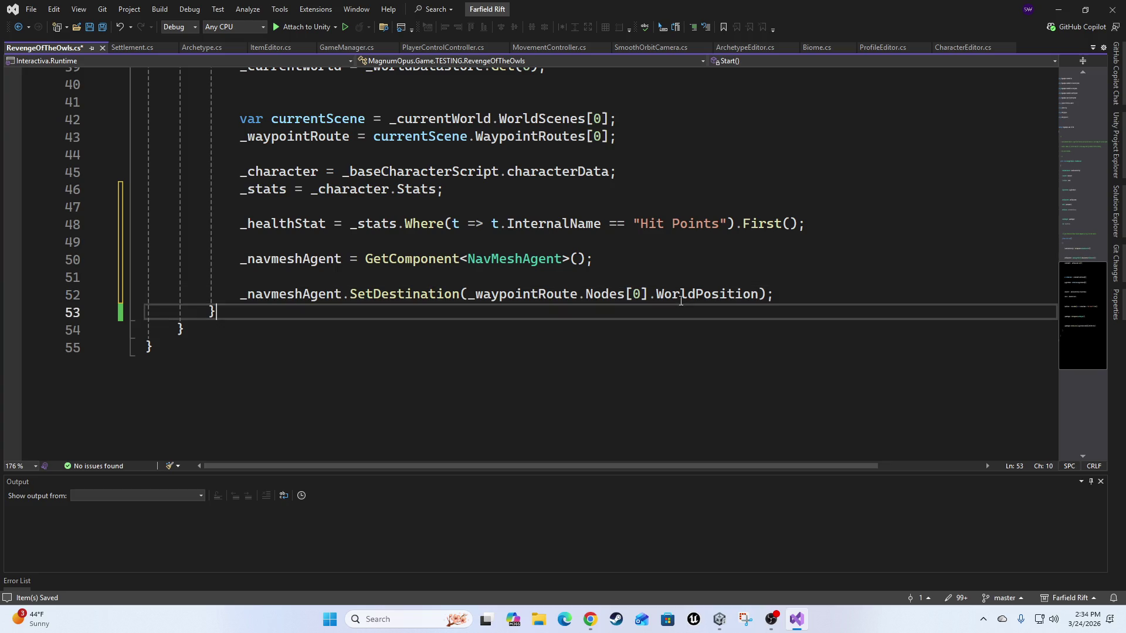
pyautogui.press('Return')
pyautogui.press('Return')
pyautogui.write('updat')
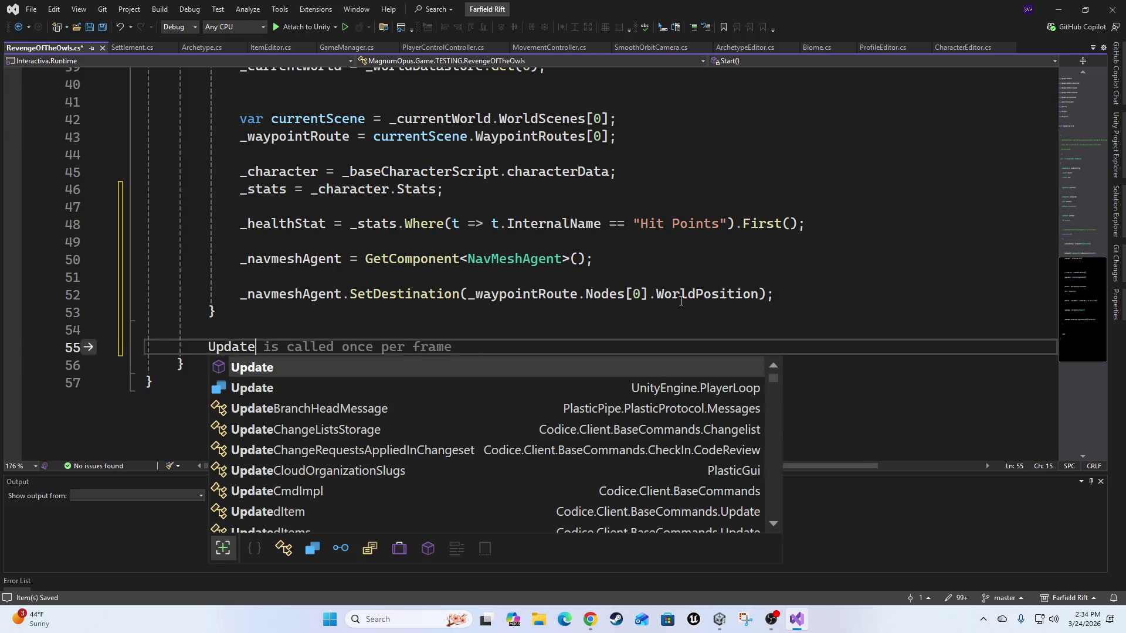
pyautogui.press('Tab')
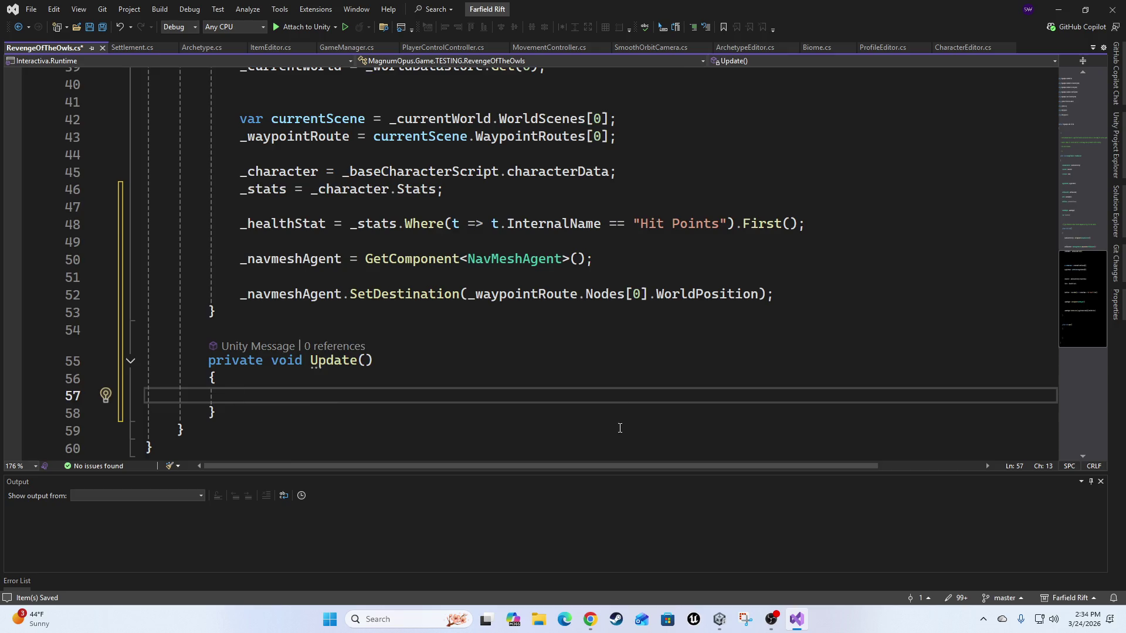
pyautogui.scroll(-2, 536, 369)
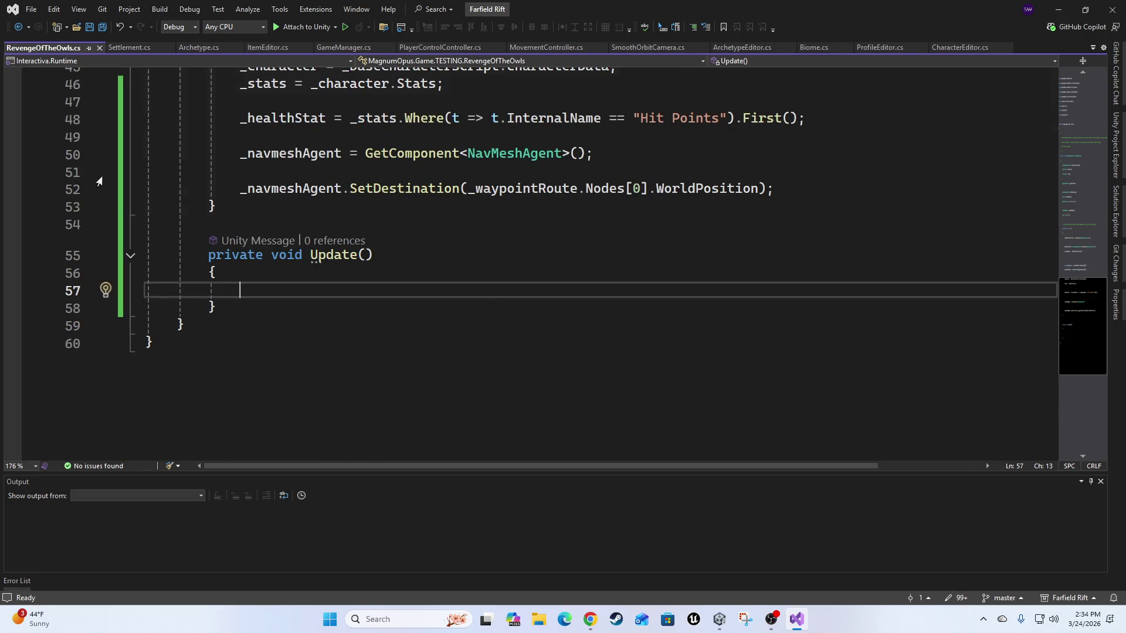
pyautogui.click(1112, 6)
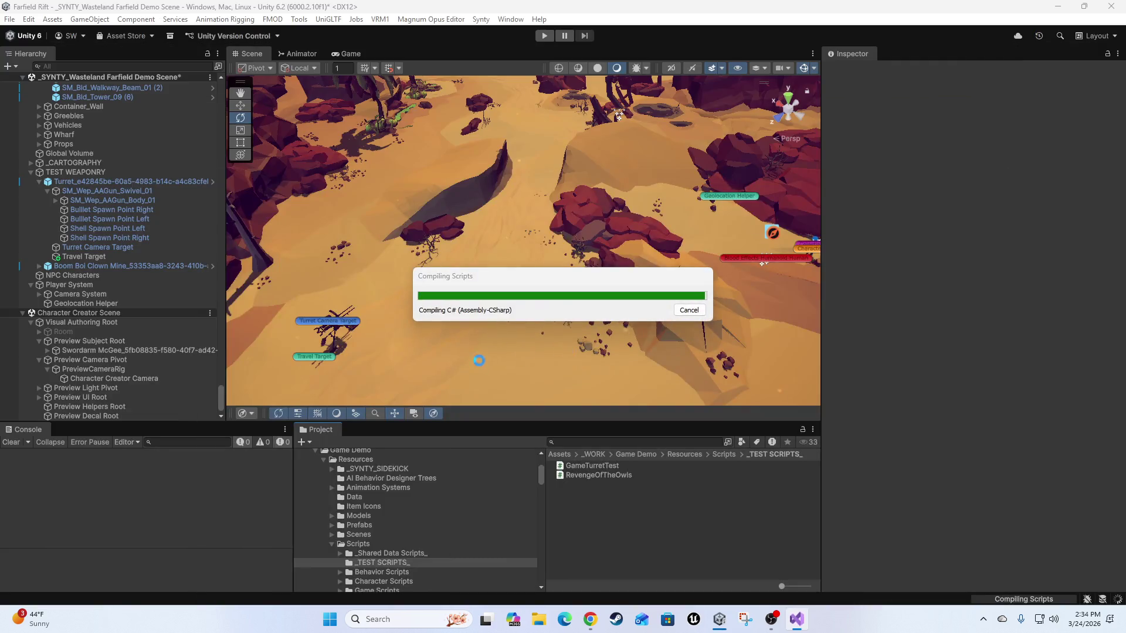
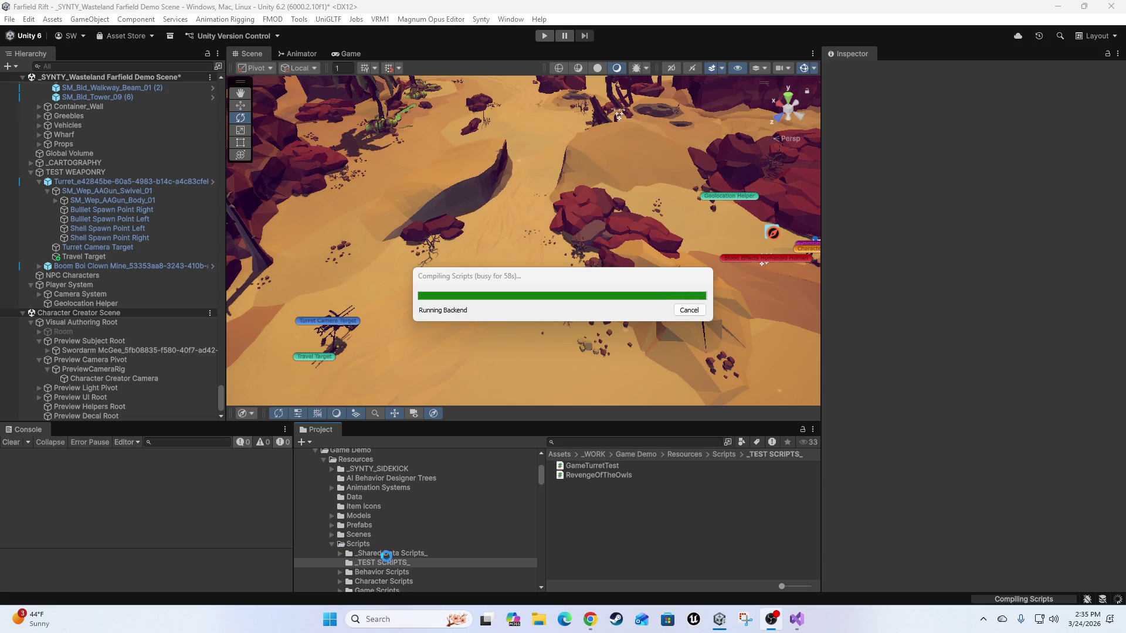
# Wait for script compilation to finish, then open the Aborted Serialization depth-limit error's details in the Console.
pyautogui.moveTo(505, 607)
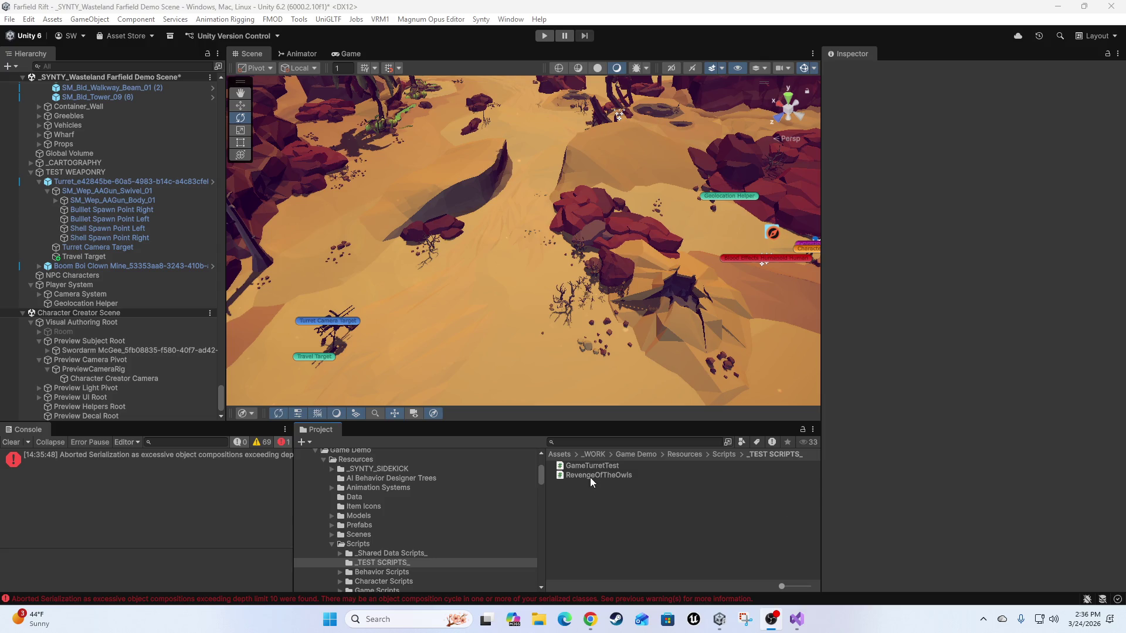
pyautogui.click(184, 450)
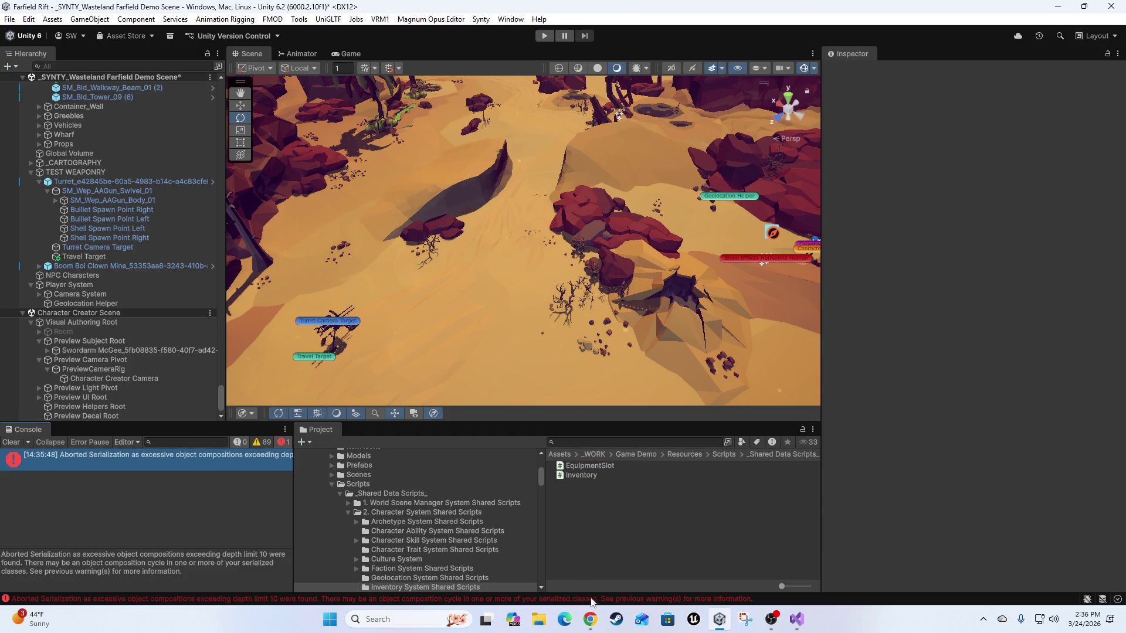
# Open EquipmentSlot.cs in Visual Studio and comment out the _equippedItem field on line 13.
pyautogui.doubleClick(596, 466)
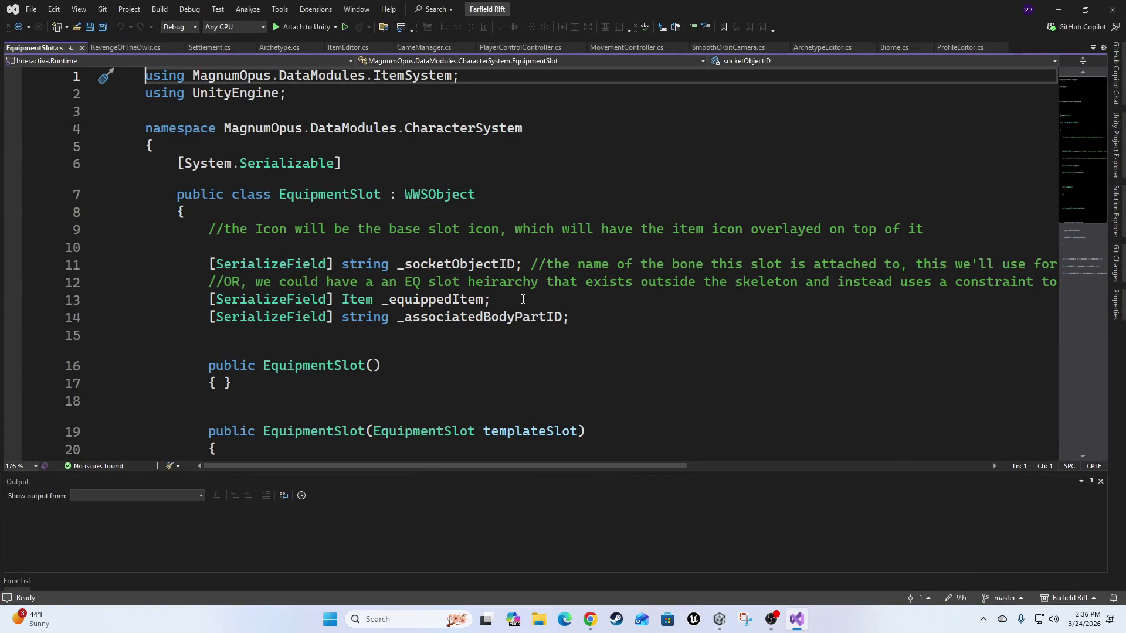
pyautogui.click(525, 298)
pyautogui.press('Home')
pyautogui.write('//')
# Comment out the EquippedItem property on line 27 and return to Unity.
pyautogui.press('Down')
pyautogui.press('Down')
pyautogui.press('Down')
pyautogui.press('Down')
pyautogui.press('Down')
pyautogui.press('Down')
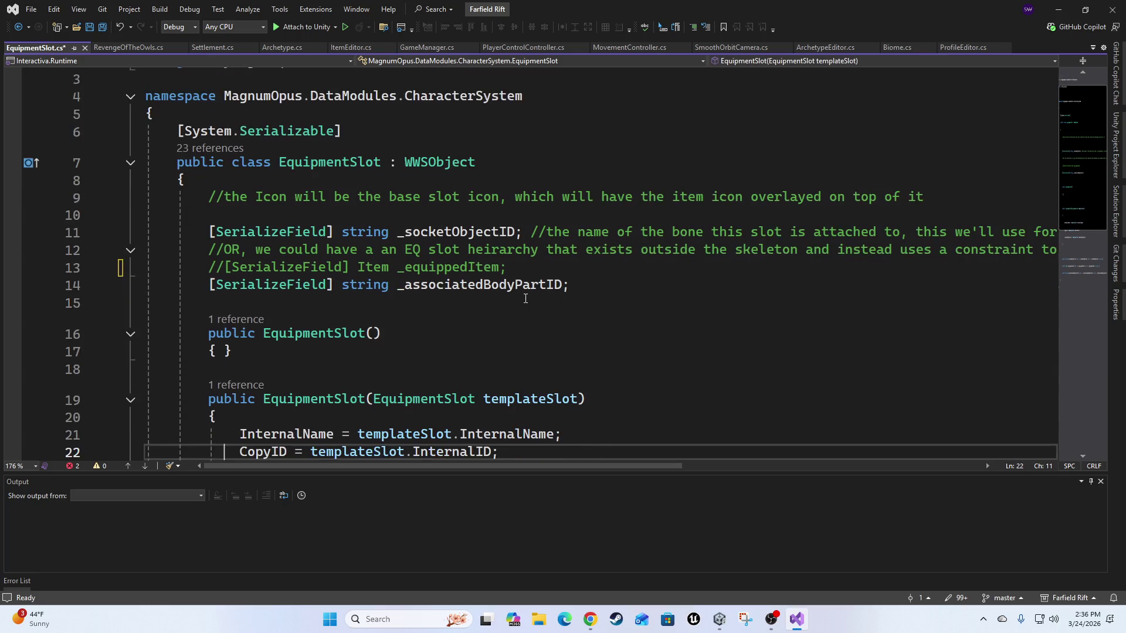
pyautogui.press('Right')
pyautogui.press('Right')
pyautogui.press('Down')
pyautogui.press('Up')
pyautogui.press('Up')
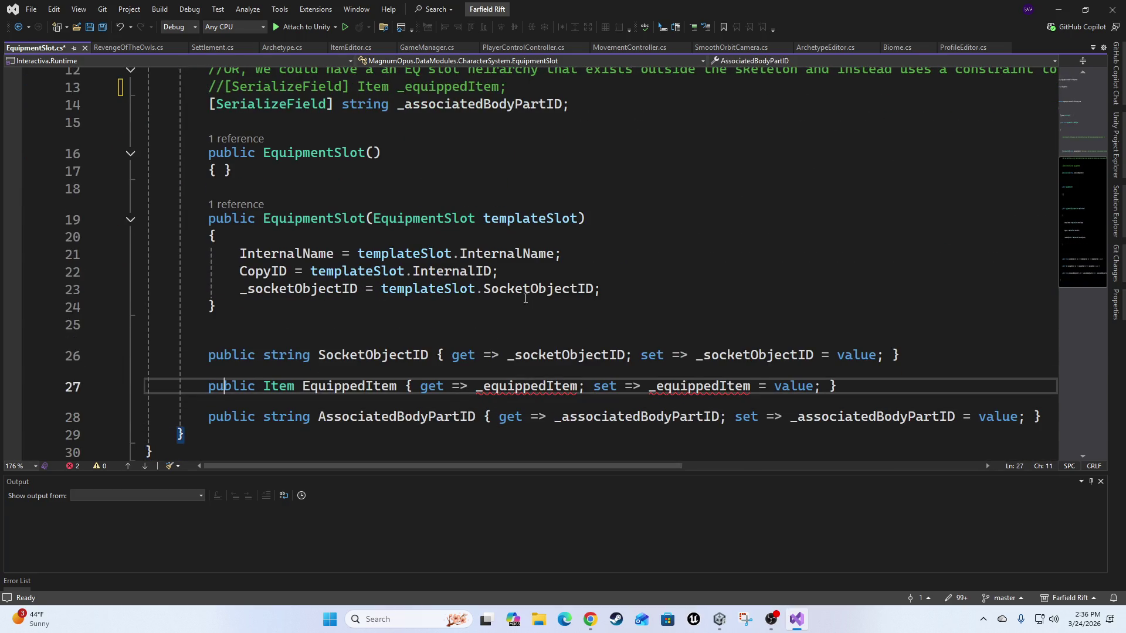
pyautogui.press('Home')
pyautogui.write('//')
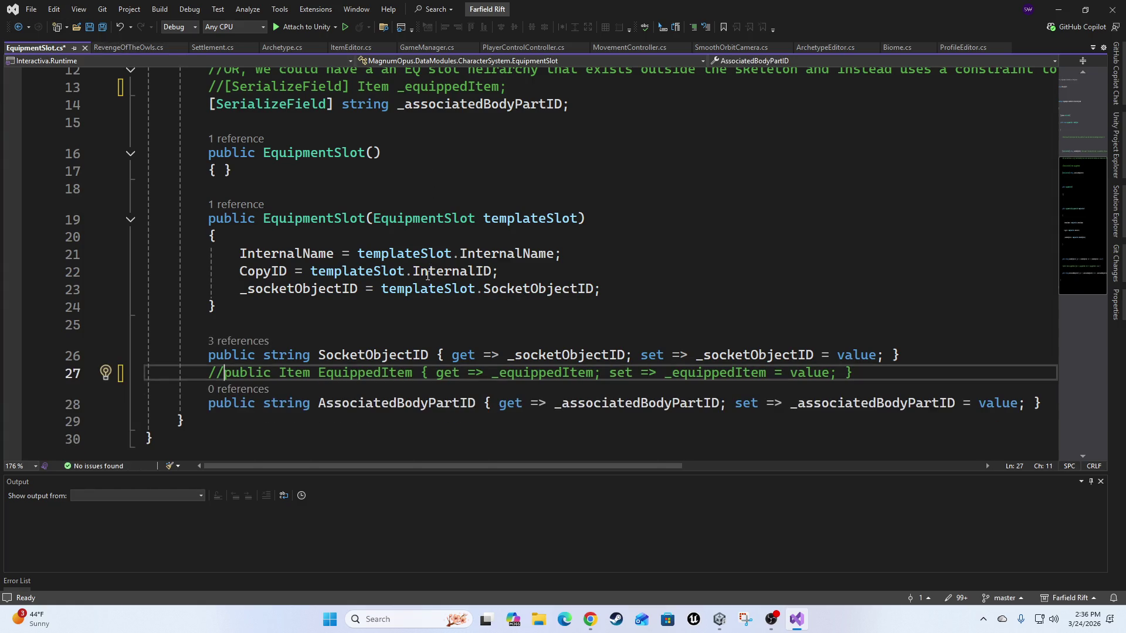
pyautogui.scroll(4, 428, 274)
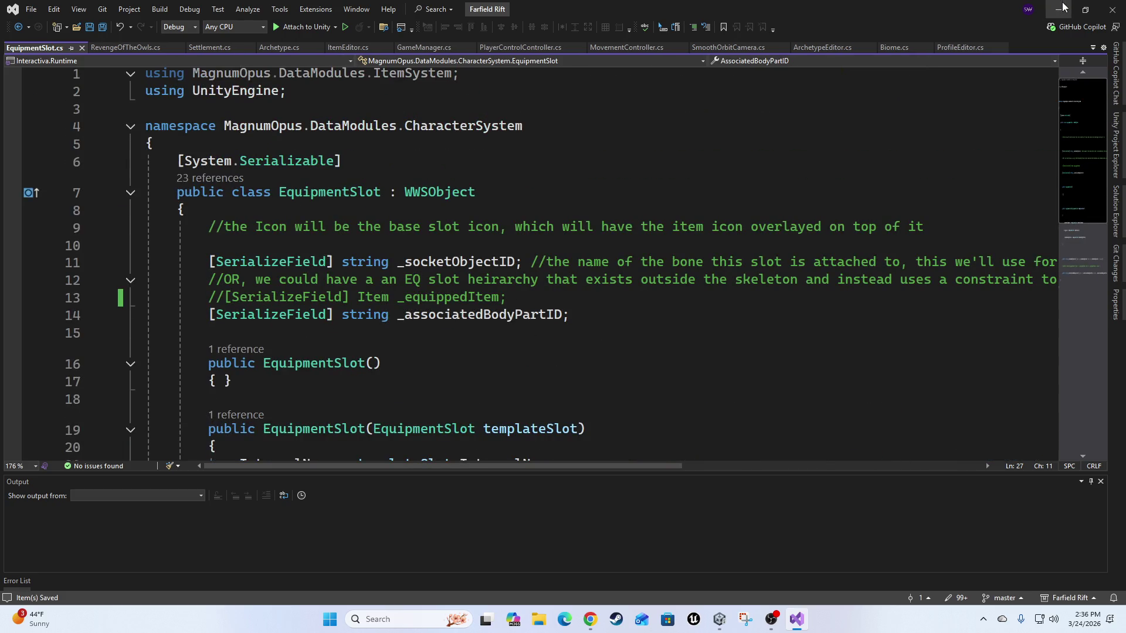
pyautogui.click(1058, 9)
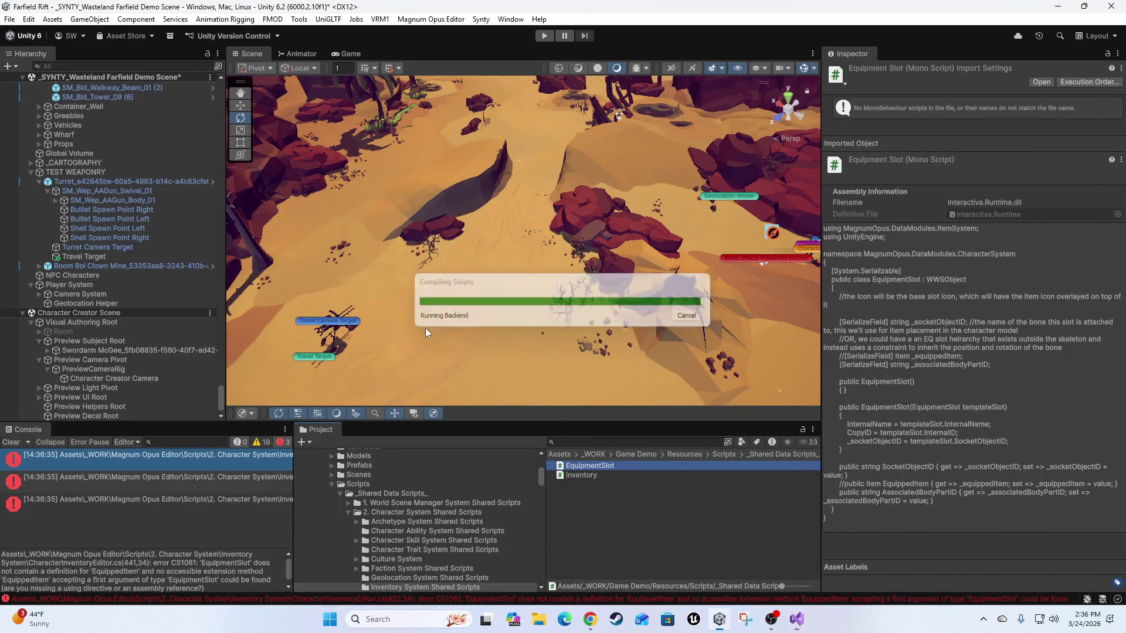
# Open CharacterInventoryEditor.cs from the CS1061 error and comment out lines 441–442.
pyautogui.doubleClick(94, 460)
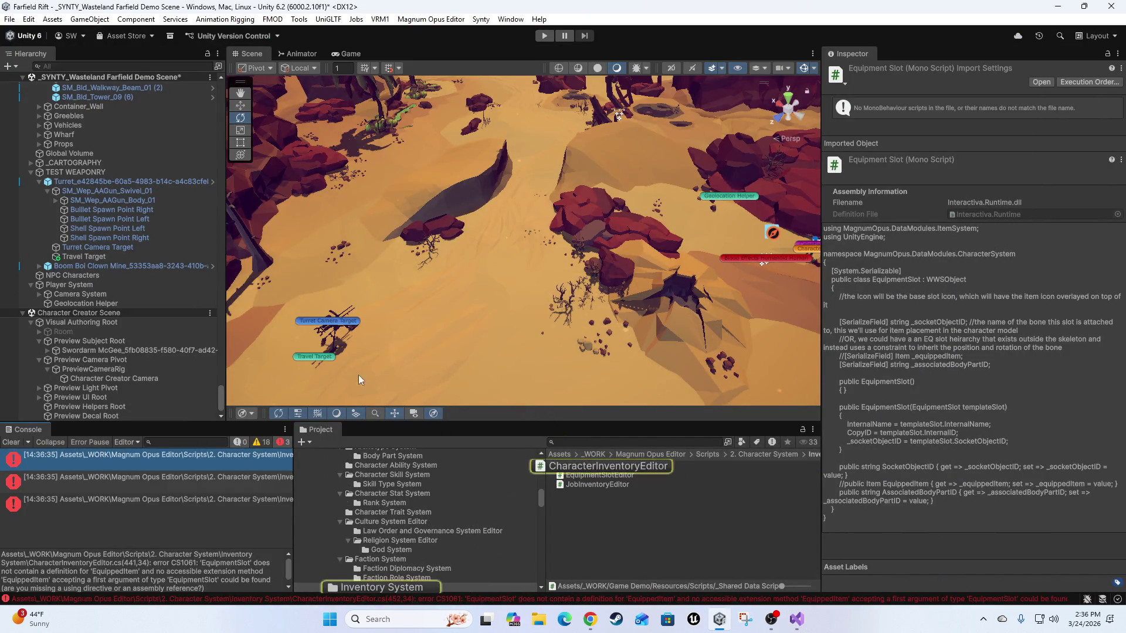
pyautogui.press('Home')
pyautogui.hotkey('shift', 'Down')
pyautogui.hotkey('shift', 'End')
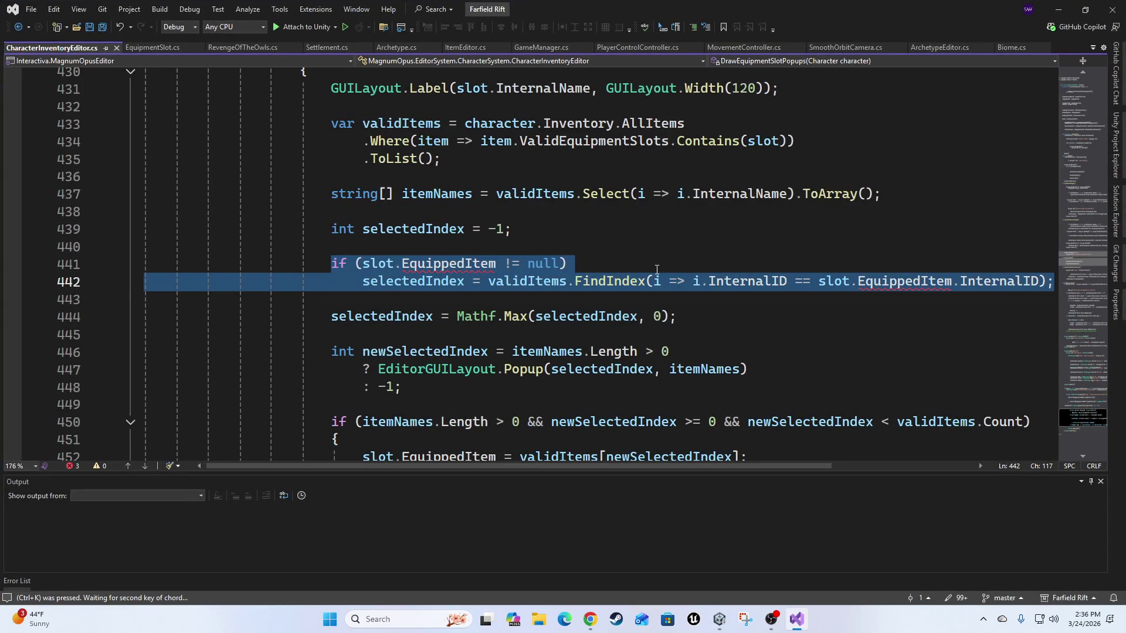
pyautogui.hotkey('ctrl', 'k')
pyautogui.hotkey('ctrl', 'c')
# Comment out the if block on lines 450–453, save the script, and switch back to Unity.
pyautogui.scroll(-4, 530, 302)
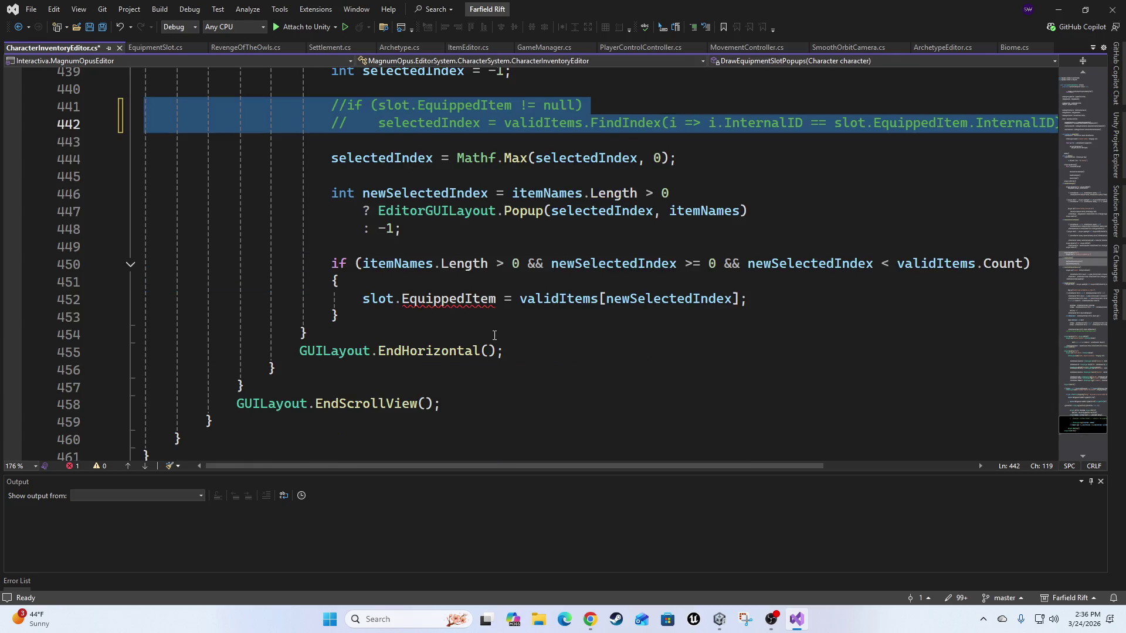
pyautogui.moveTo(326, 209); pyautogui.dragTo(411, 264)
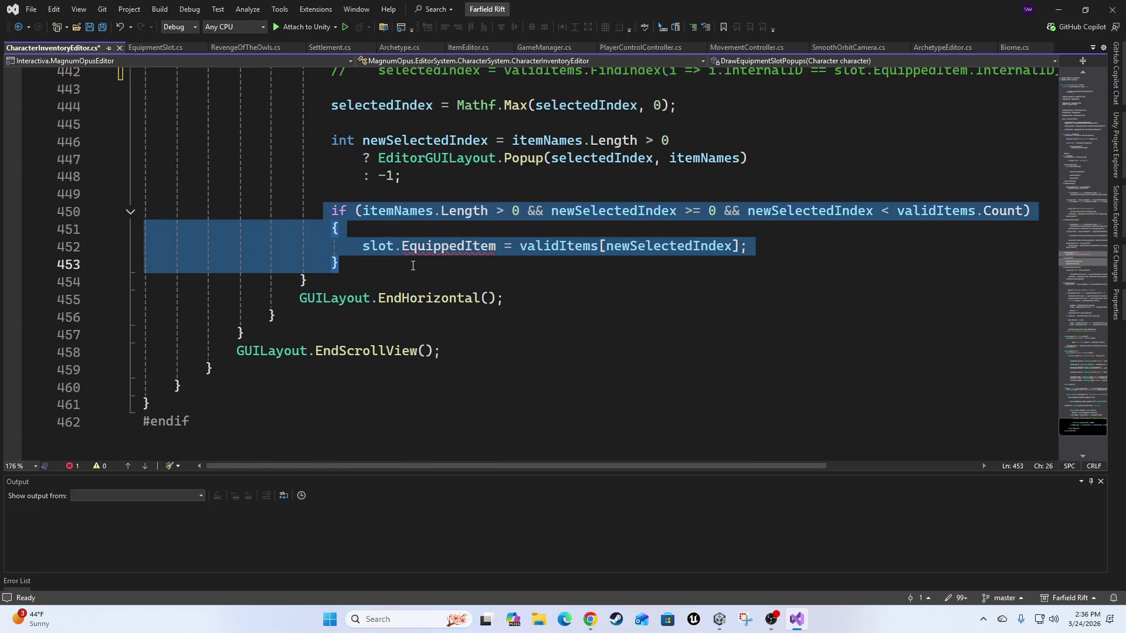
pyautogui.hotkey('ctrl', 'k')
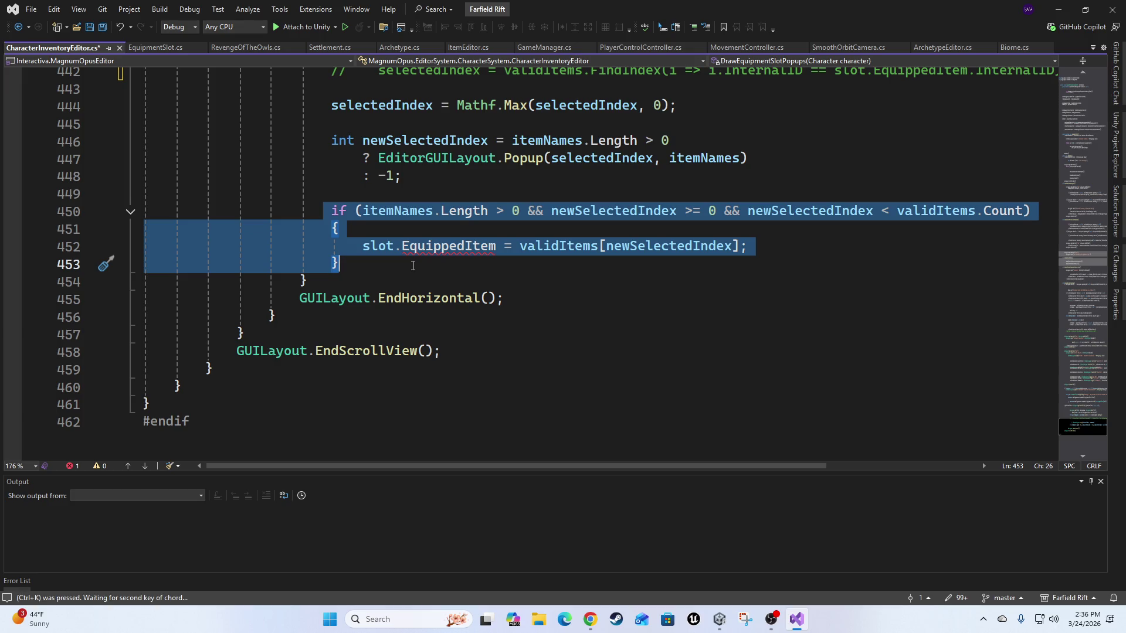
pyautogui.hotkey('ctrl', 'c')
pyautogui.hotkey('ctrl', 's')
pyautogui.hotkey('alt', 'Tab')
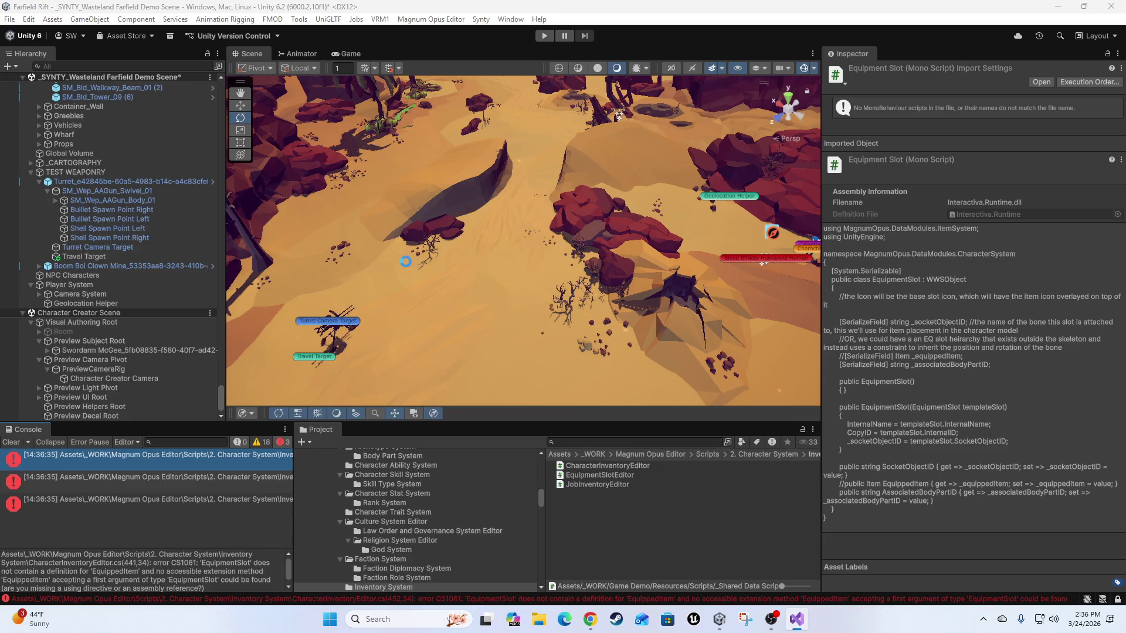
# Let Unity recompile until the Console shows 0 errors and 23 warnings.
pyautogui.moveTo(35, 618)
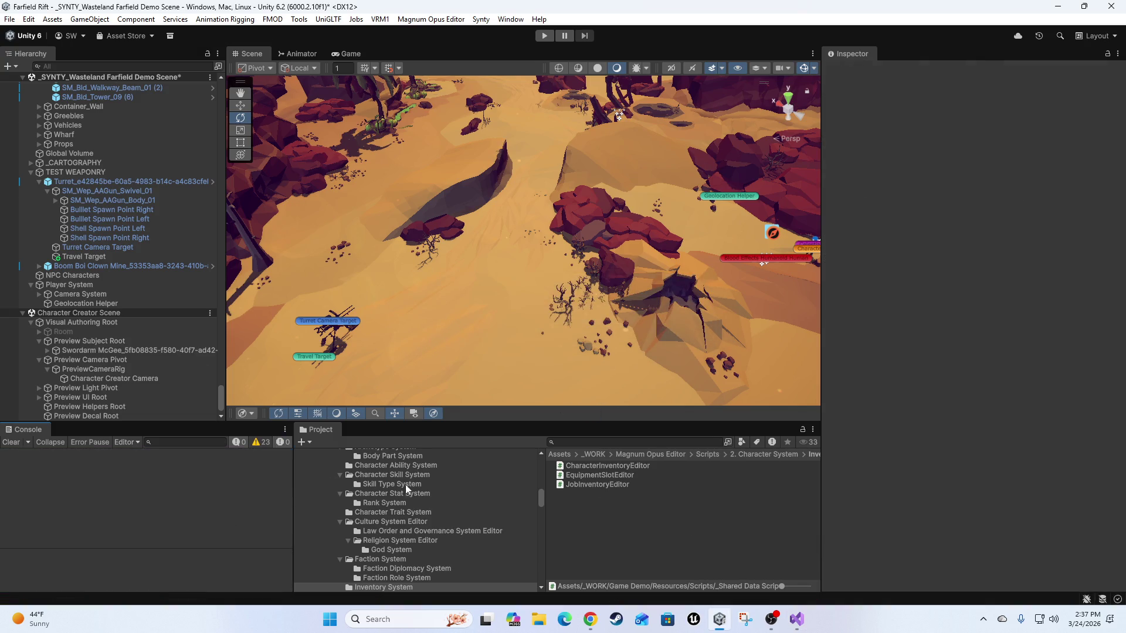
# Remove the missing GUID assembly reference from the Interactiva.Runtime assembly definition.
pyautogui.scroll(4, 512, 525)
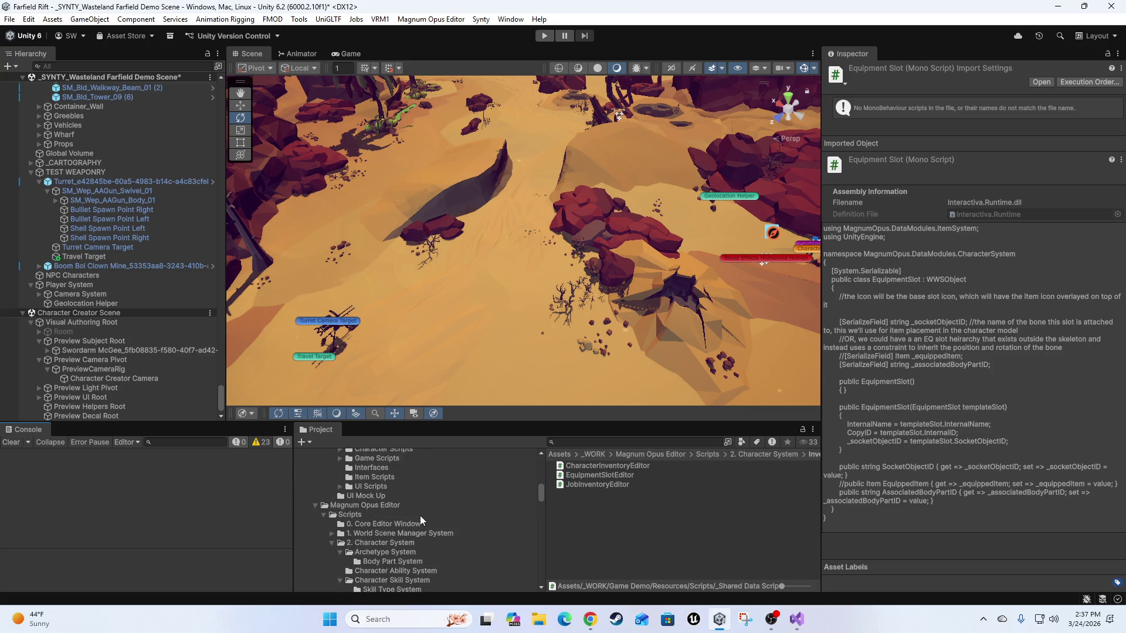
pyautogui.scroll(6, 456, 539)
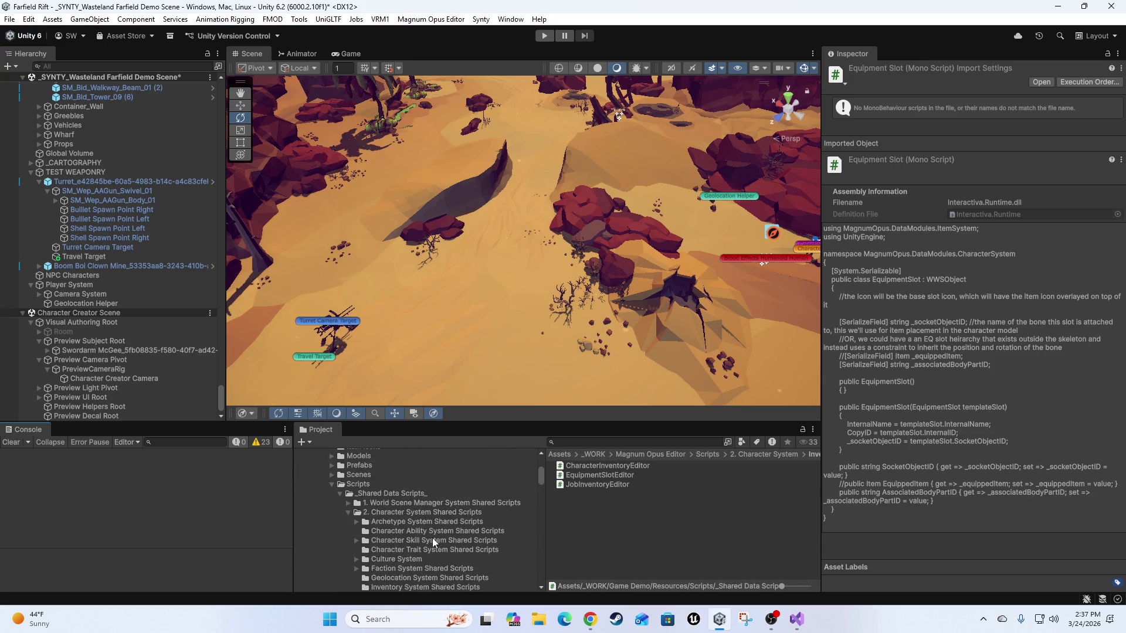
pyautogui.scroll(2, 430, 521)
pyautogui.click(367, 554)
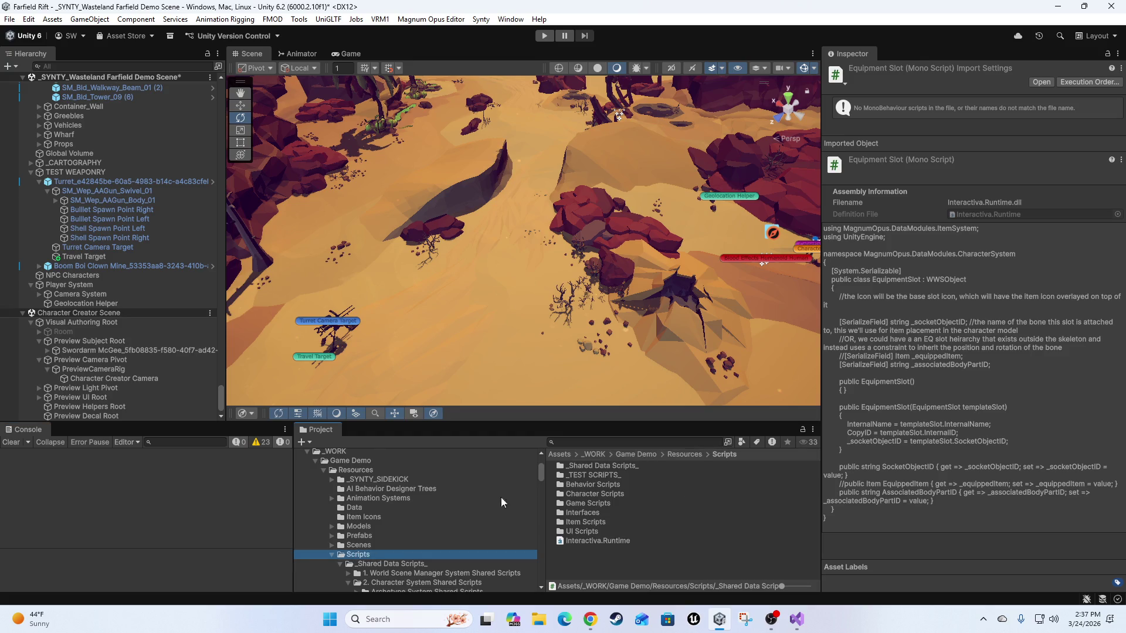
pyautogui.click(613, 541)
pyautogui.scroll(-4, 438, 545)
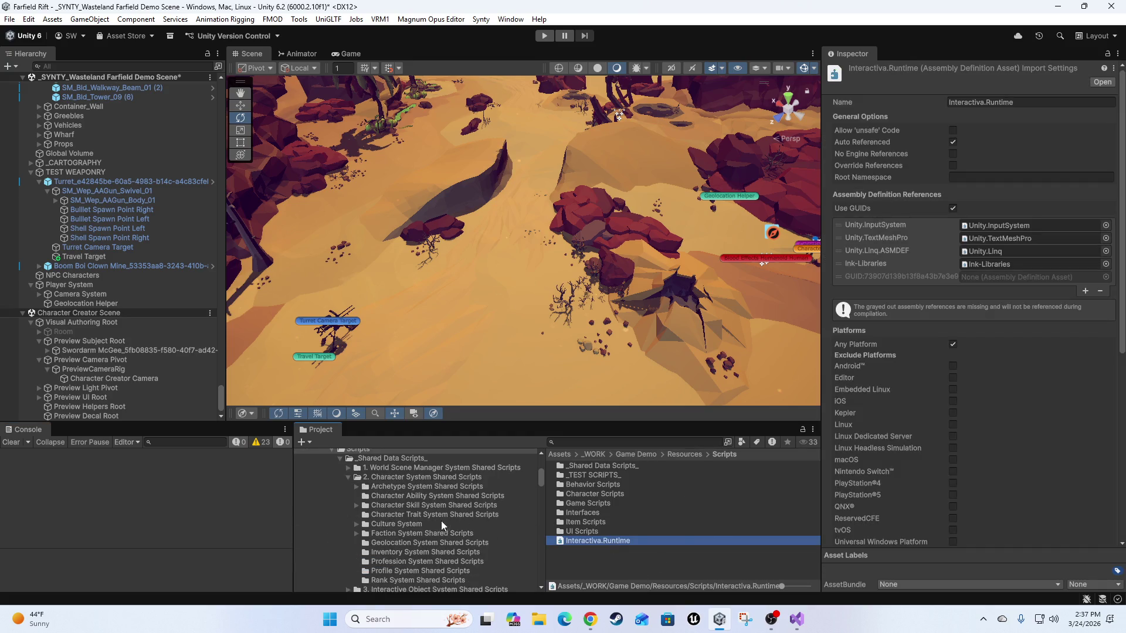
pyautogui.scroll(-10, 407, 509)
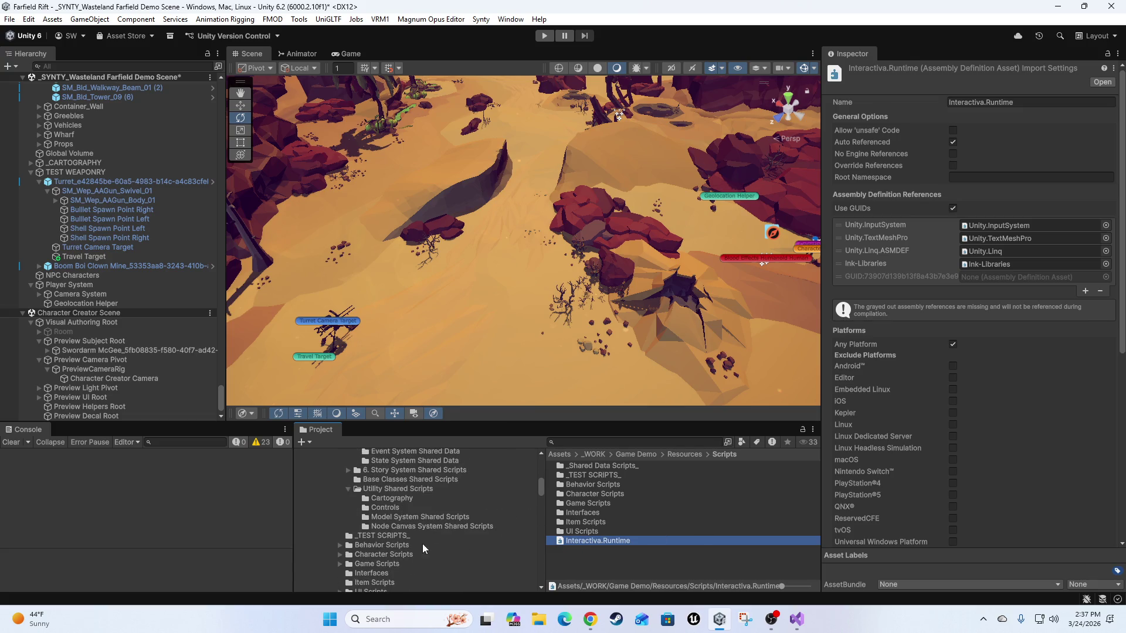
pyautogui.scroll(-1, 430, 543)
pyautogui.scroll(2, 378, 573)
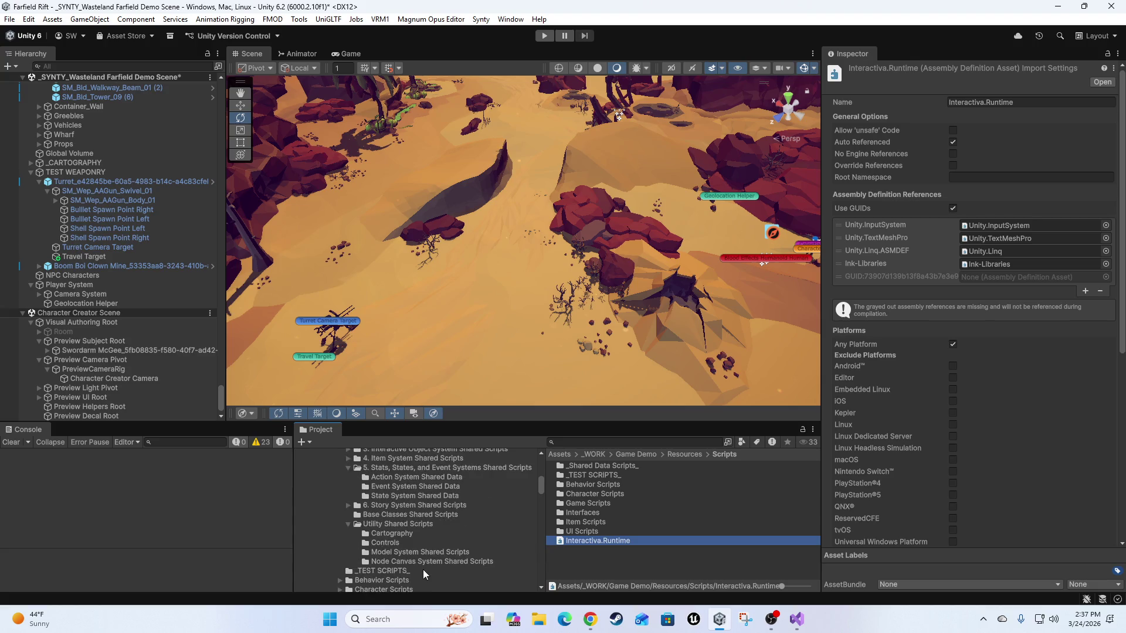
pyautogui.scroll(5, 398, 533)
pyautogui.scroll(1, 420, 532)
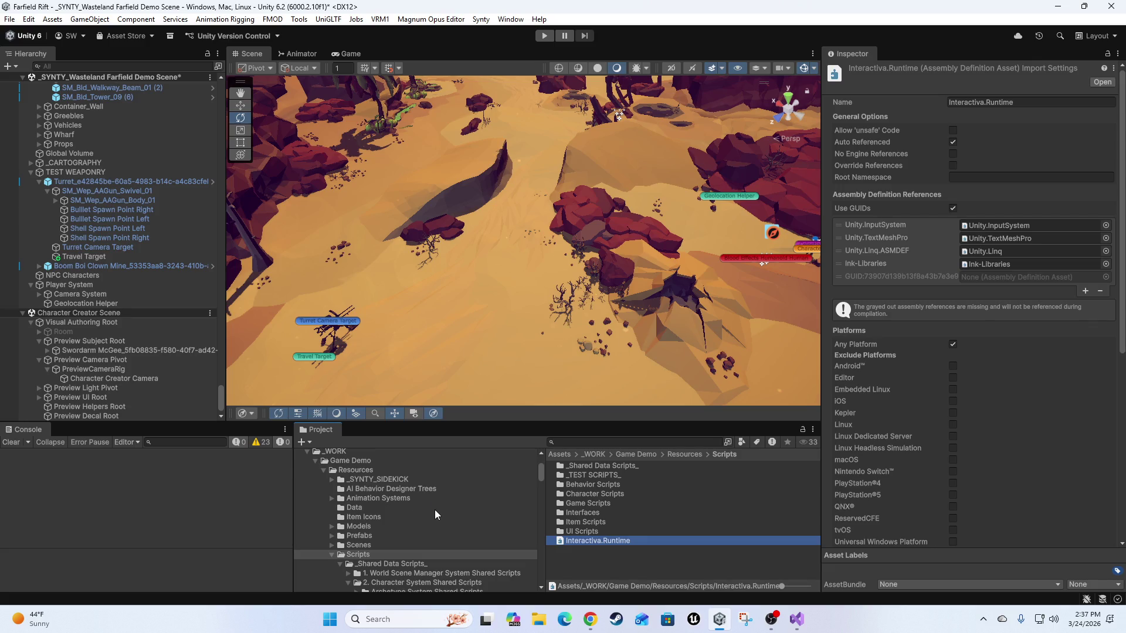
pyautogui.scroll(-6, 410, 570)
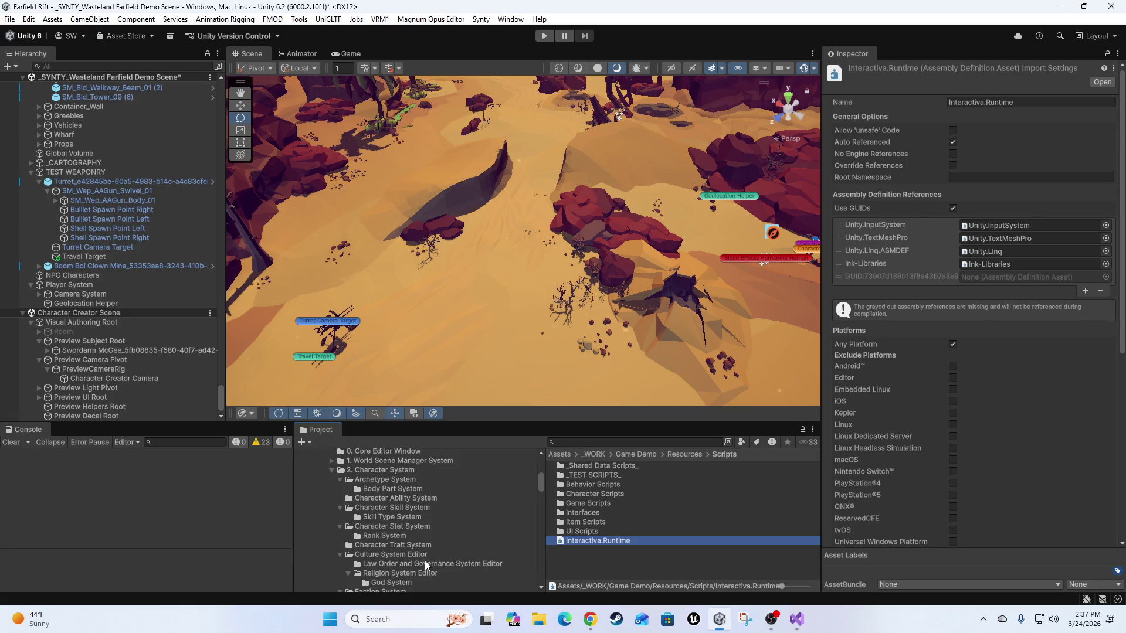
pyautogui.scroll(-2, 461, 533)
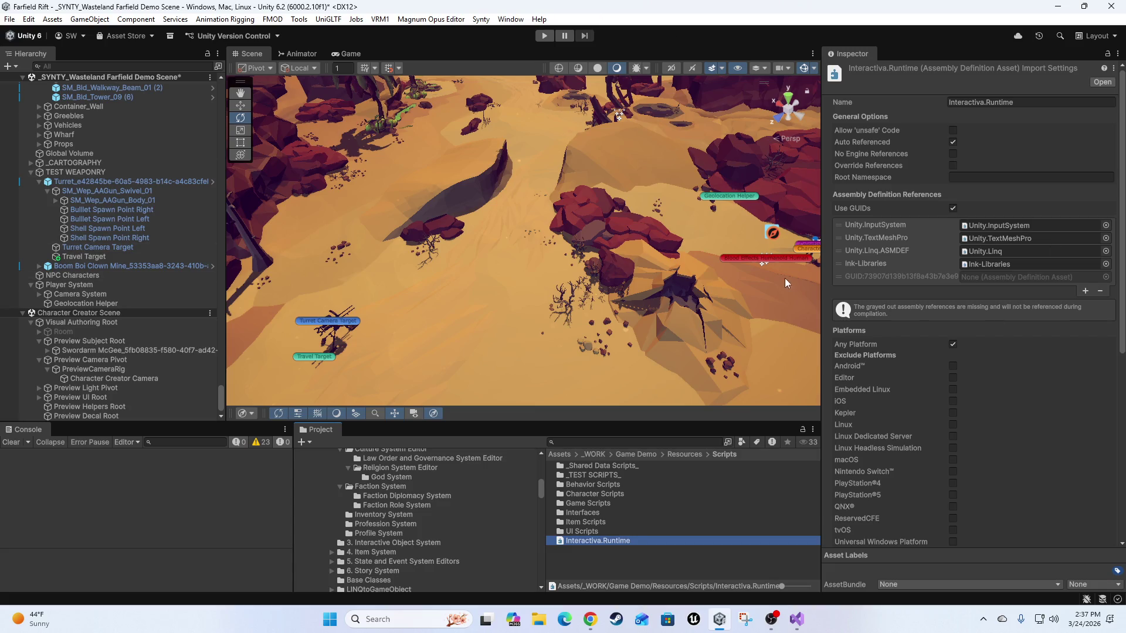
pyautogui.click(906, 275)
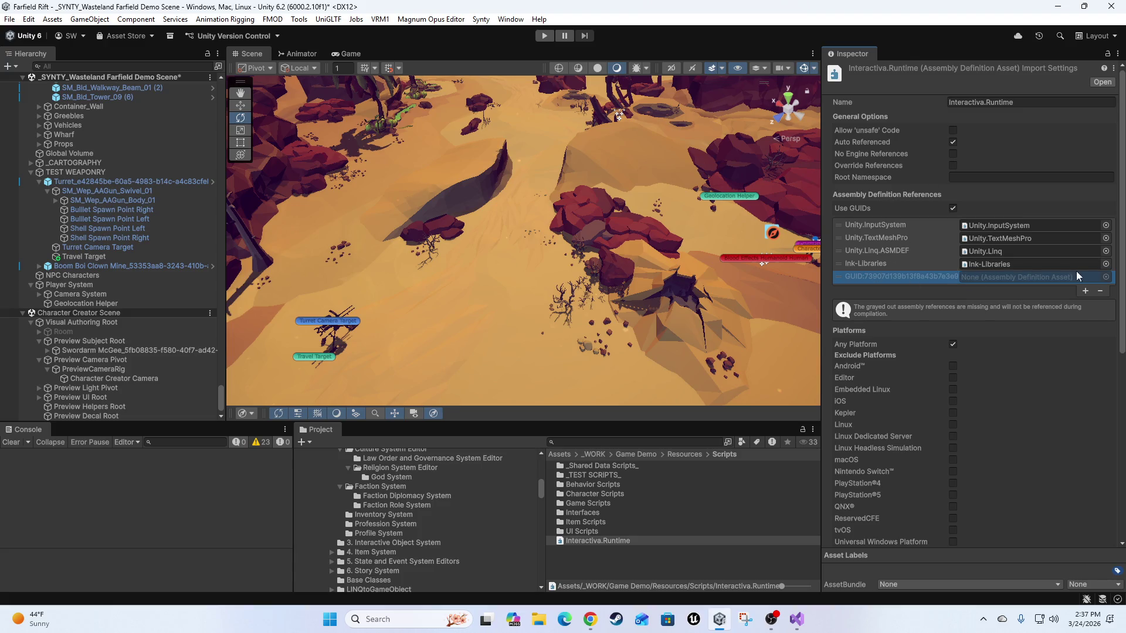
pyautogui.click(1101, 292)
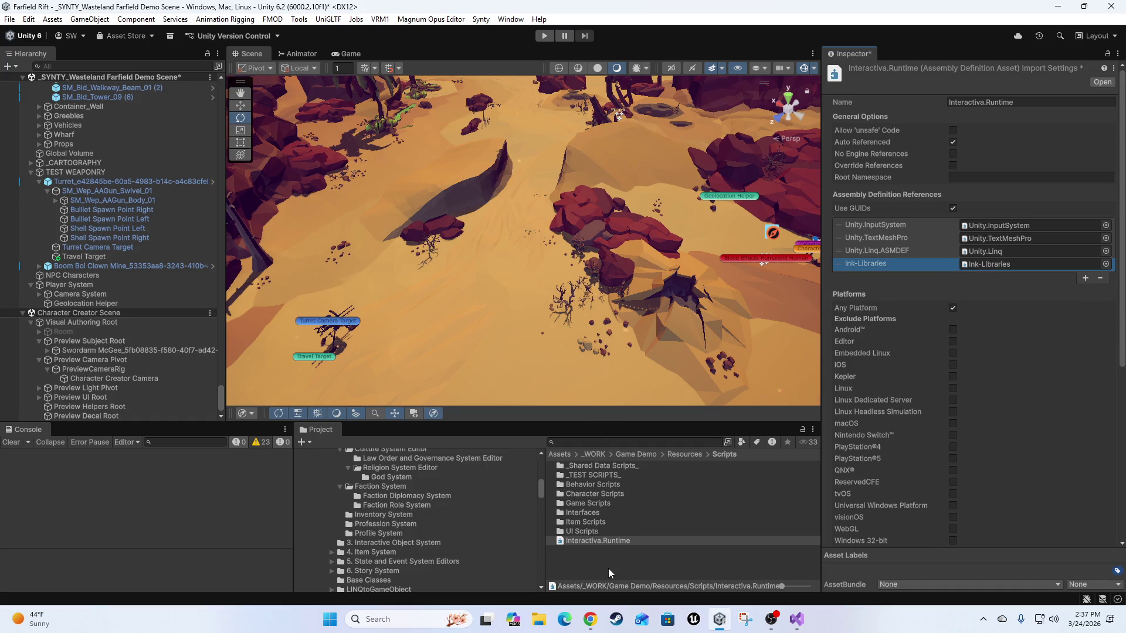
# Select the Interactiva.MagnumOpusEditor assembly definition in Magnum Opus Editor/Scripts.
pyautogui.scroll(15, 367, 522)
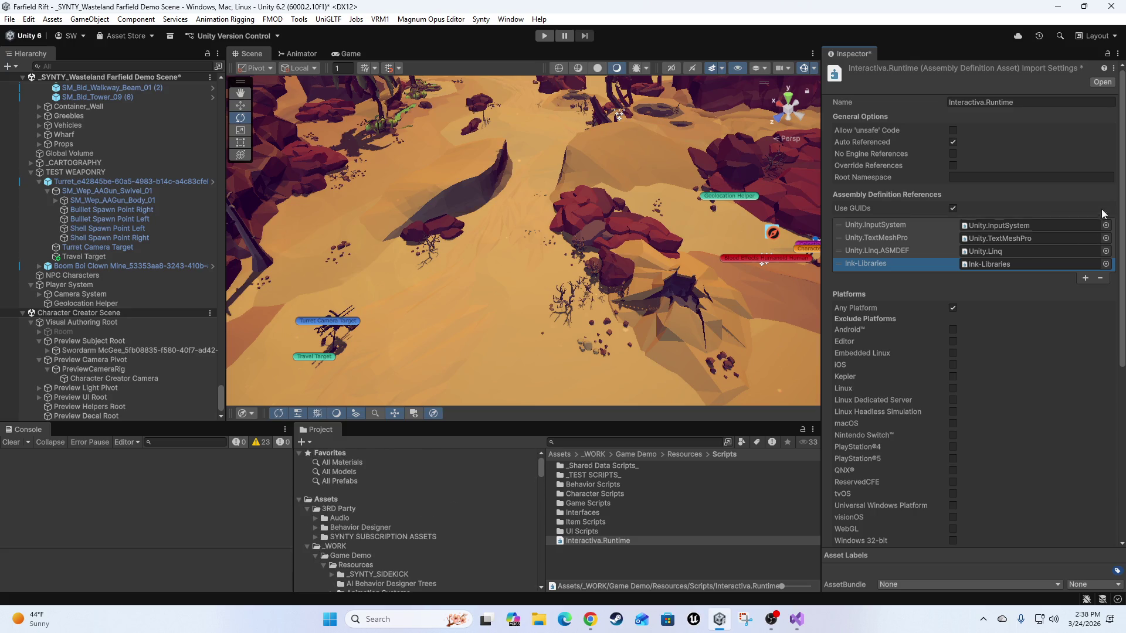
pyautogui.scroll(-3, 399, 523)
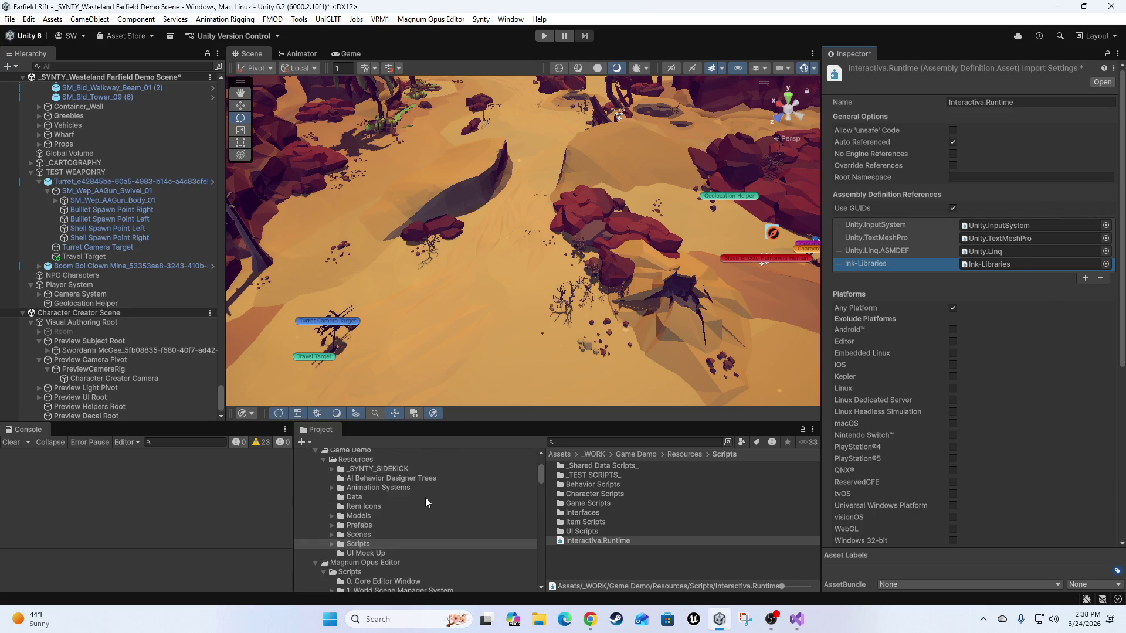
pyautogui.scroll(-4, 359, 538)
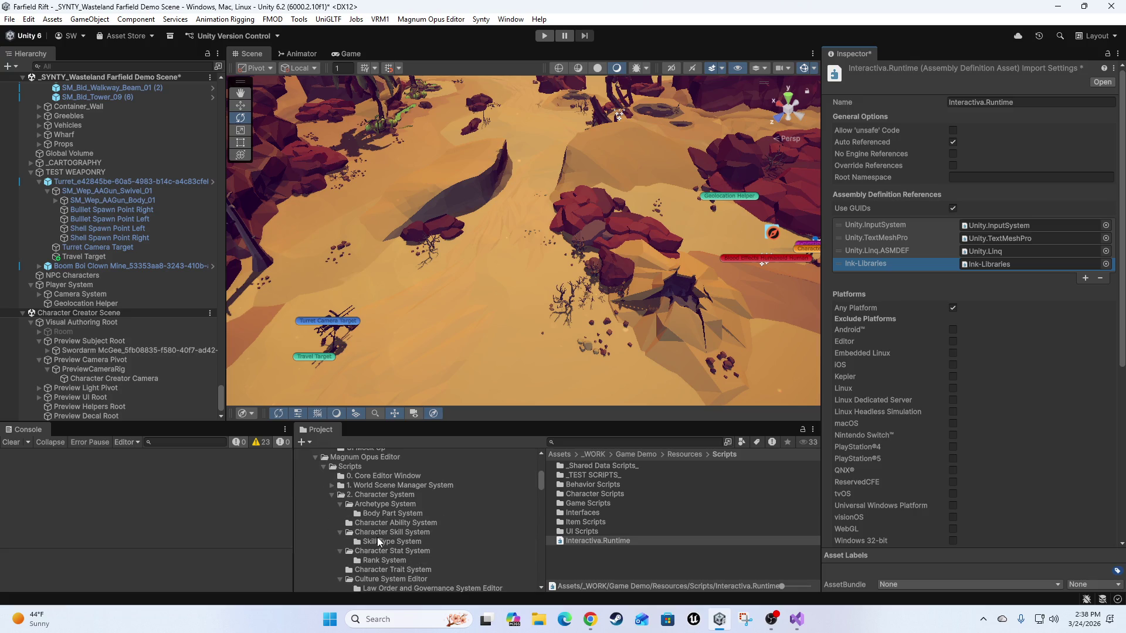
pyautogui.scroll(3, 369, 543)
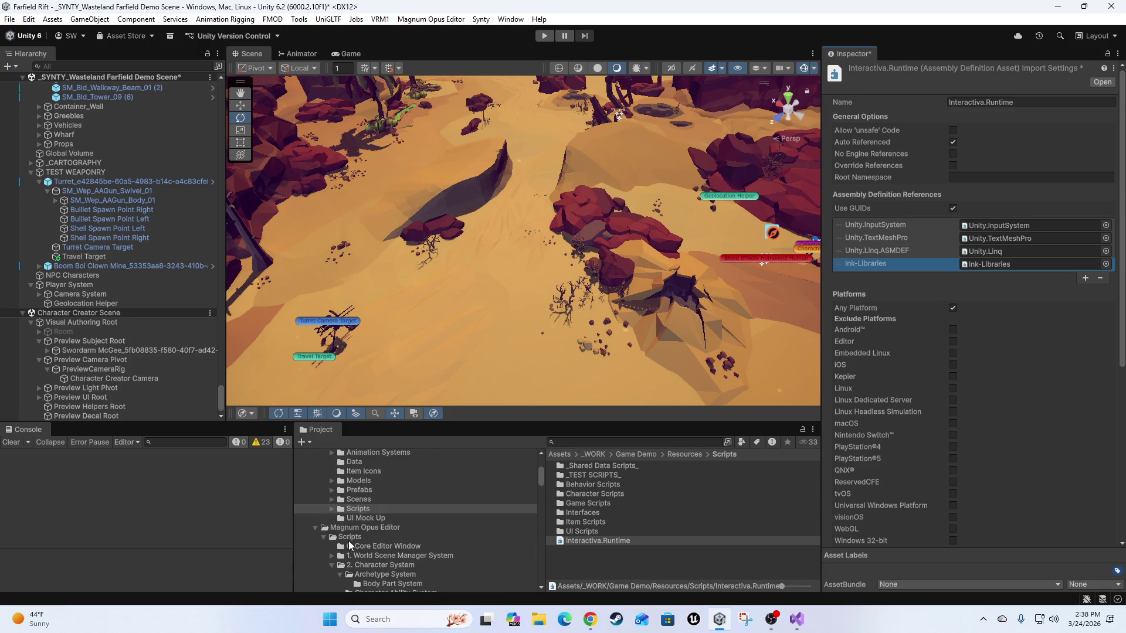
pyautogui.click(350, 537)
pyautogui.click(584, 570)
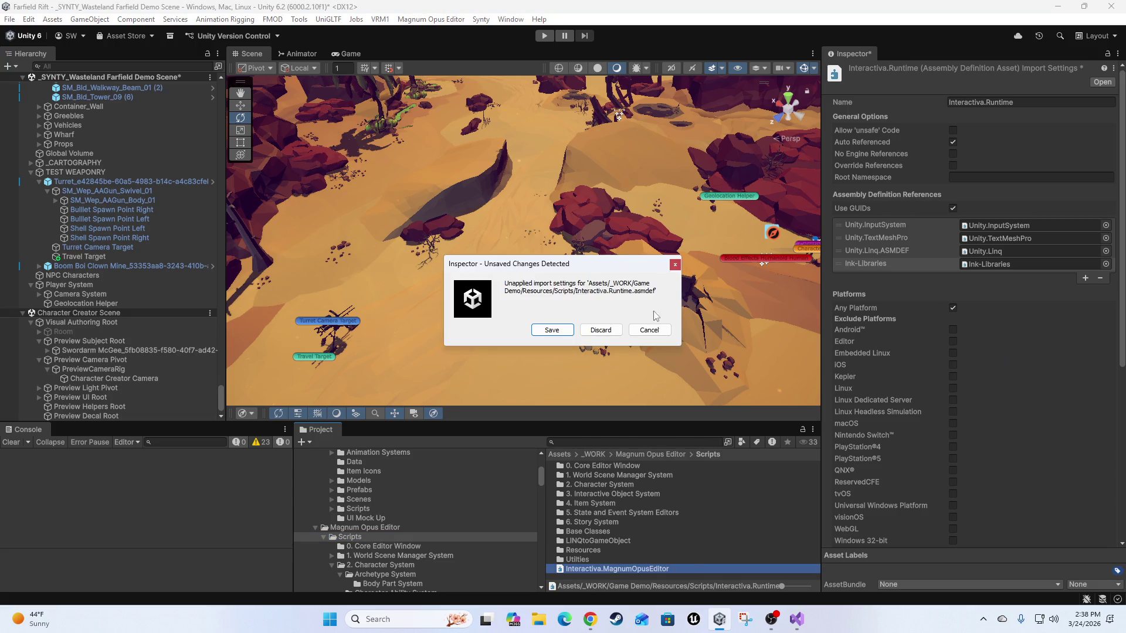
# Save the Interactiva.Runtime assembly settings, then select Swordarm McGee and dismiss the unsaved-changes prompt.
pyautogui.click(552, 330)
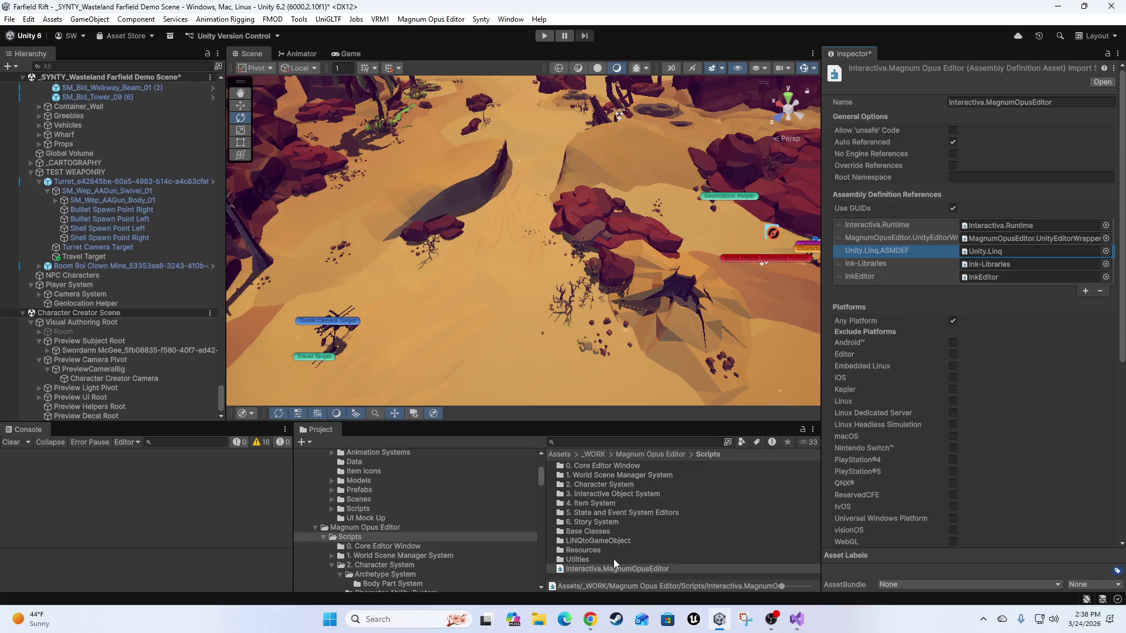
pyautogui.scroll(2, 561, 233)
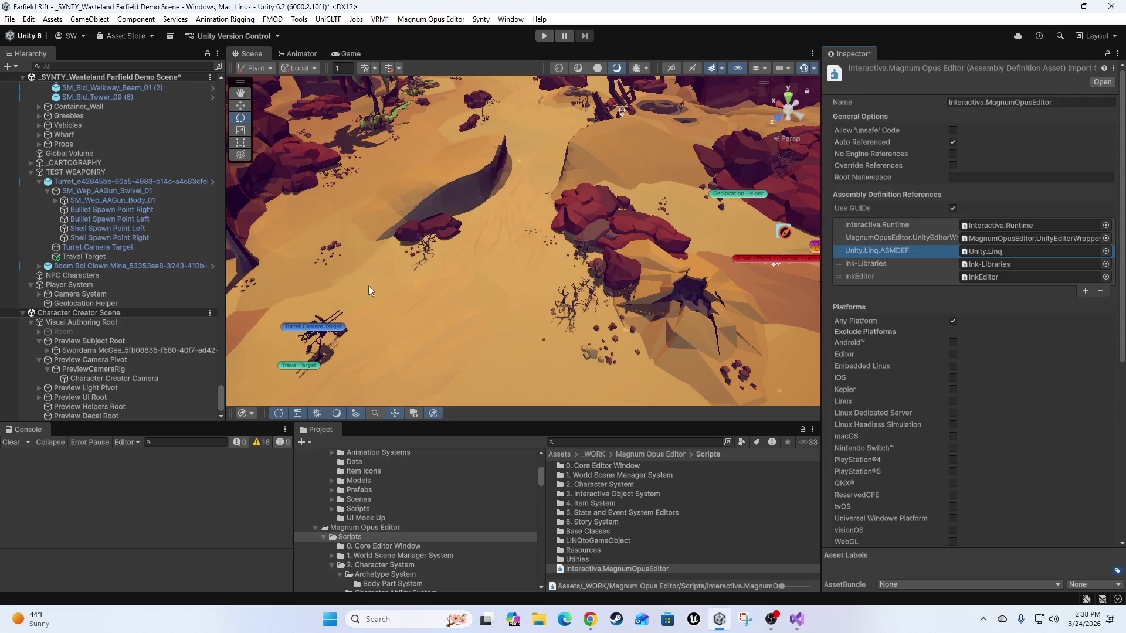
pyautogui.moveTo(606, 287)
pyautogui.mouseDown()
pyautogui.moveTo(564, 252)
pyautogui.moveTo(603, 258)
pyautogui.moveTo(591, 267)
pyautogui.moveTo(471, 136)
pyautogui.moveTo(492, 238)
pyautogui.moveTo(515, 238)
pyautogui.mouseUp()
pyautogui.scroll(-1, 122, 375)
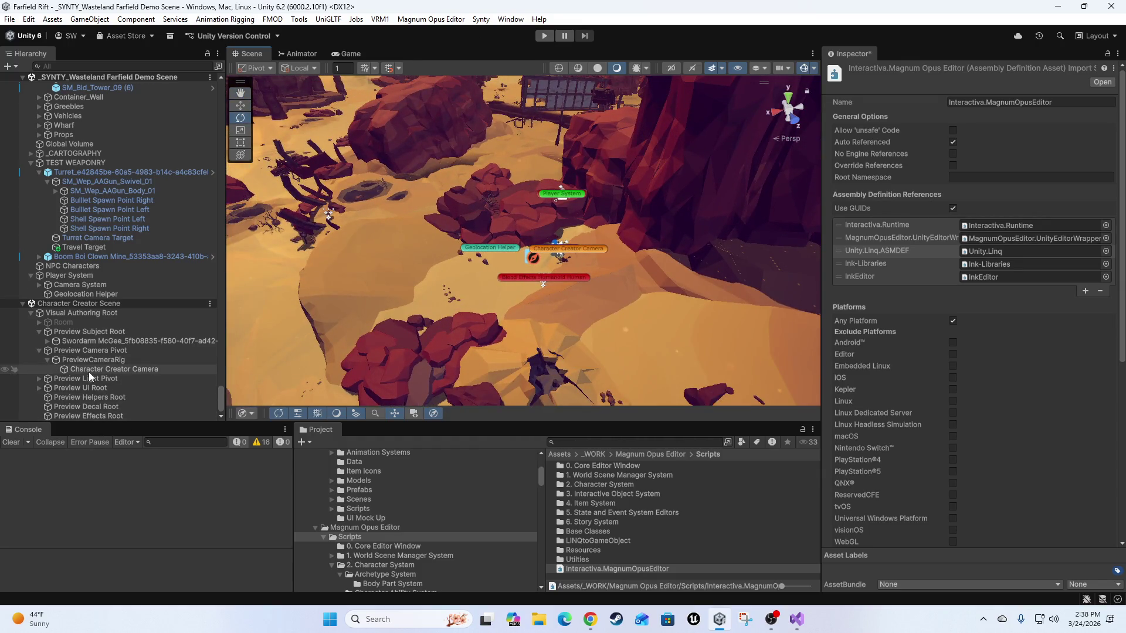
pyautogui.click(89, 341)
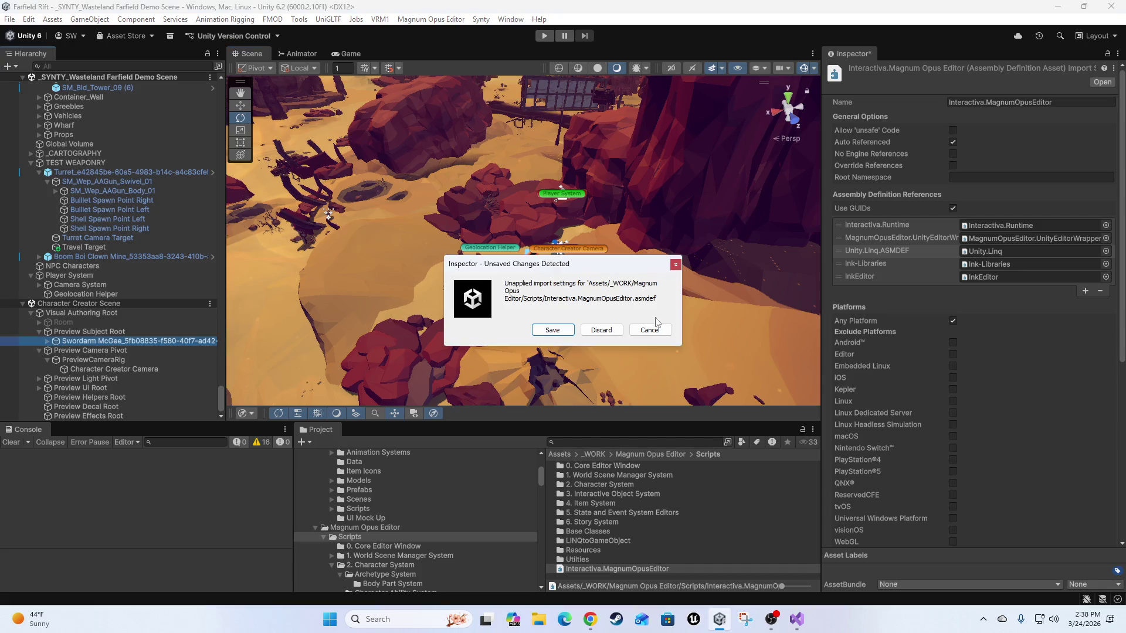
pyautogui.click(547, 329)
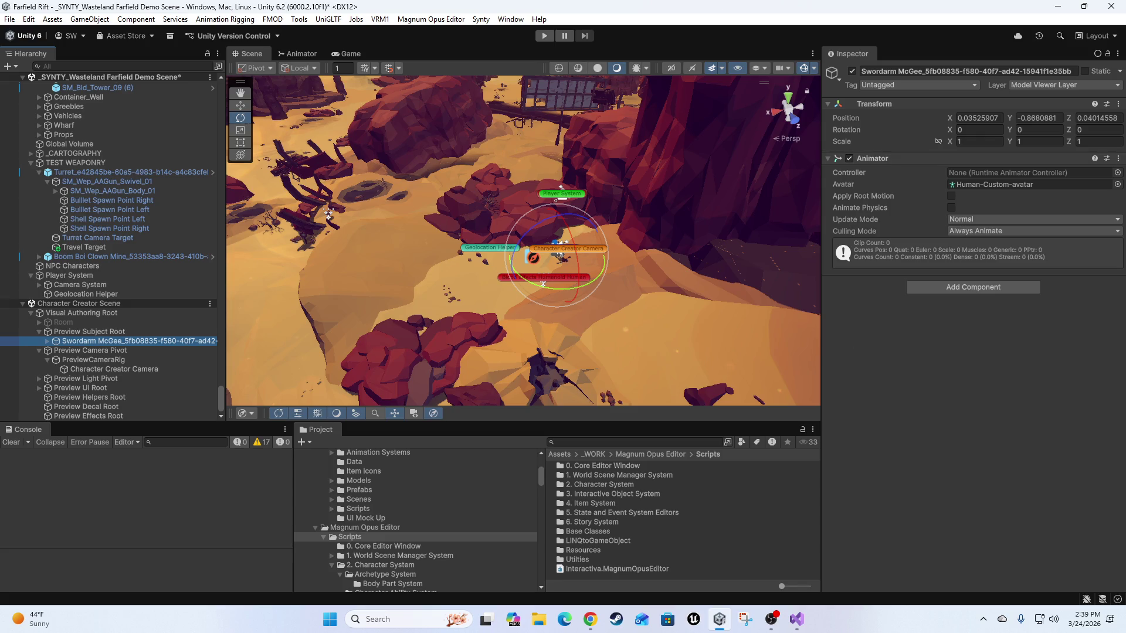
# Return to Unity and start the Farfield demo scene in Play mode.
pyautogui.hotkey('alt', 'Tab')
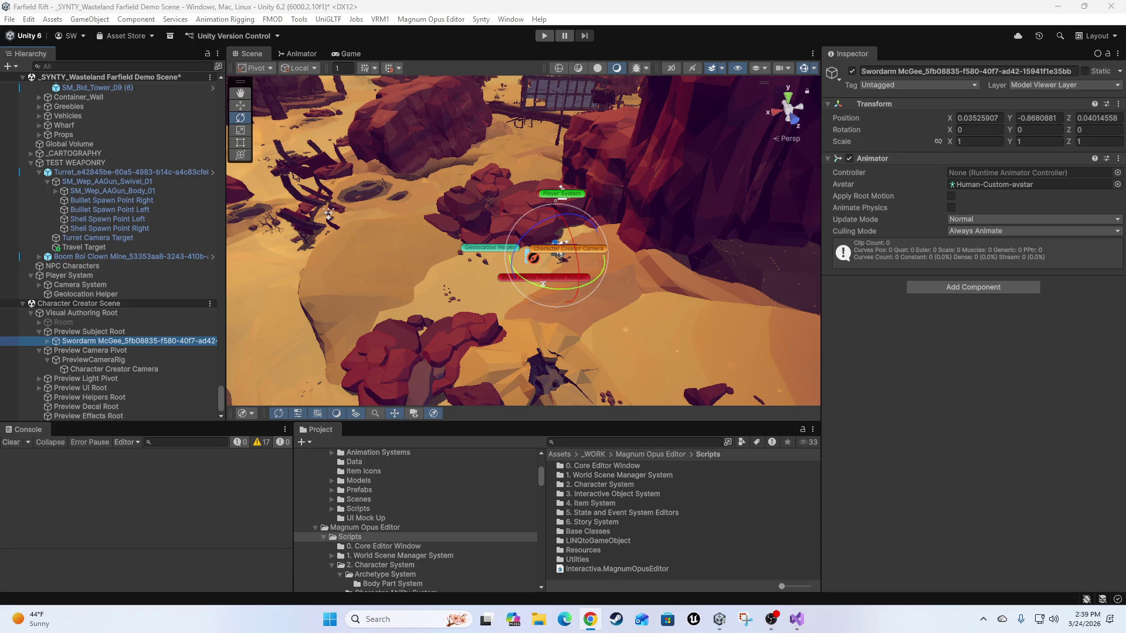
pyautogui.hotkey('alt', 'Tab')
pyautogui.click(545, 36)
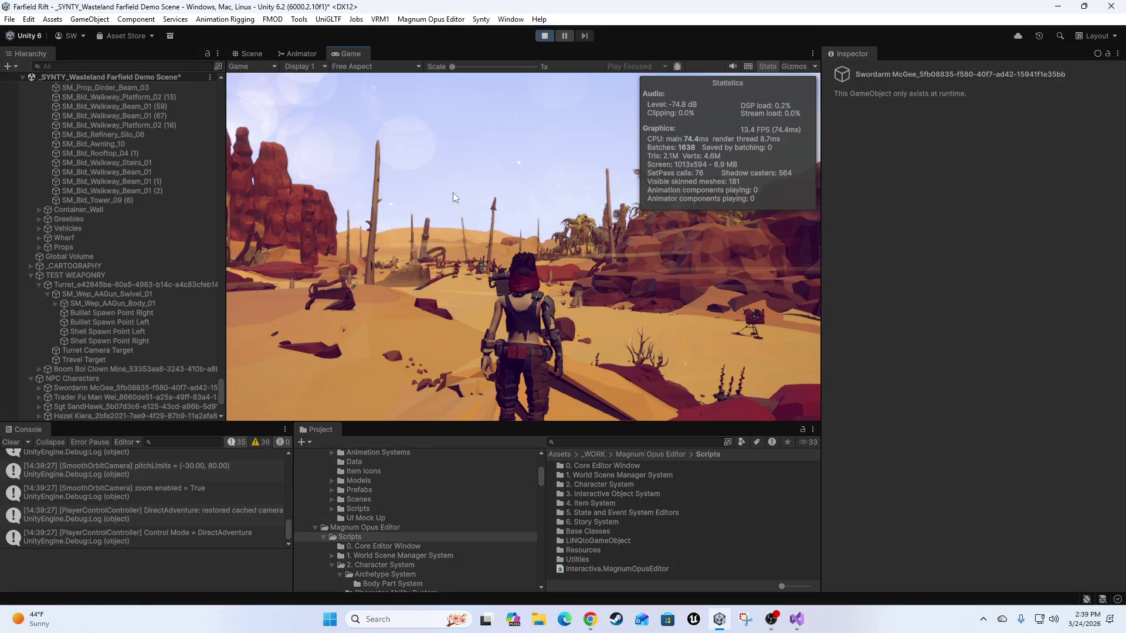
# Walk the player with WASD across the desert to reach and follow the NPC.
pyautogui.press('w')
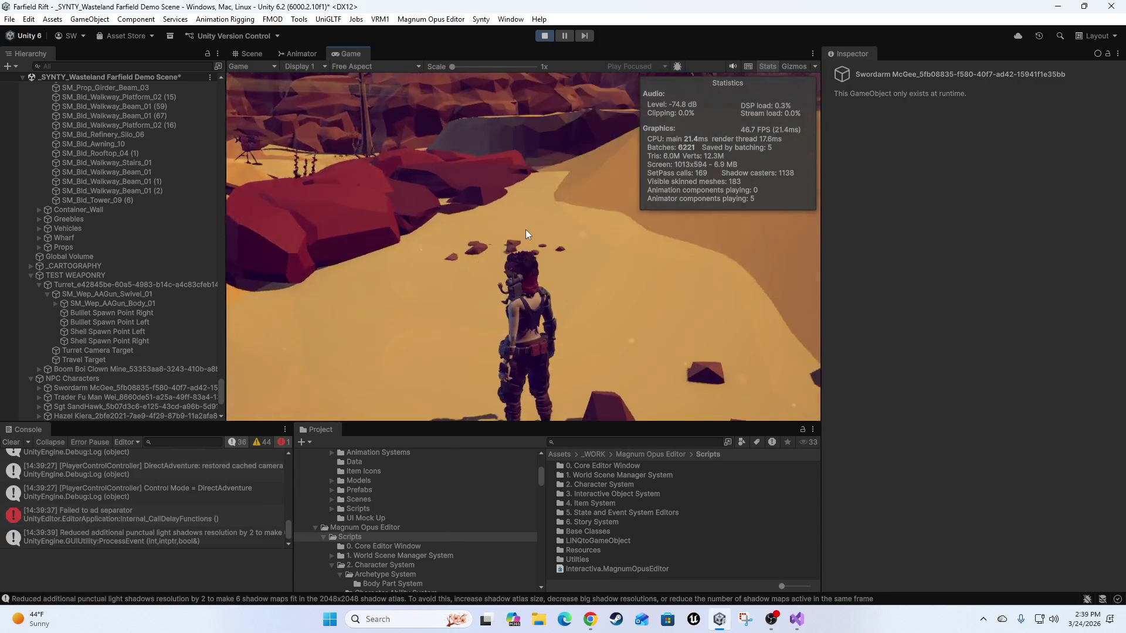
pyautogui.press('s')
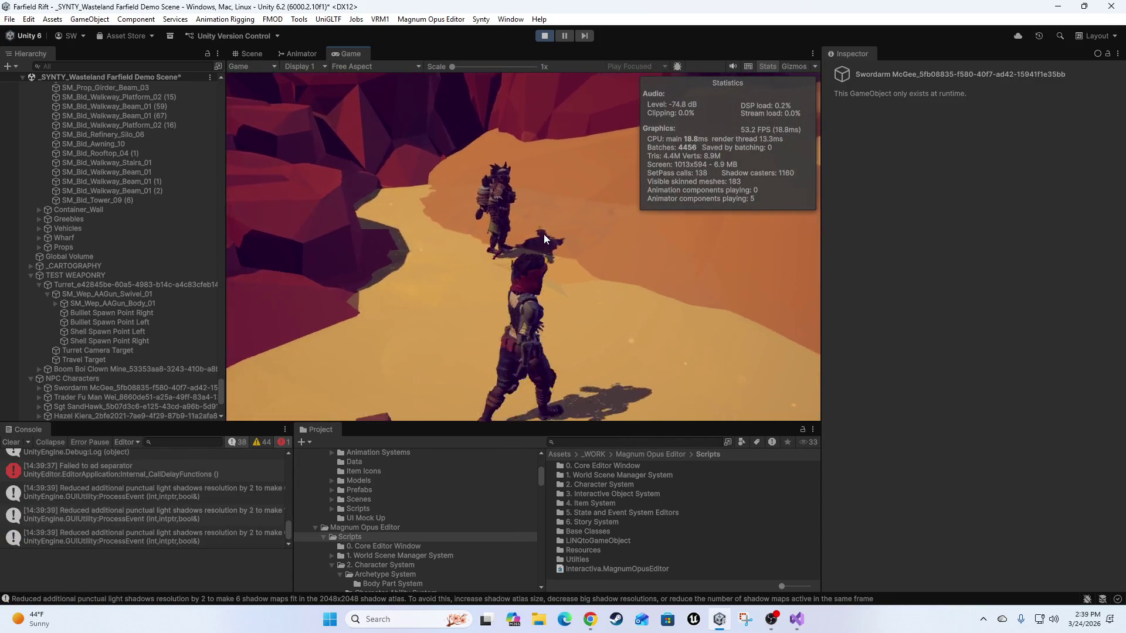
pyautogui.press('a')
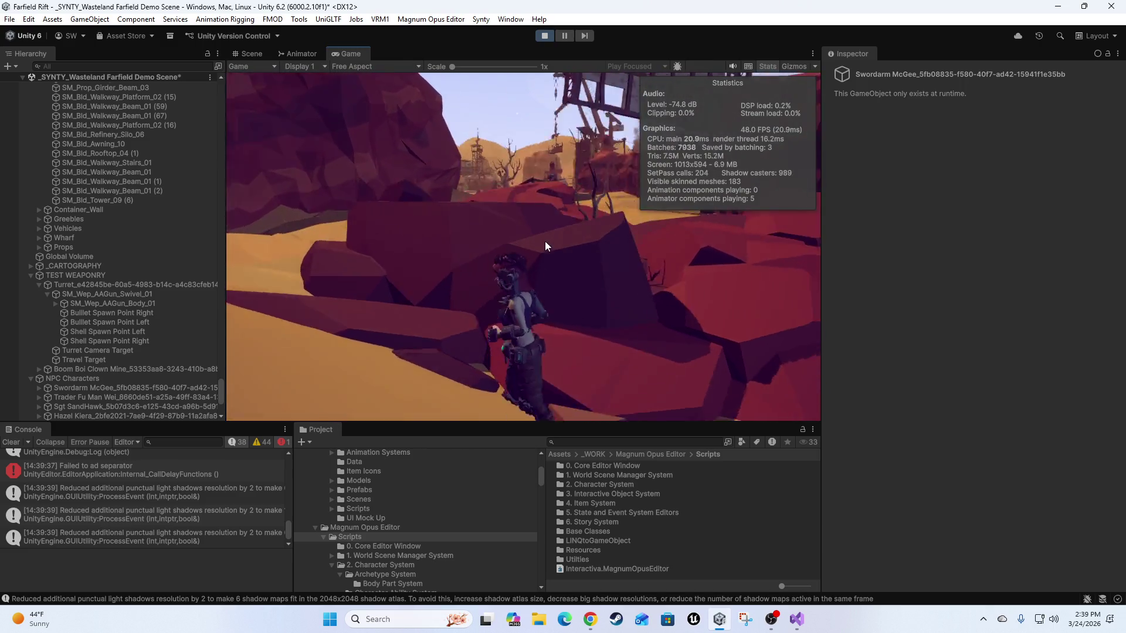
pyautogui.press('w')
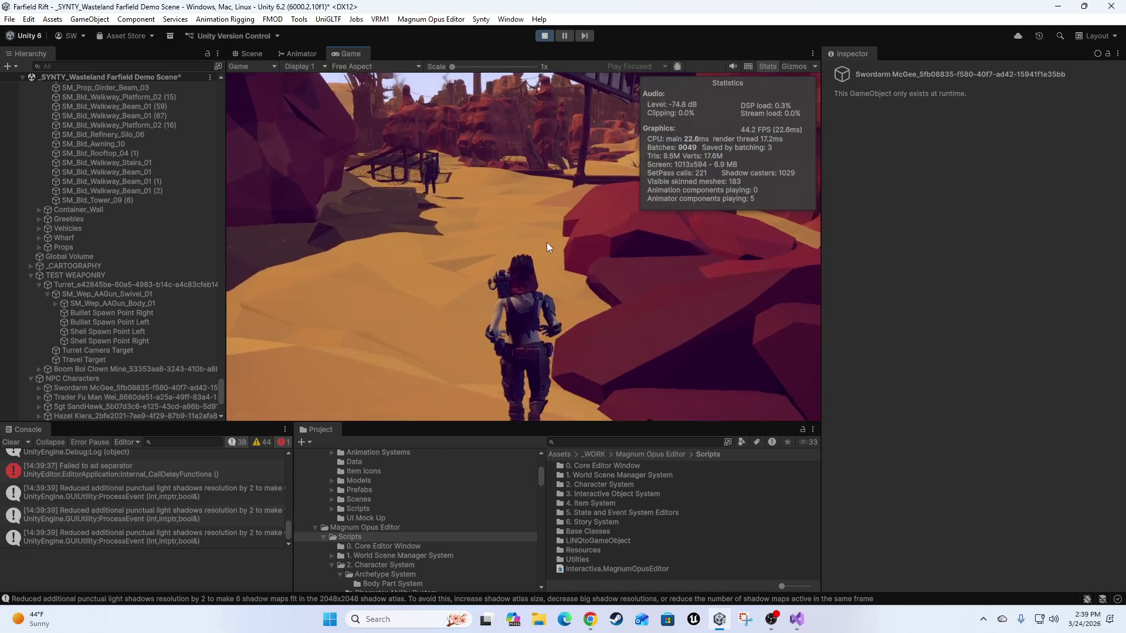
pyautogui.press('w')
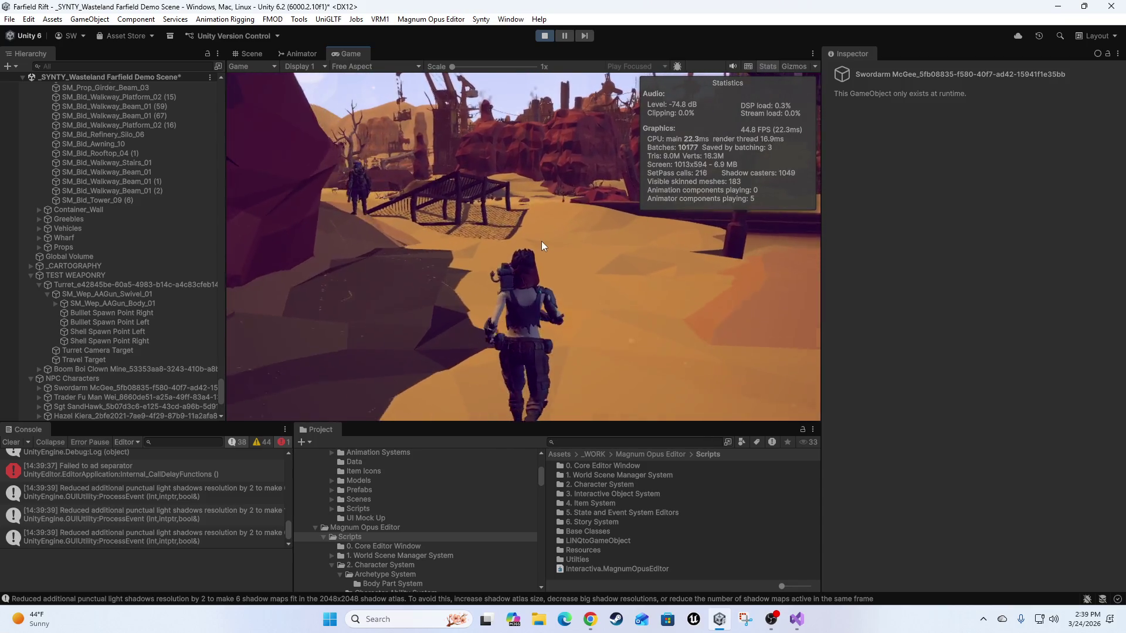
pyautogui.press('a')
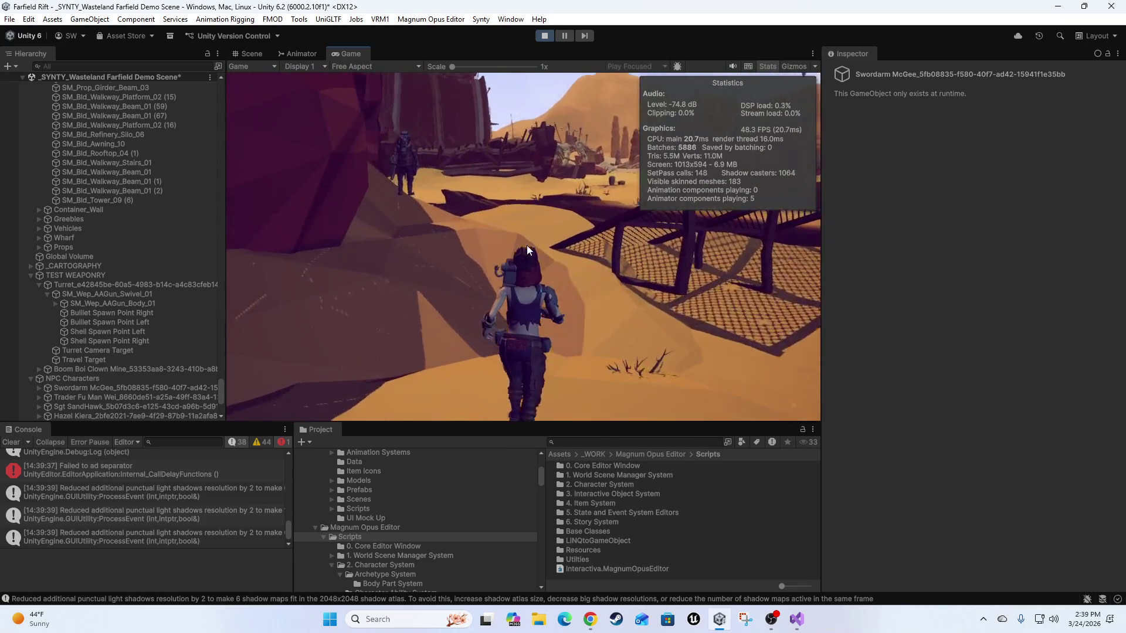
pyautogui.press('a')
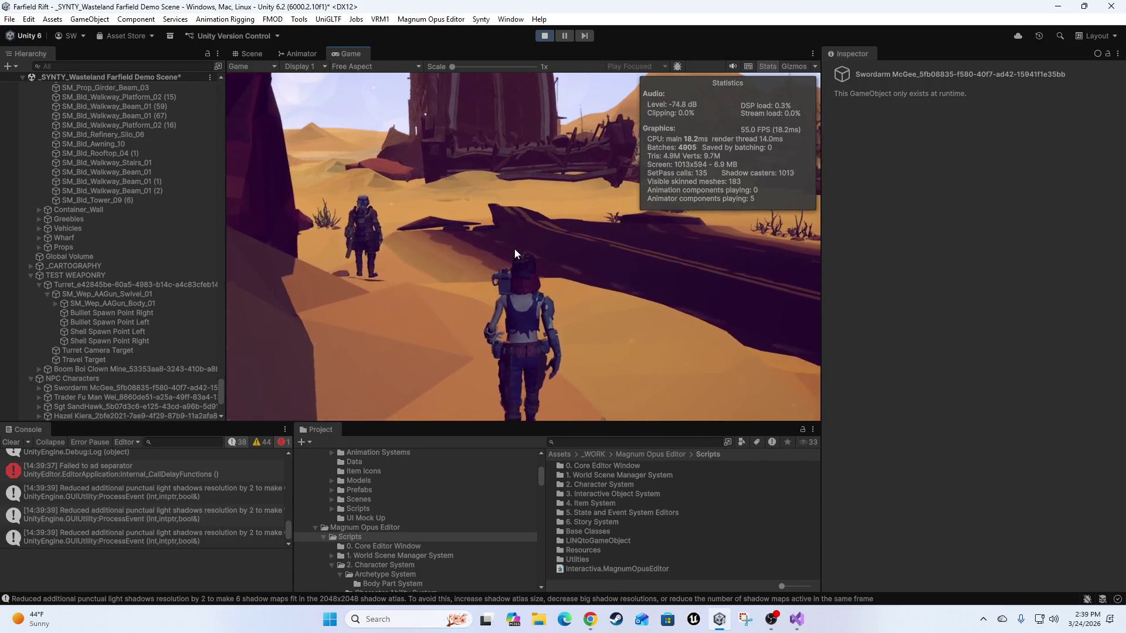
pyautogui.press('a')
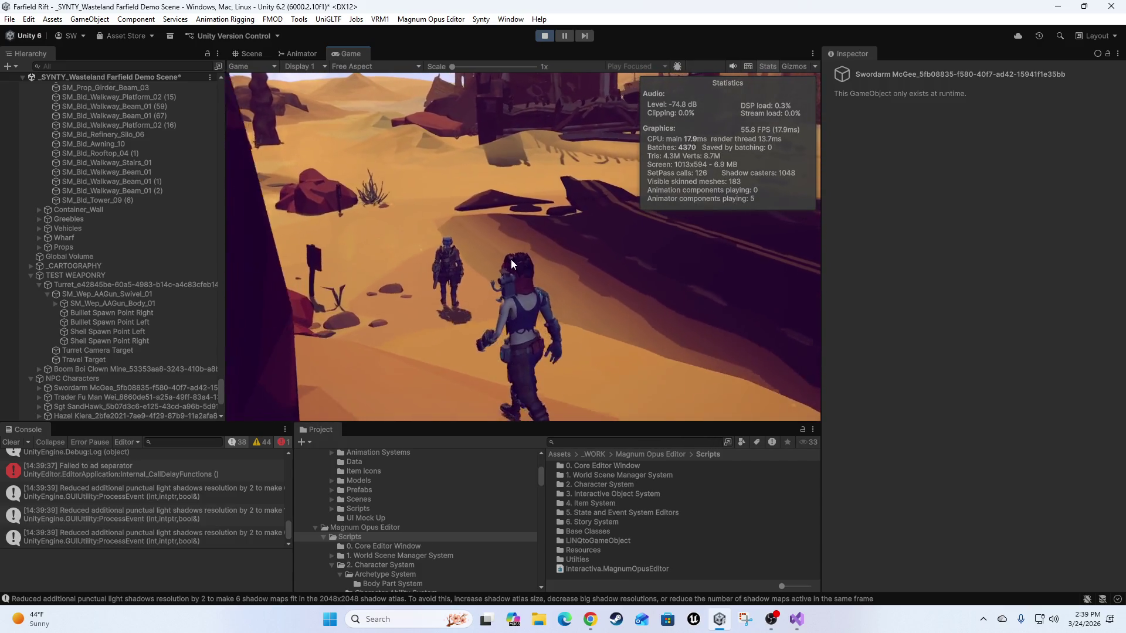
pyautogui.press('a')
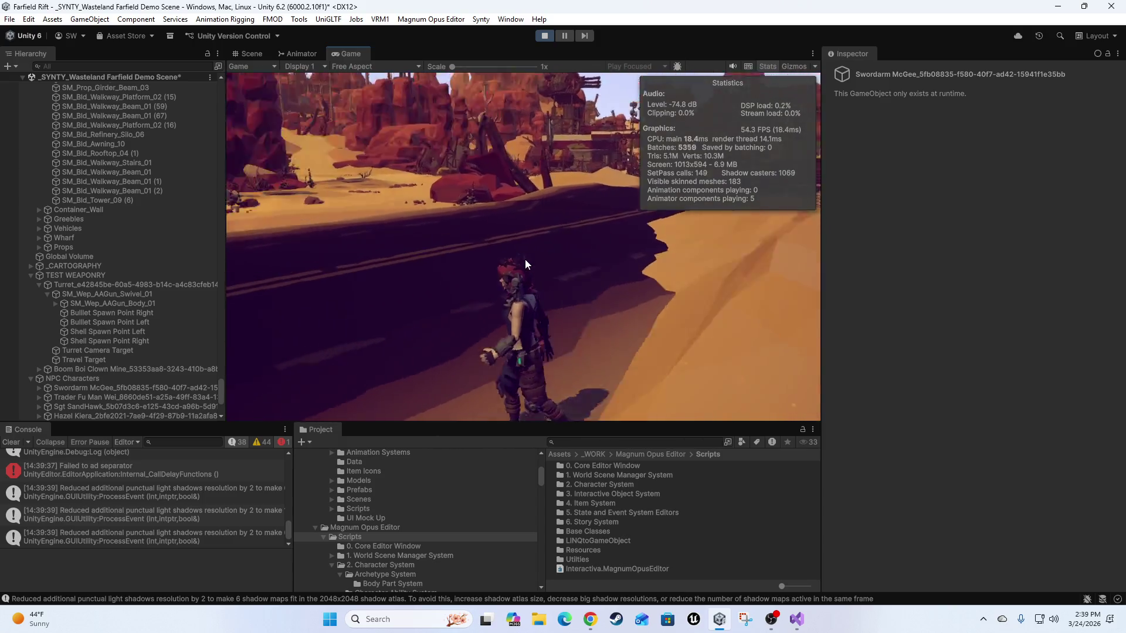
pyautogui.press('w')
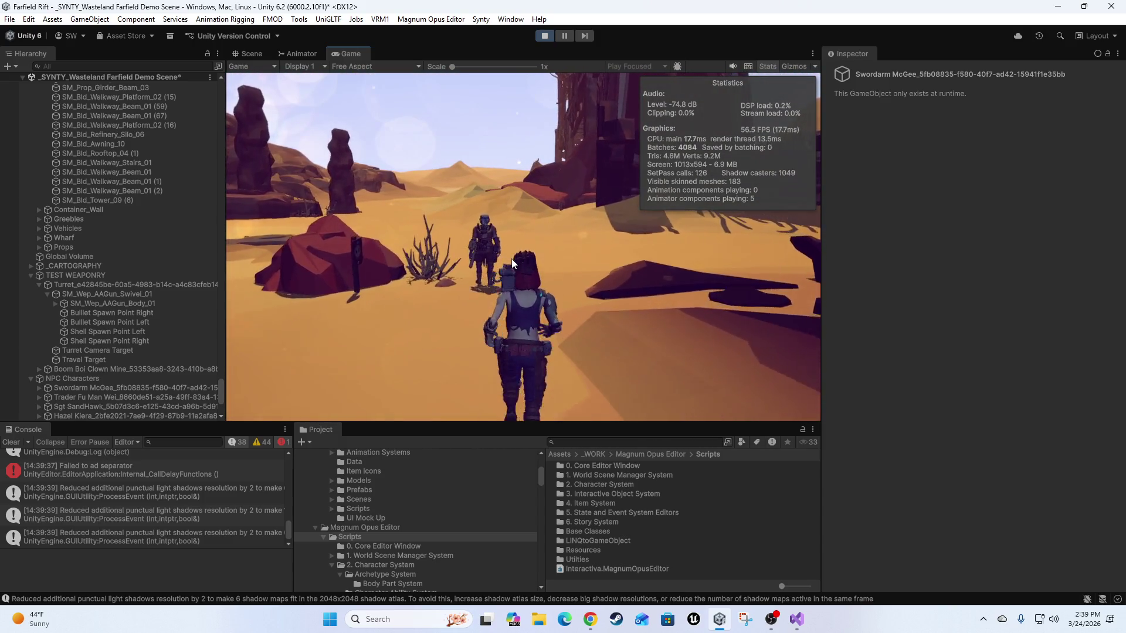
pyautogui.press('d')
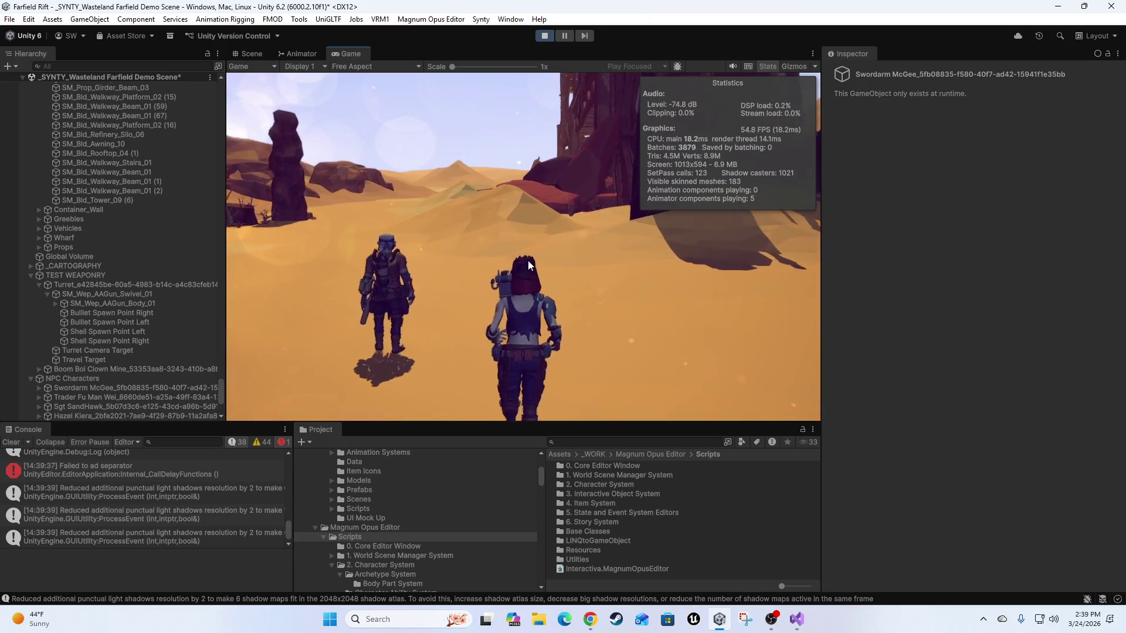
pyautogui.press('s')
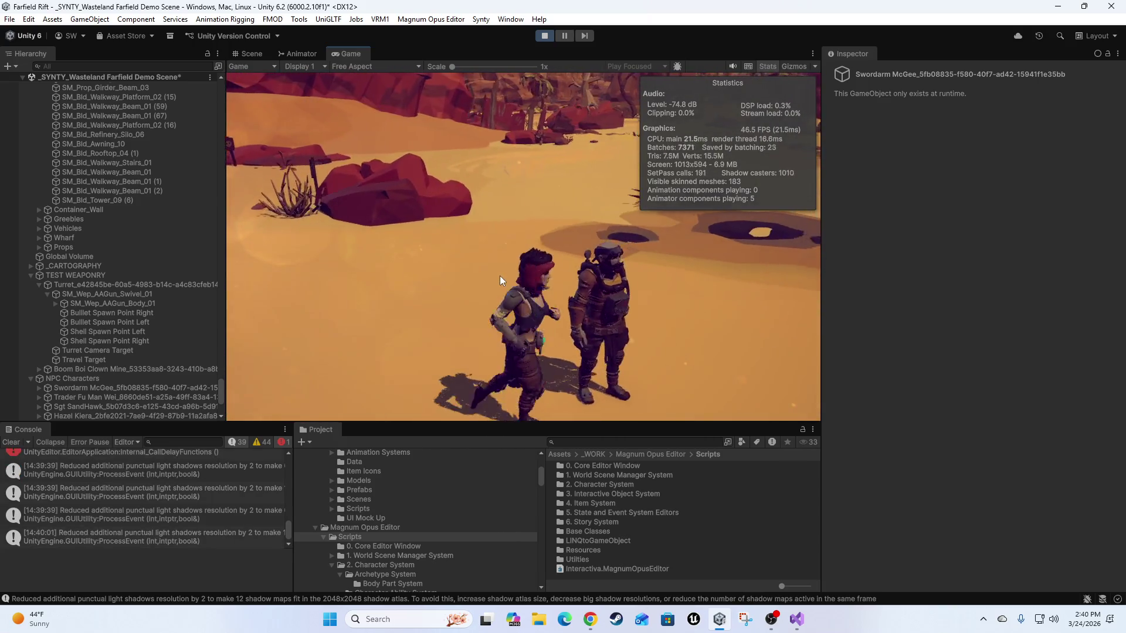
pyautogui.press('w')
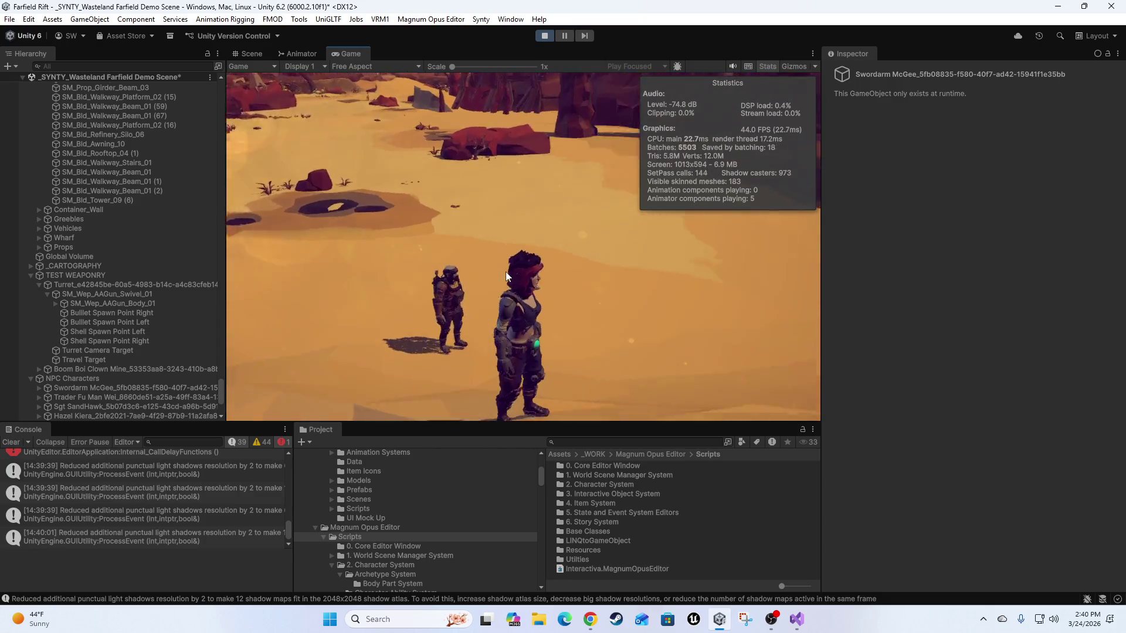
pyautogui.press('w')
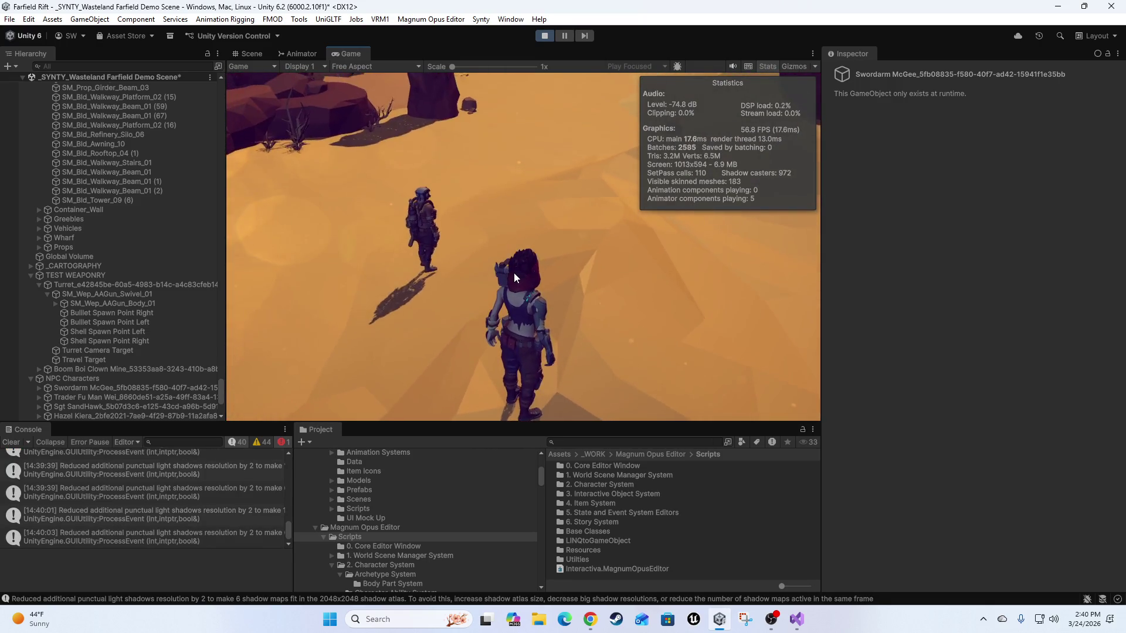
pyautogui.press('w')
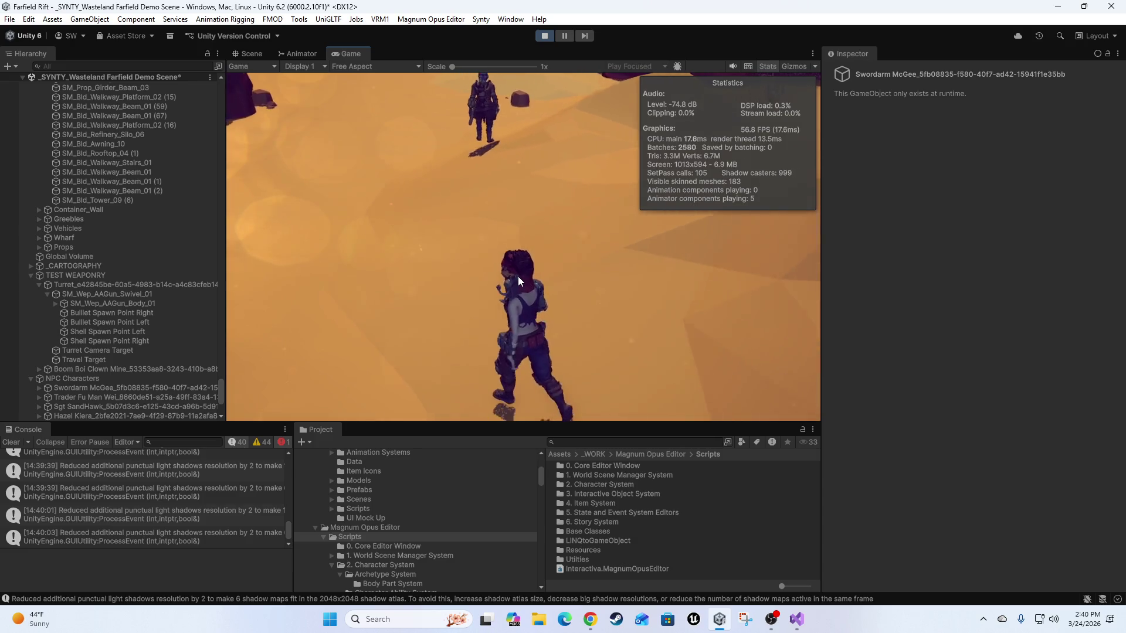
pyautogui.press('w')
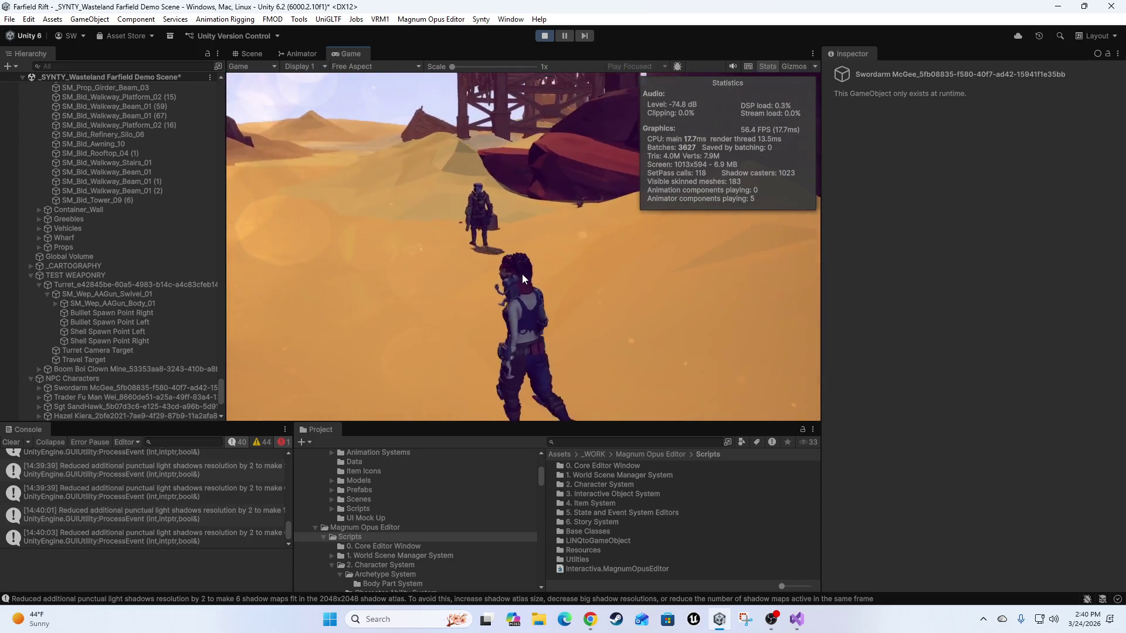
pyautogui.press('w')
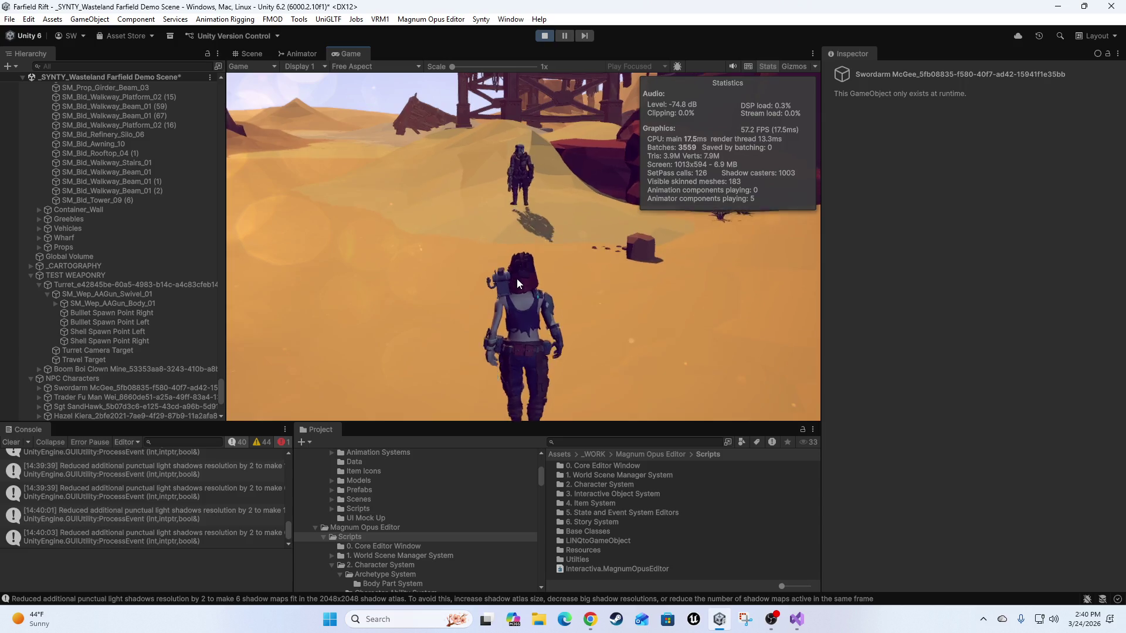
pyautogui.click(769, 66)
# Keep walking the player around the desert with WASD, testing whether the NPC follows.
pyautogui.press('w')
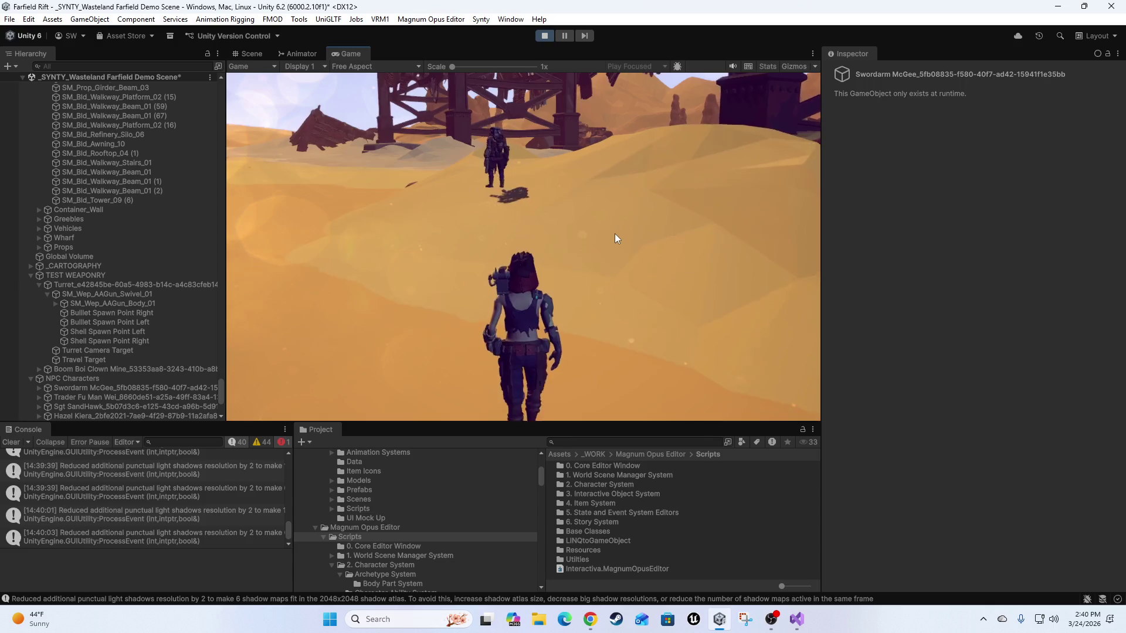
pyautogui.press('w')
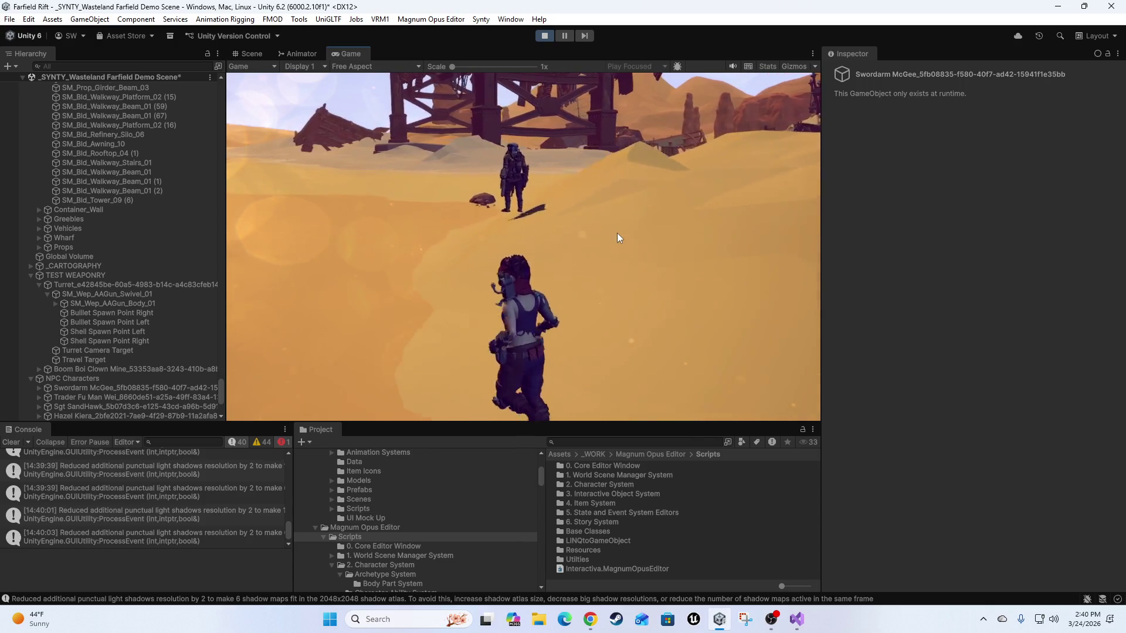
pyautogui.press('w')
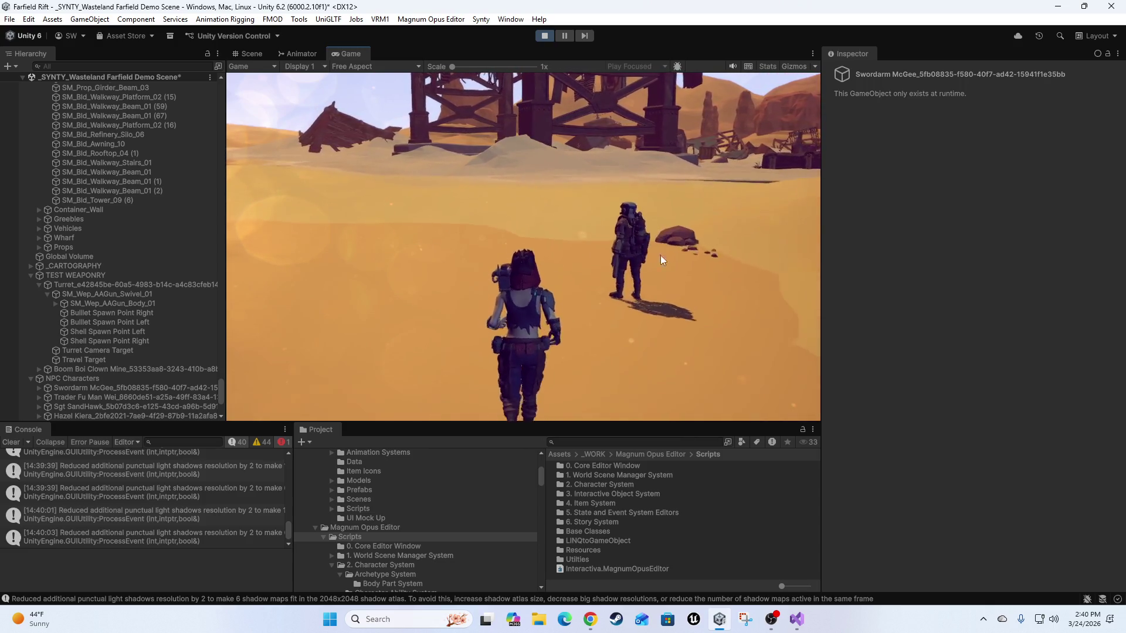
pyautogui.press('w')
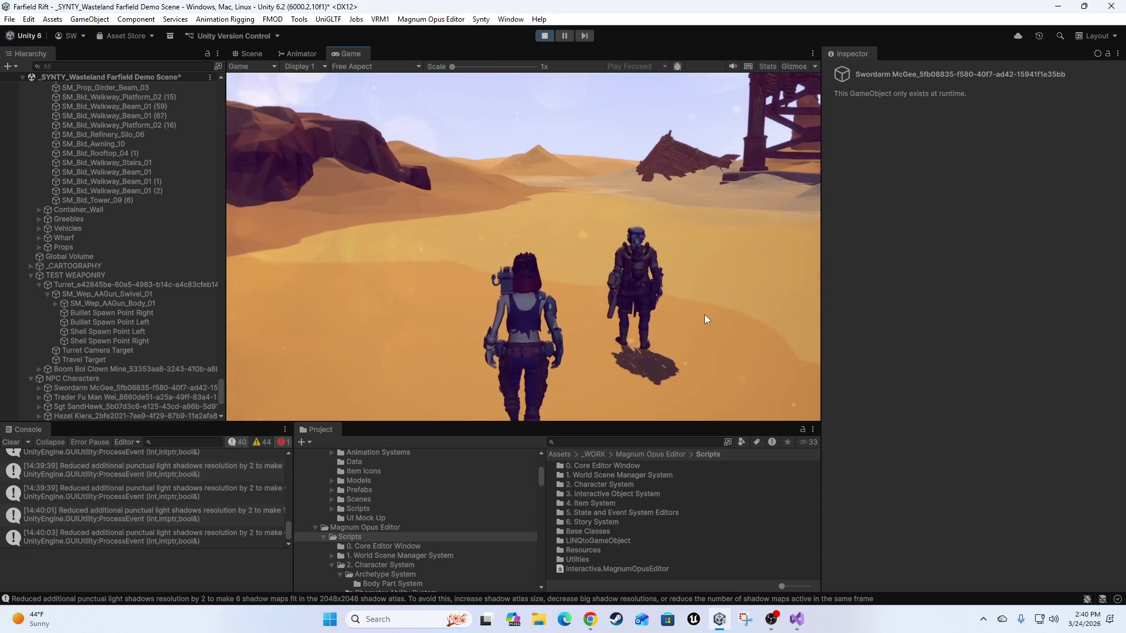
pyautogui.press('w')
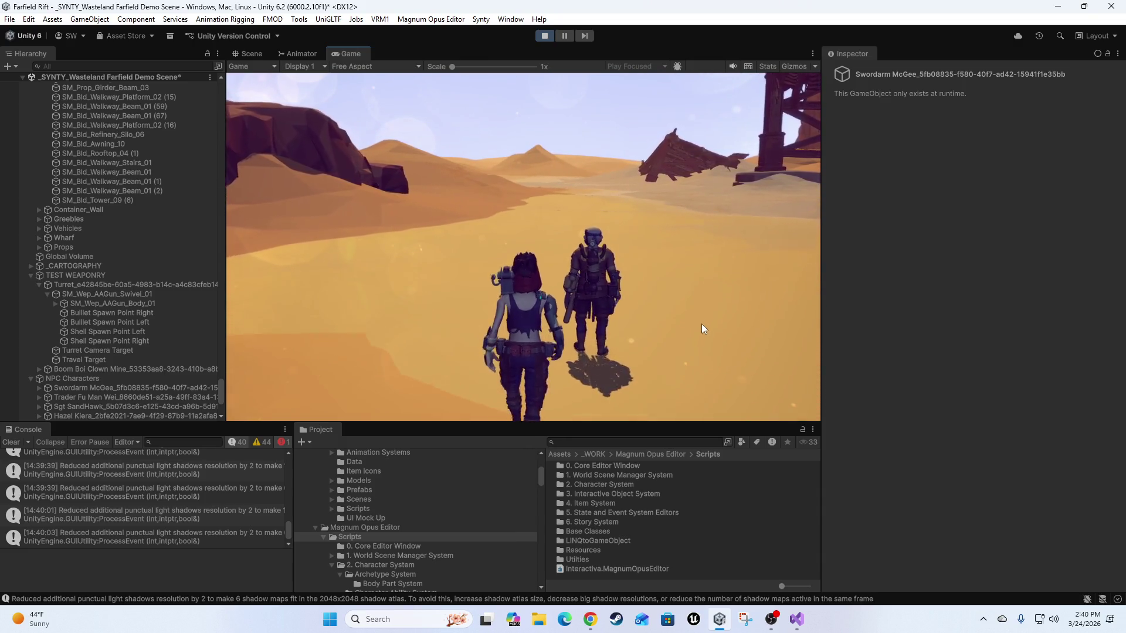
pyautogui.press('w')
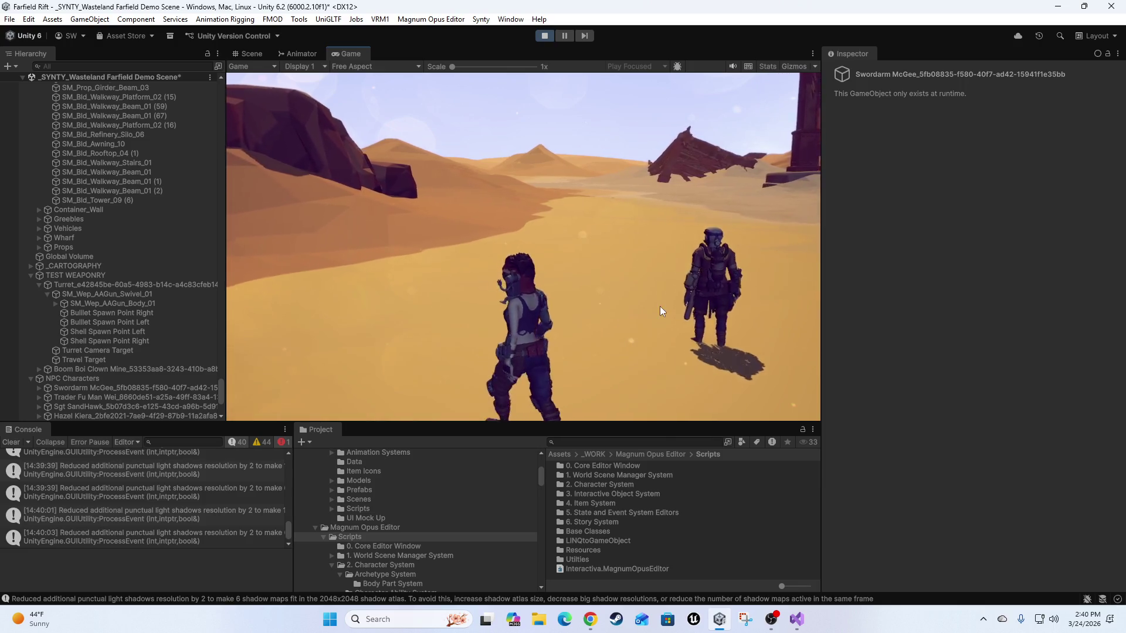
pyautogui.press('w')
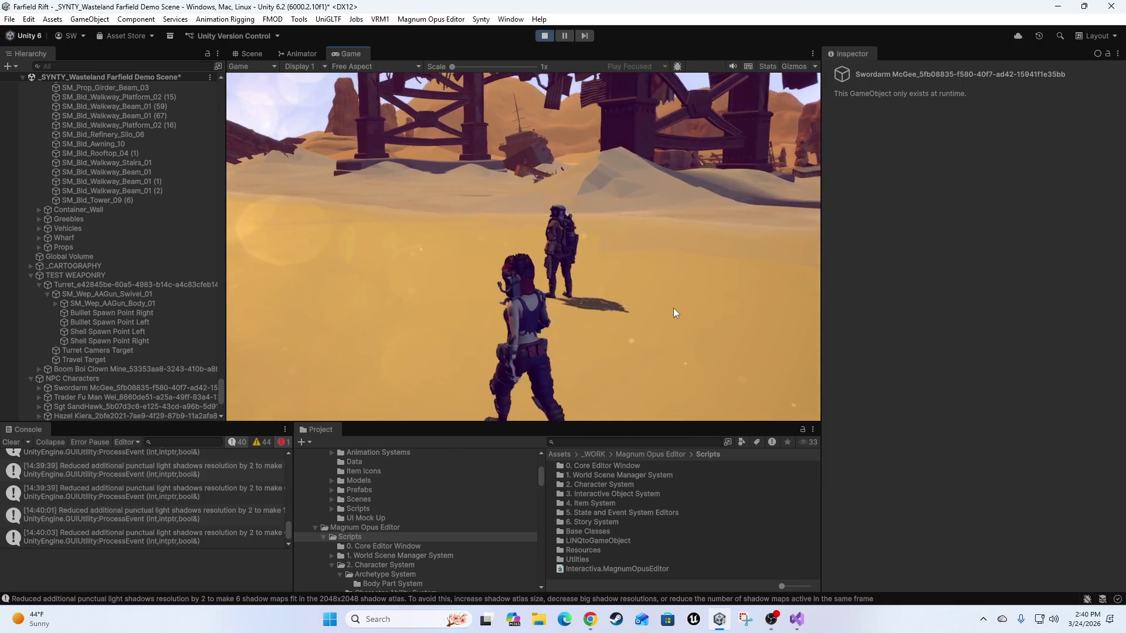
pyautogui.press('w')
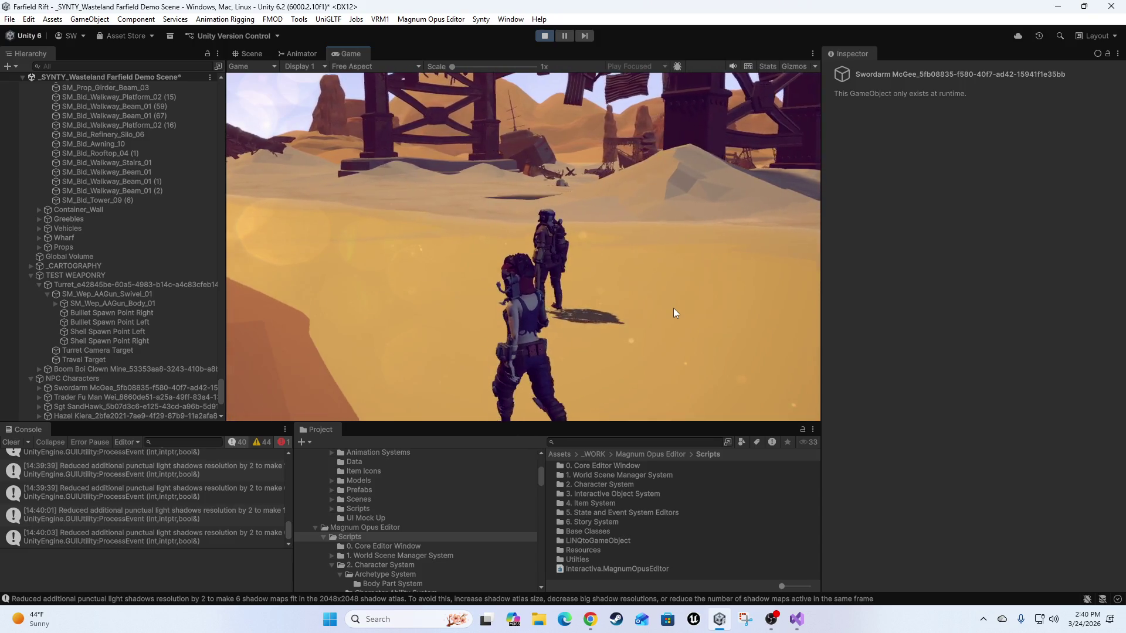
pyautogui.press('w')
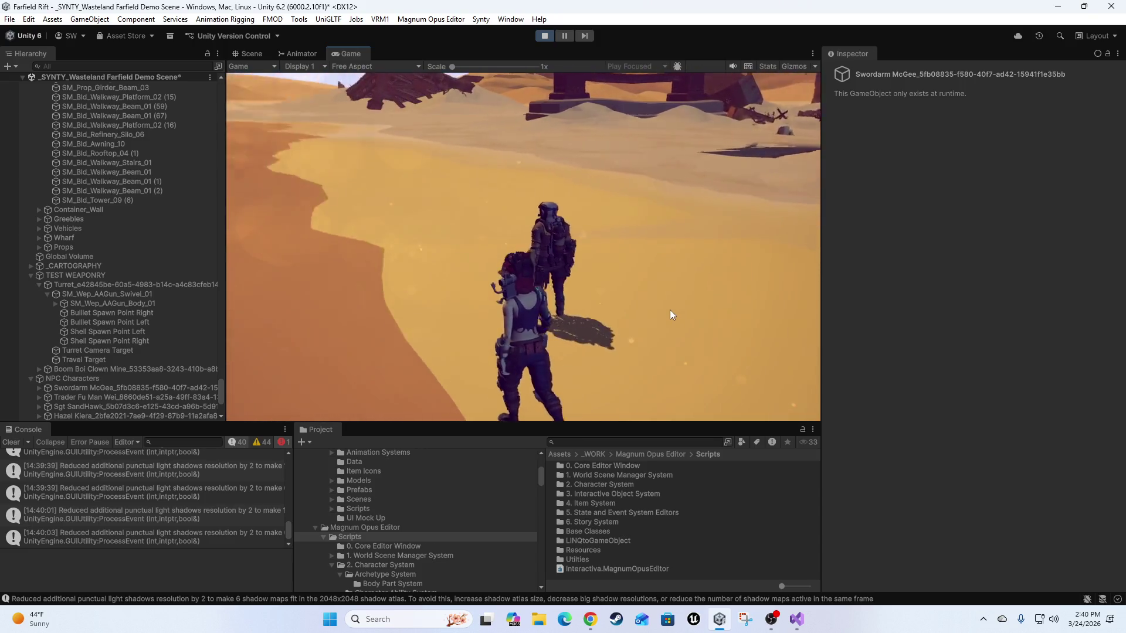
pyautogui.press('w')
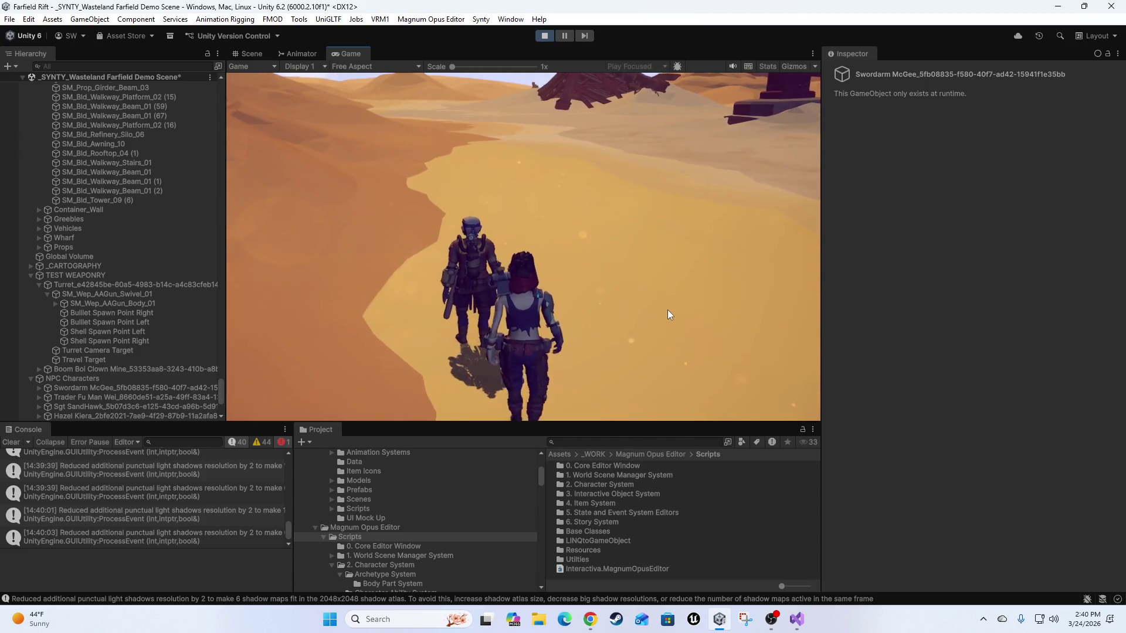
pyautogui.press('w')
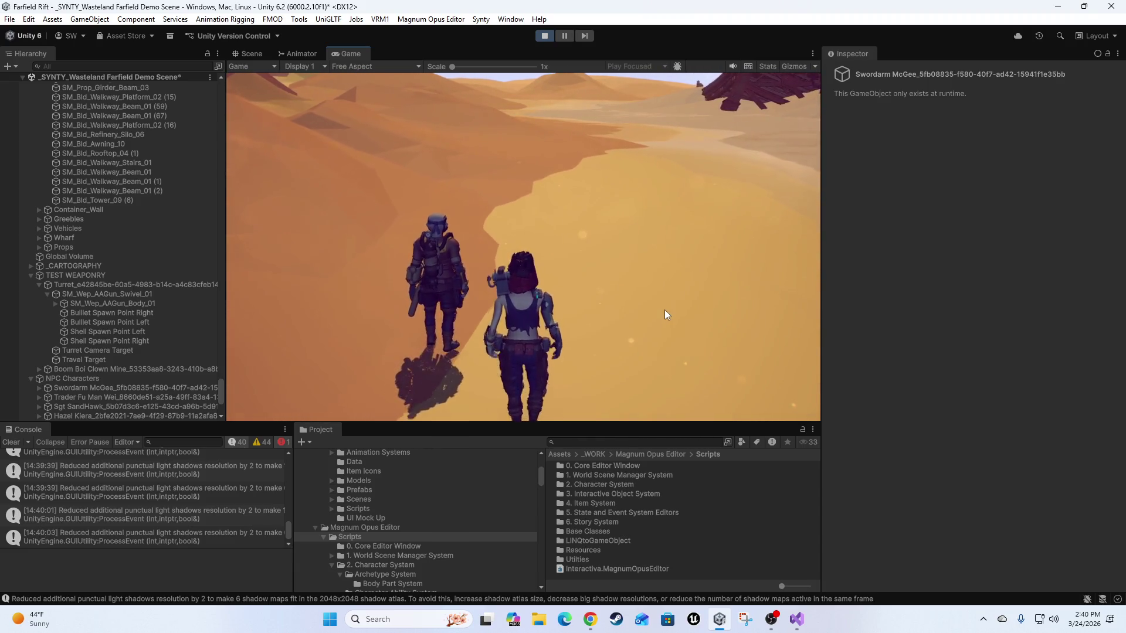
pyautogui.press('w')
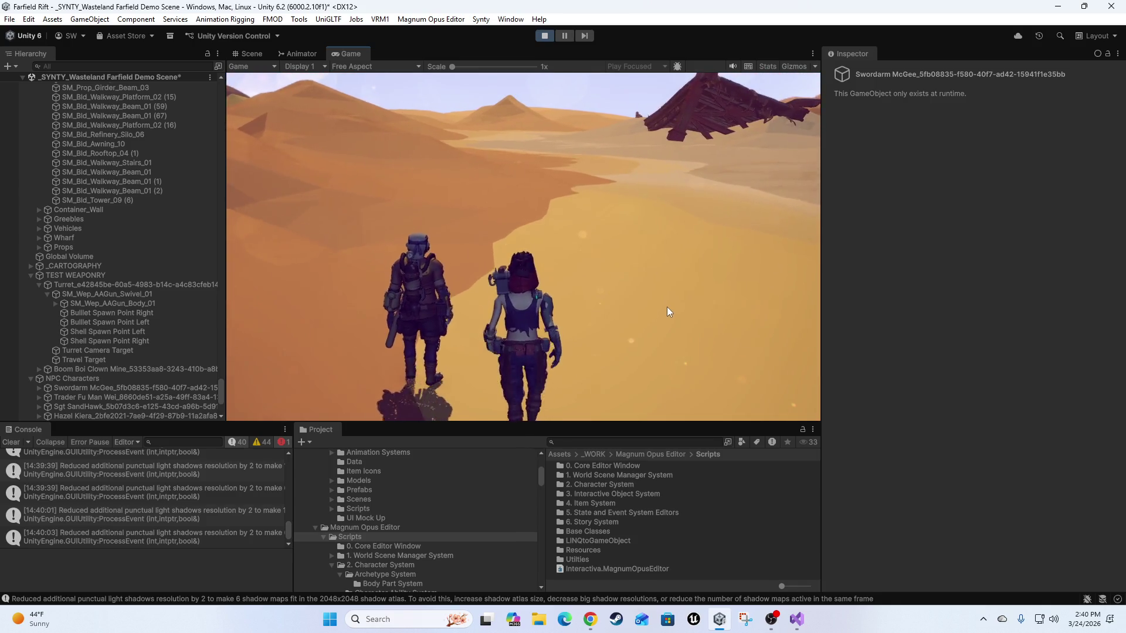
pyautogui.press('w')
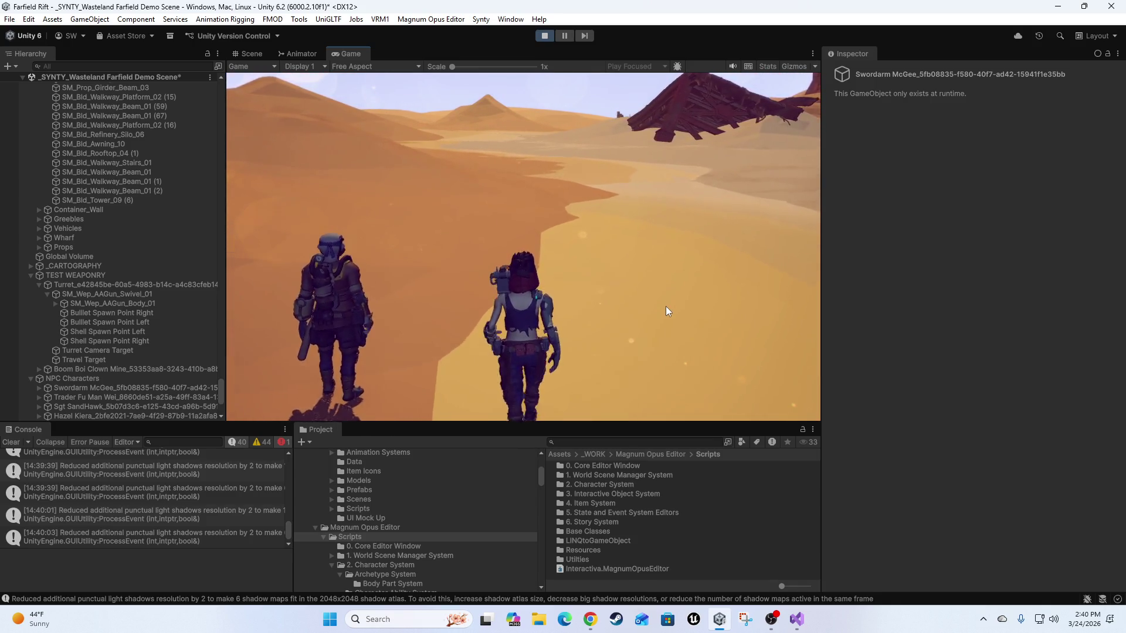
pyautogui.press('d')
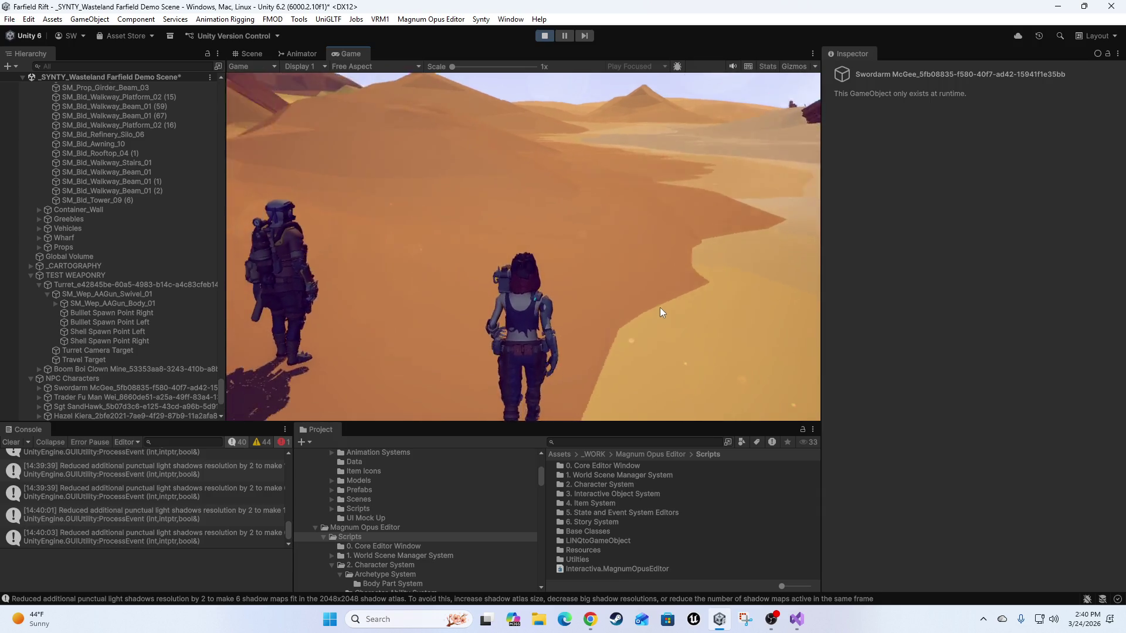
pyautogui.press('a')
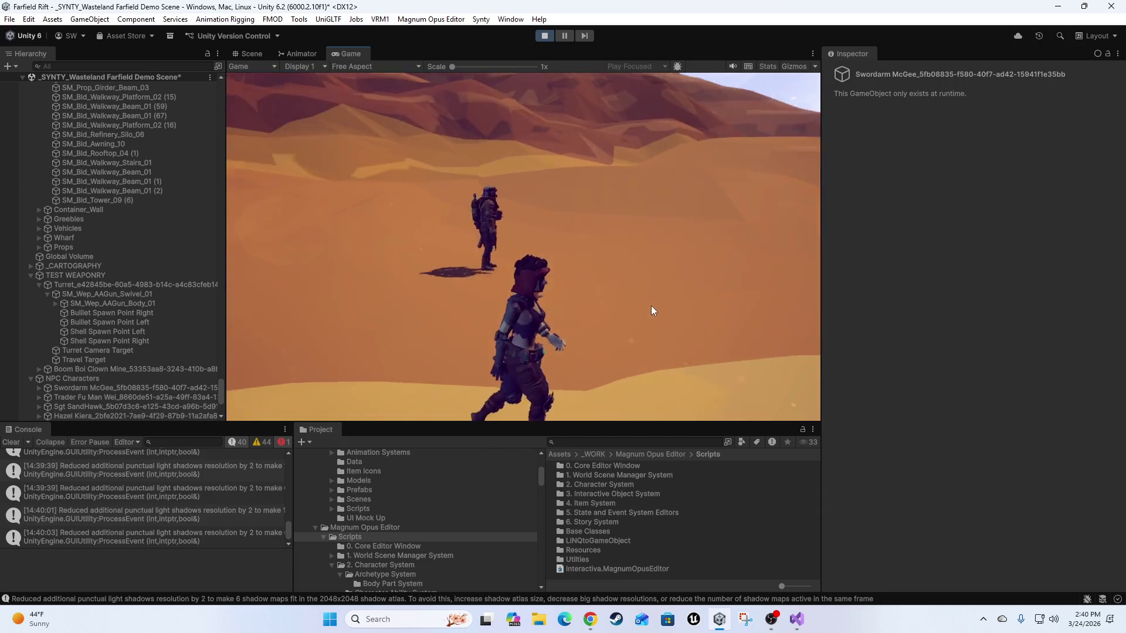
pyautogui.press('w')
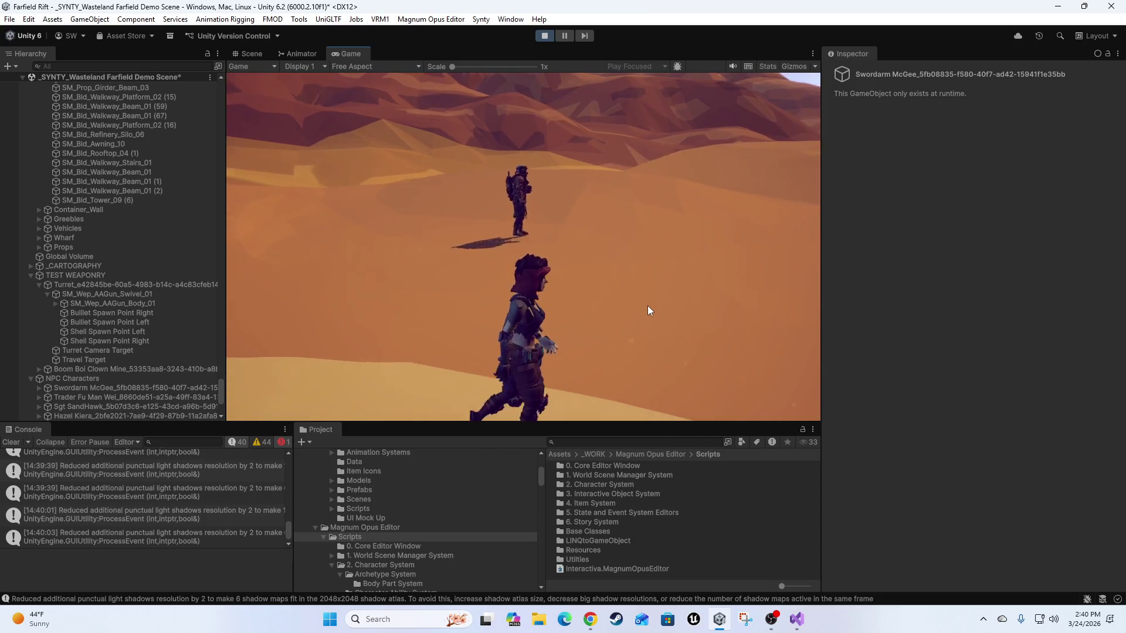
pyautogui.press('a')
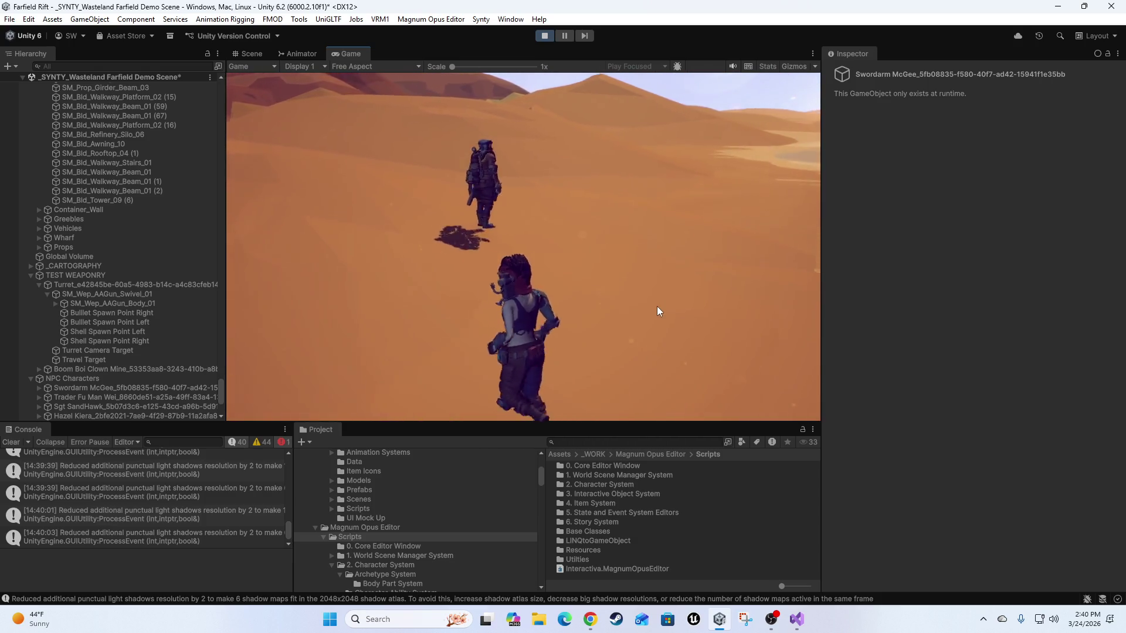
pyautogui.press('d')
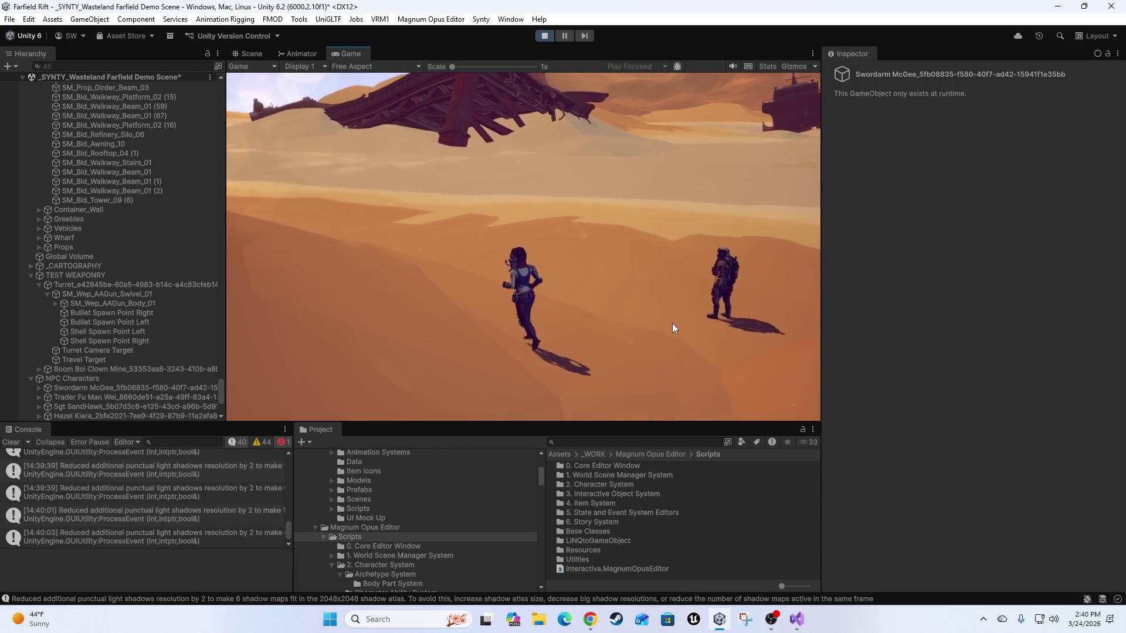
pyautogui.press('s')
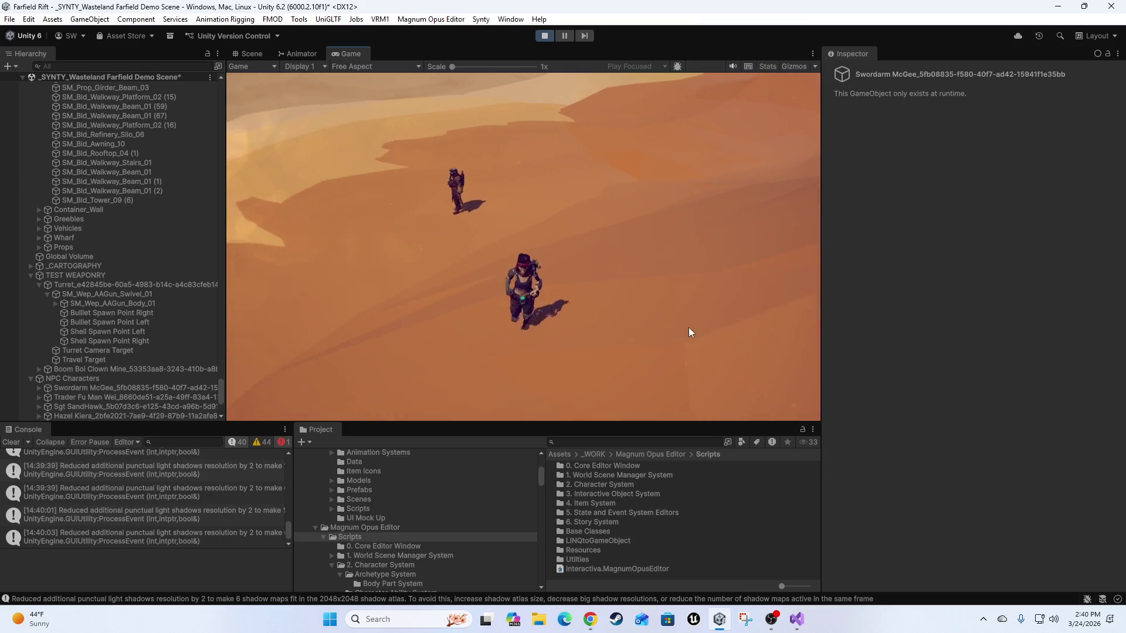
pyautogui.press('w')
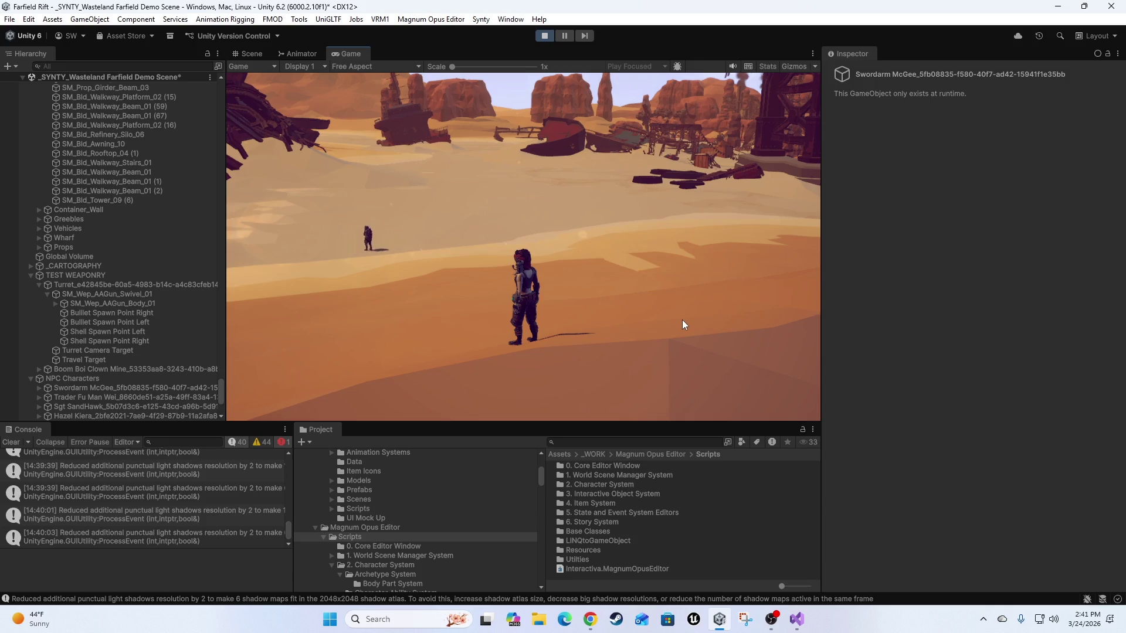
pyautogui.press('w')
pyautogui.press('d')
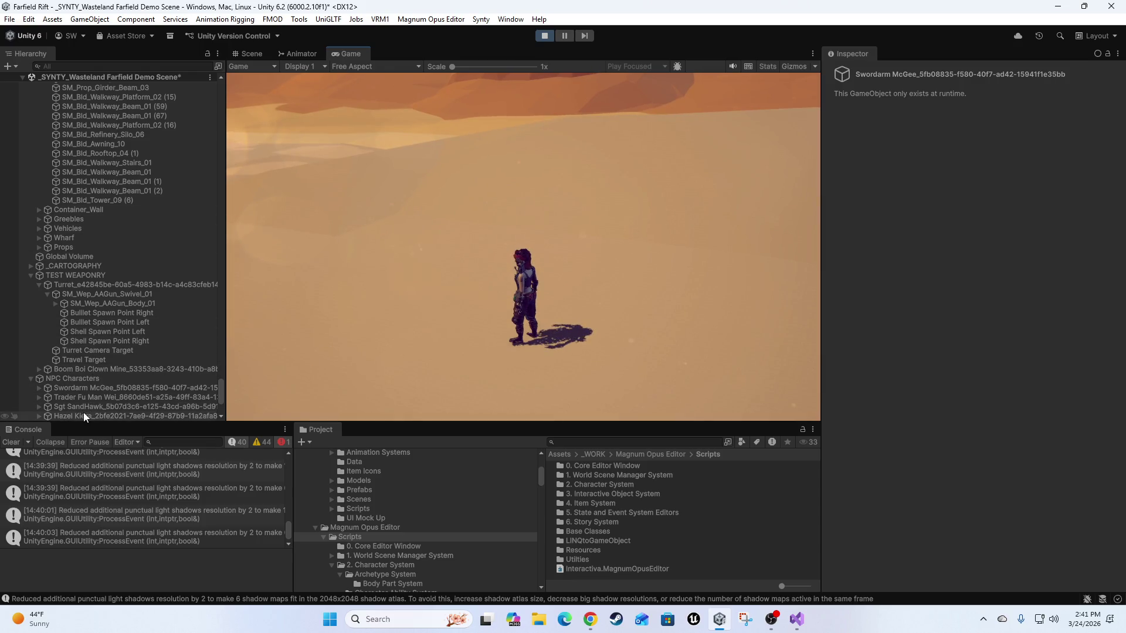
# Inspect the first NPC under NPC Characters, then return to the game to start its conversation.
pyautogui.scroll(-3, 82, 410)
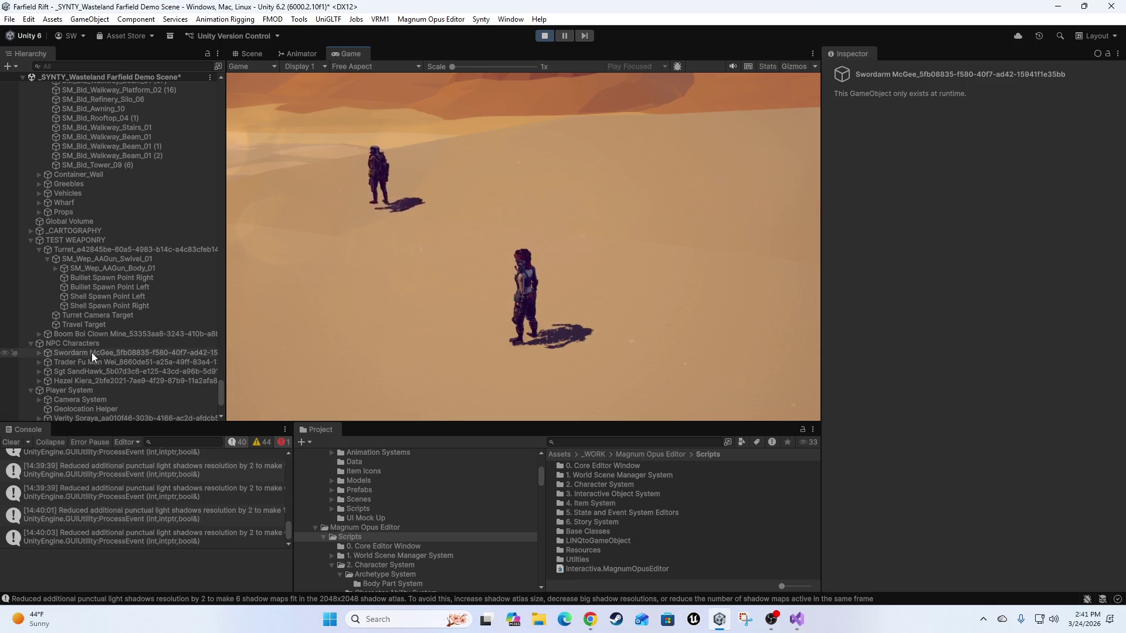
pyautogui.click(128, 352)
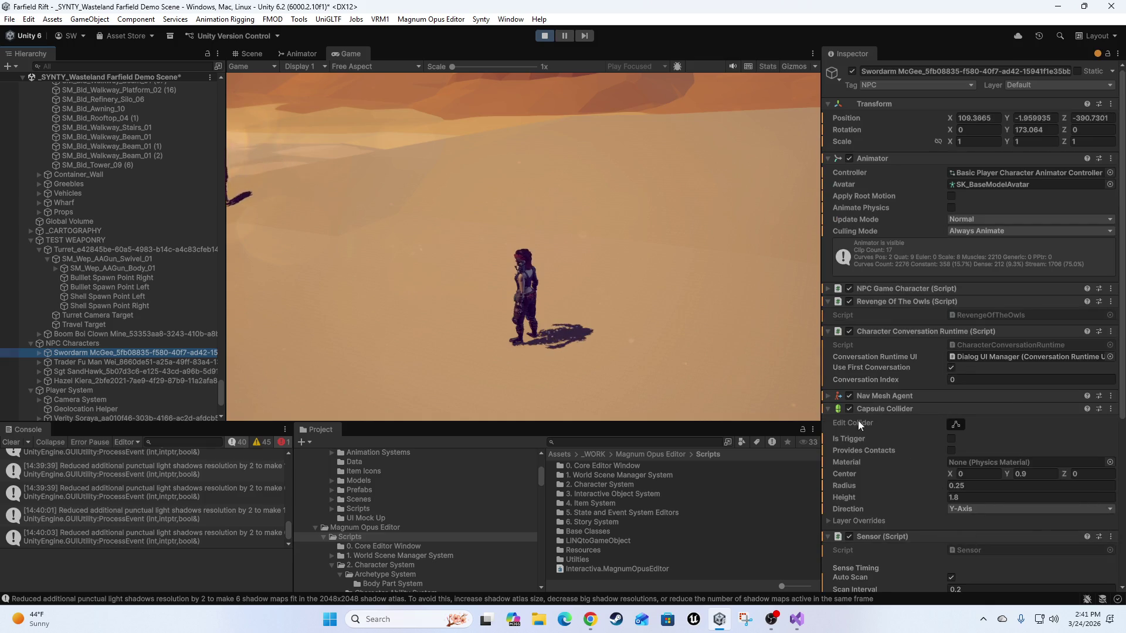
pyautogui.scroll(-8, 864, 424)
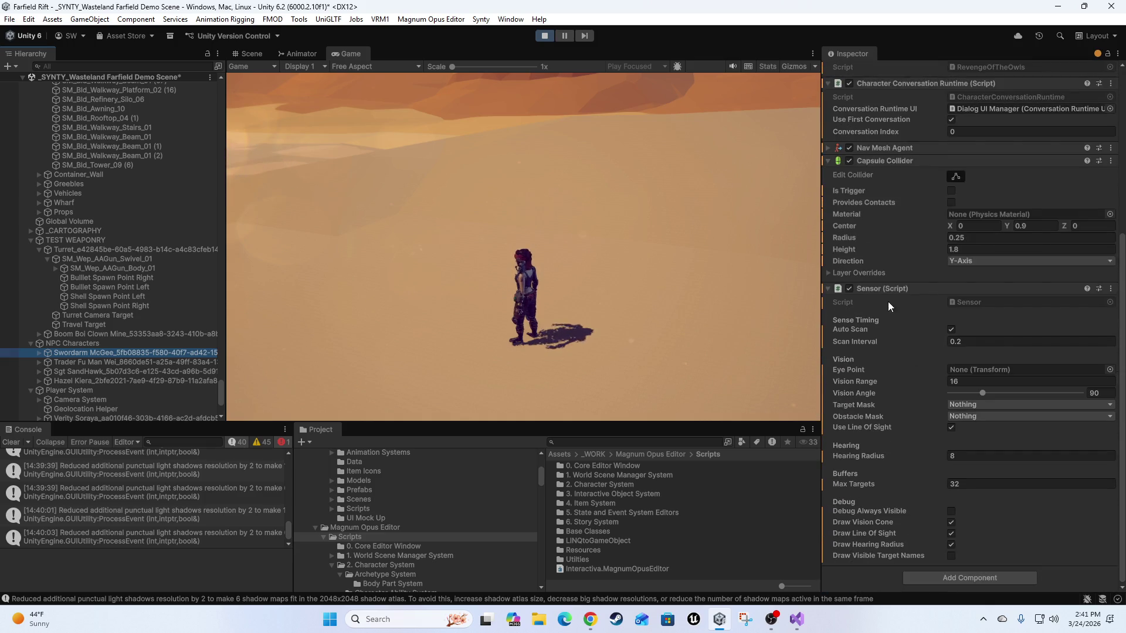
pyautogui.scroll(5, 883, 347)
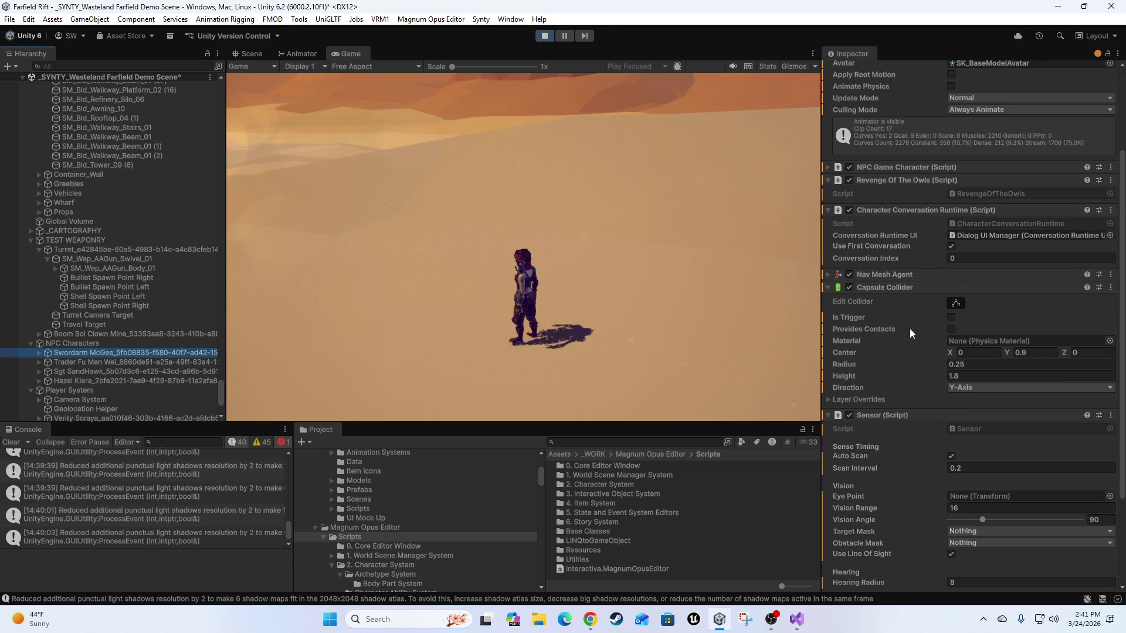
pyautogui.click(673, 245)
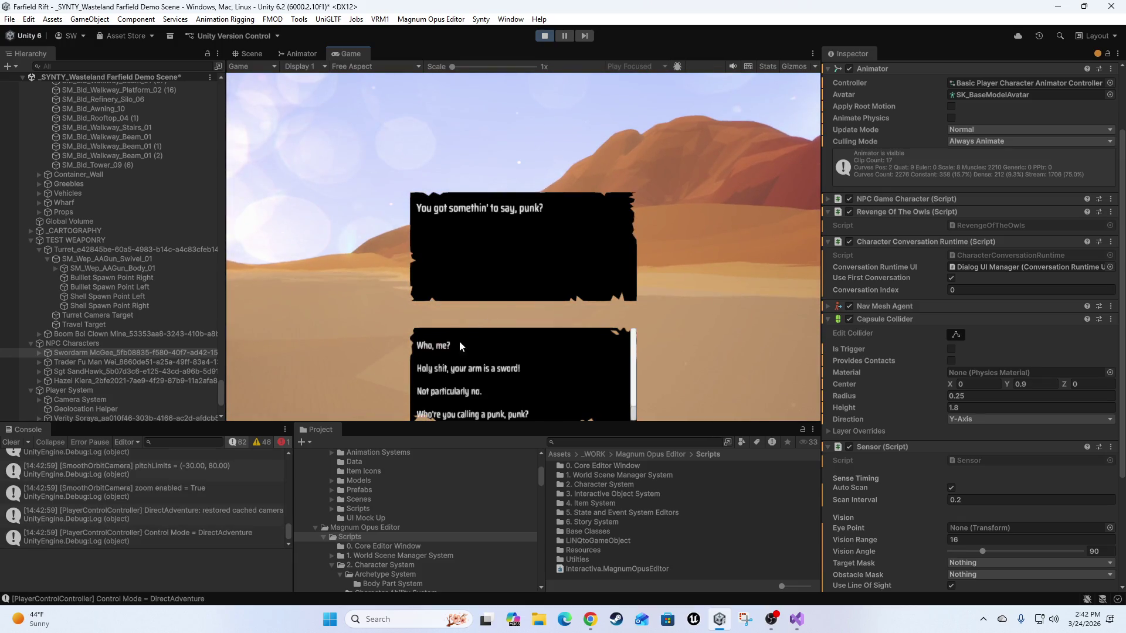
# Reply "Who, me?" then choose "No, I don't think I will. [End Conversation]".
pyautogui.click(441, 347)
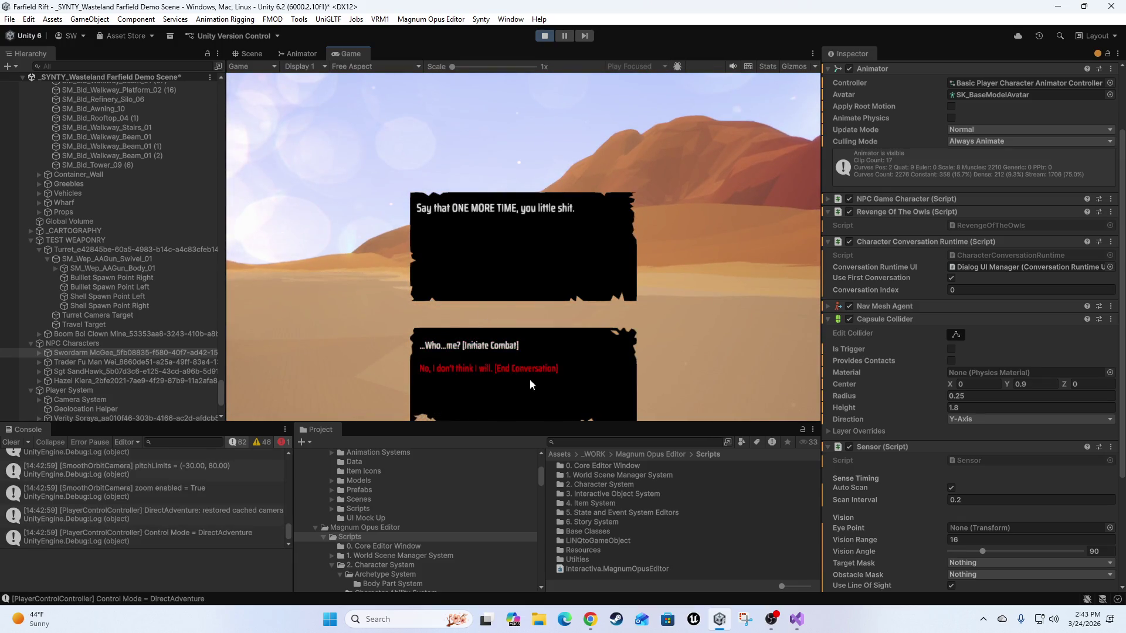
pyautogui.click(482, 369)
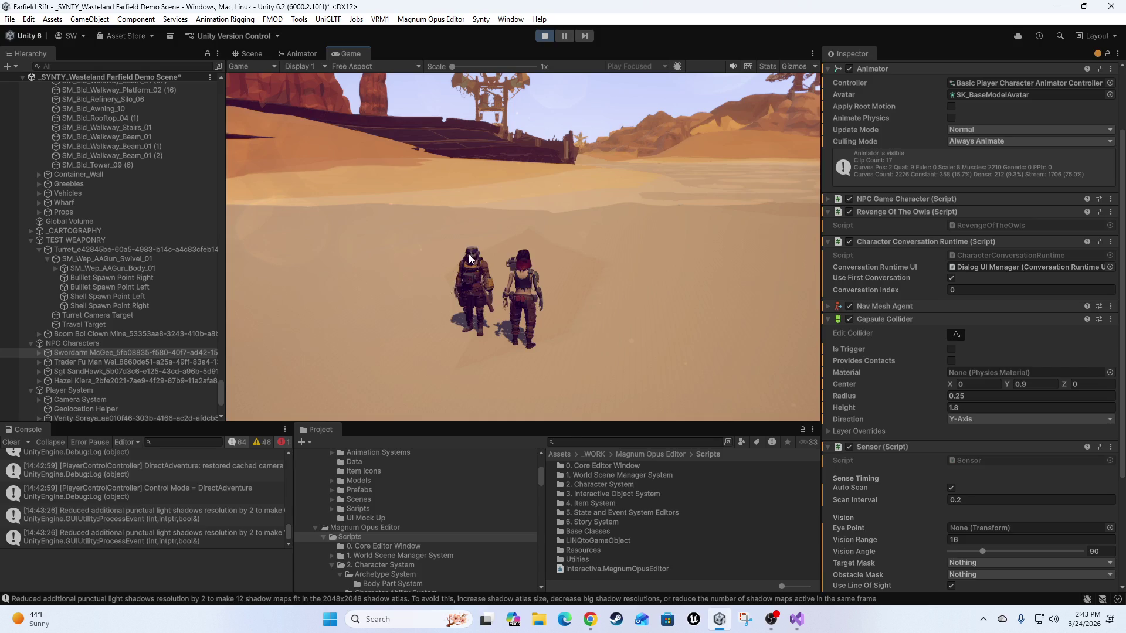
pyautogui.click(545, 36)
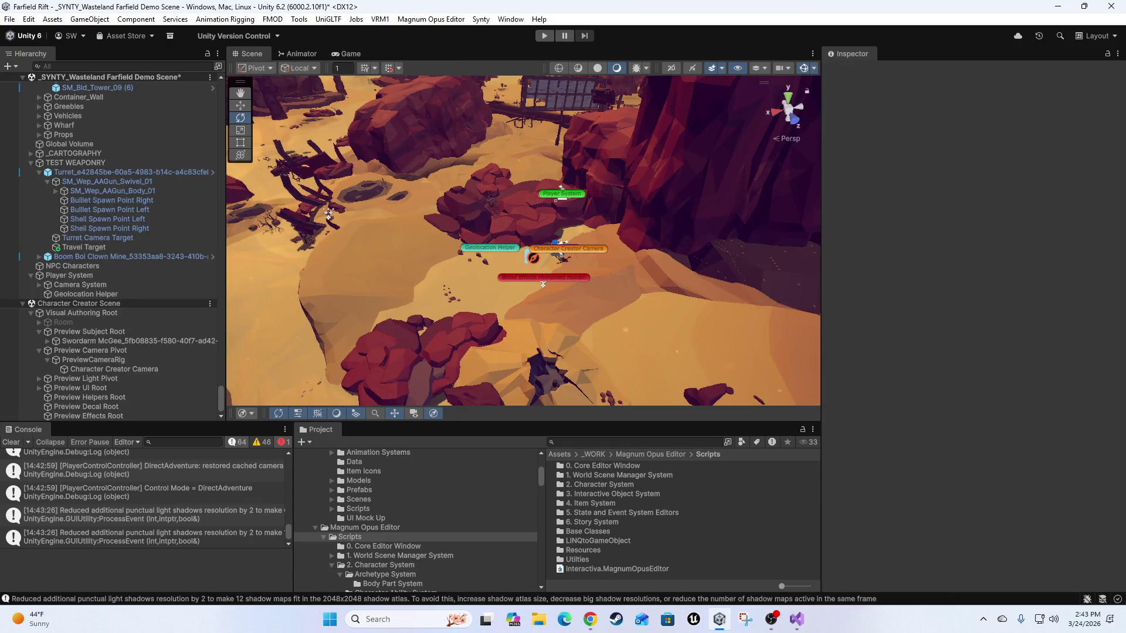
pyautogui.moveTo(734, 267)
pyautogui.mouseDown()
pyautogui.moveTo(328, 320)
pyautogui.moveTo(757, 218)
pyautogui.moveTo(1055, 238)
pyautogui.moveTo(918, 256)
pyautogui.moveTo(878, 298)
pyautogui.moveTo(804, 222)
pyautogui.moveTo(589, 242)
pyautogui.moveTo(676, 258)
pyautogui.mouseUp()
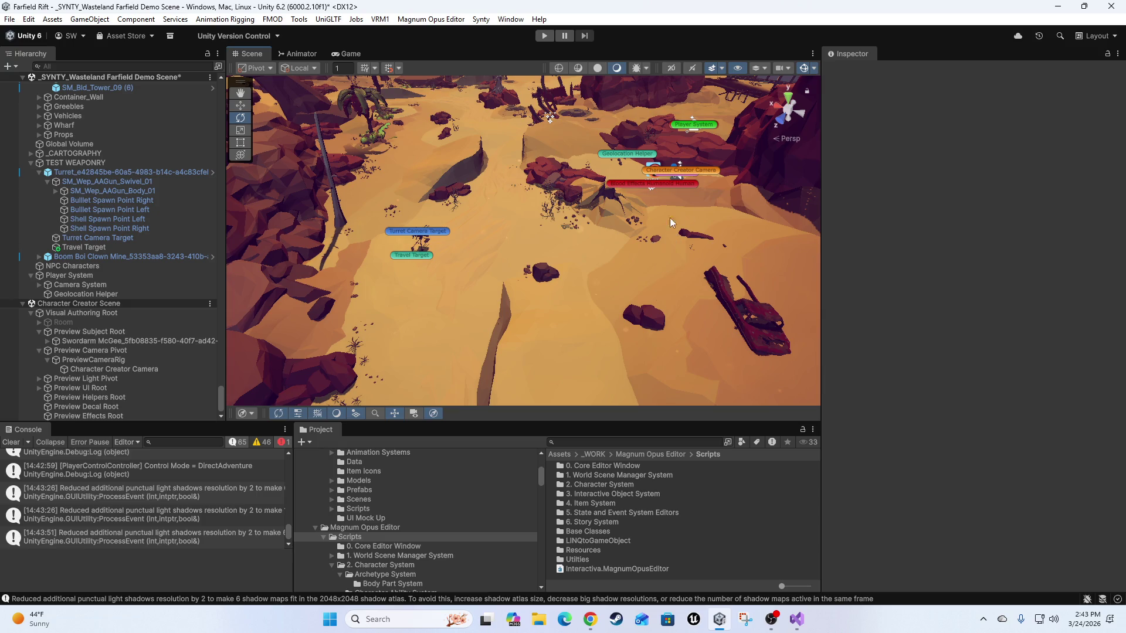
pyautogui.moveTo(574, 274)
pyautogui.mouseDown()
pyautogui.moveTo(604, 258)
pyautogui.moveTo(470, 274)
pyautogui.moveTo(608, 192)
pyautogui.moveTo(564, 305)
pyautogui.moveTo(404, 73)
pyautogui.mouseUp()
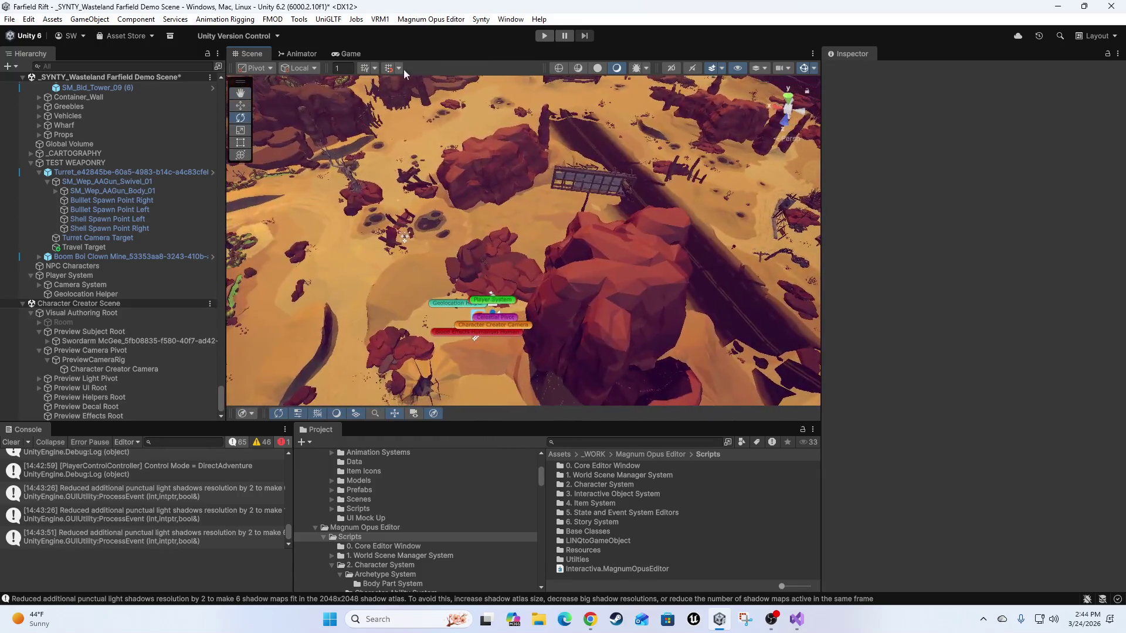
pyautogui.click(442, 20)
pyautogui.click(453, 45)
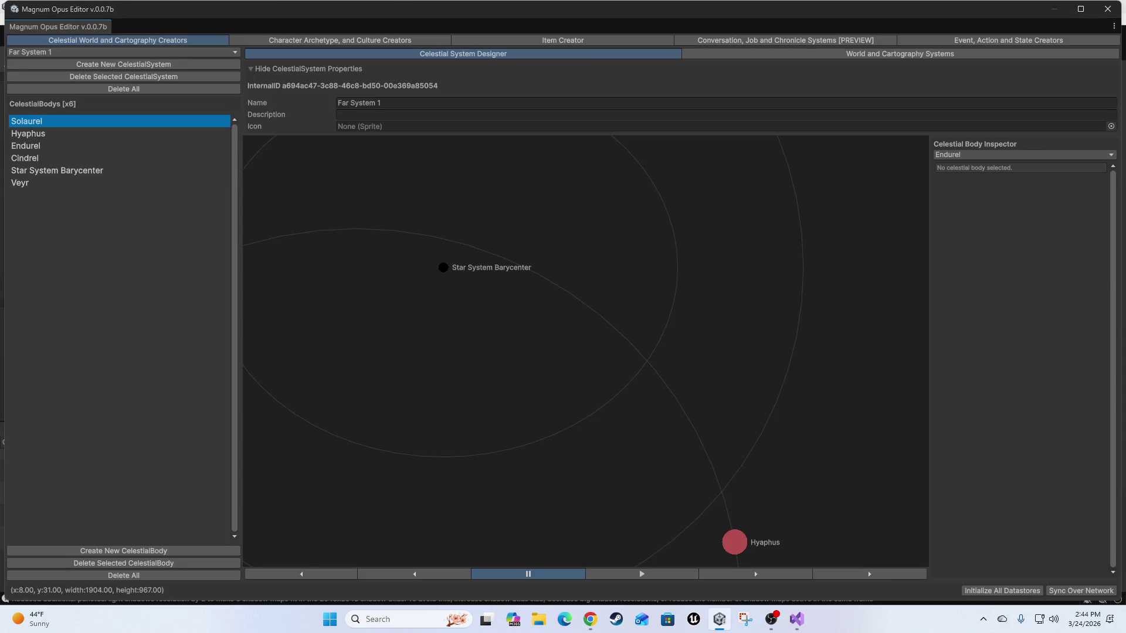
pyautogui.click(340, 41)
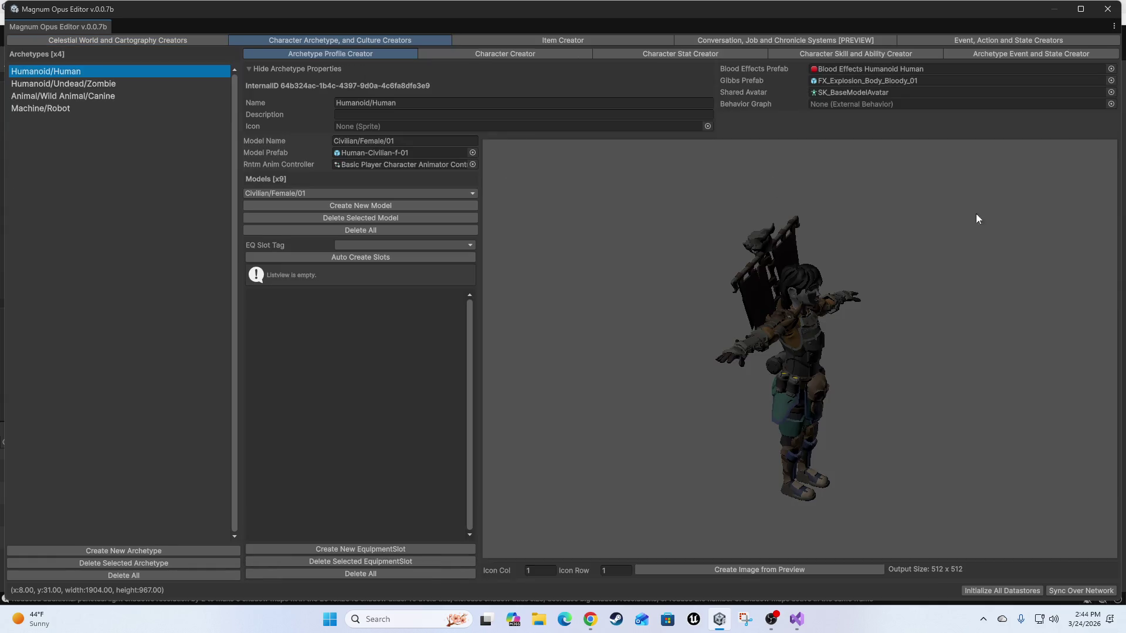
pyautogui.click(1107, 10)
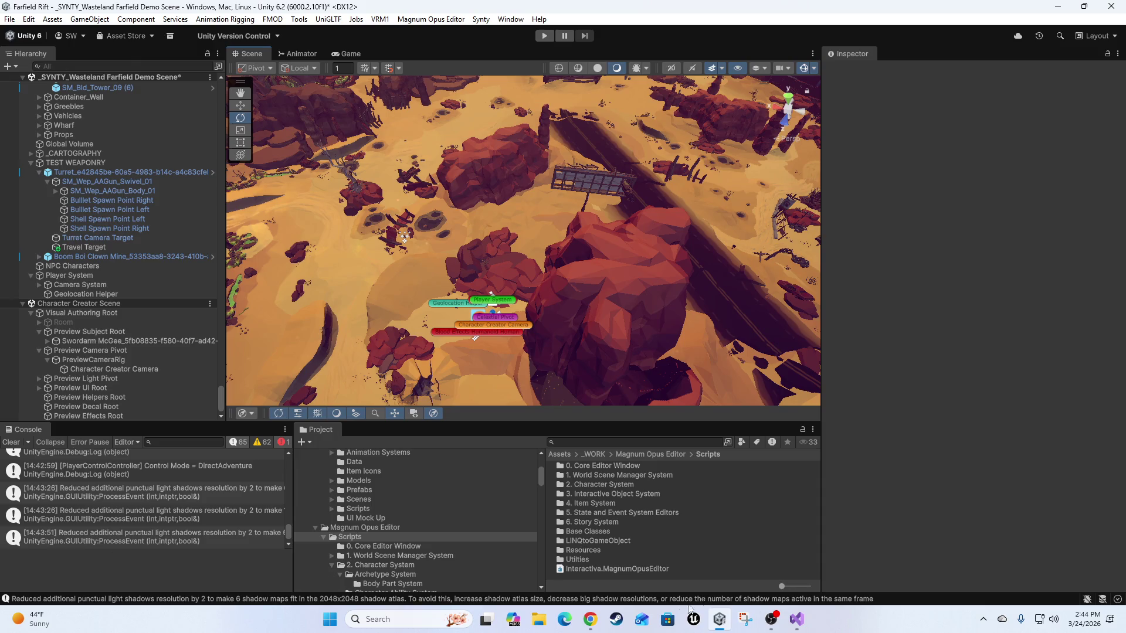
pyautogui.click(801, 620)
# Open RevengeOfTheOwls.cs and go to the waypoint route line in Start.
pyautogui.scroll(6, 515, 326)
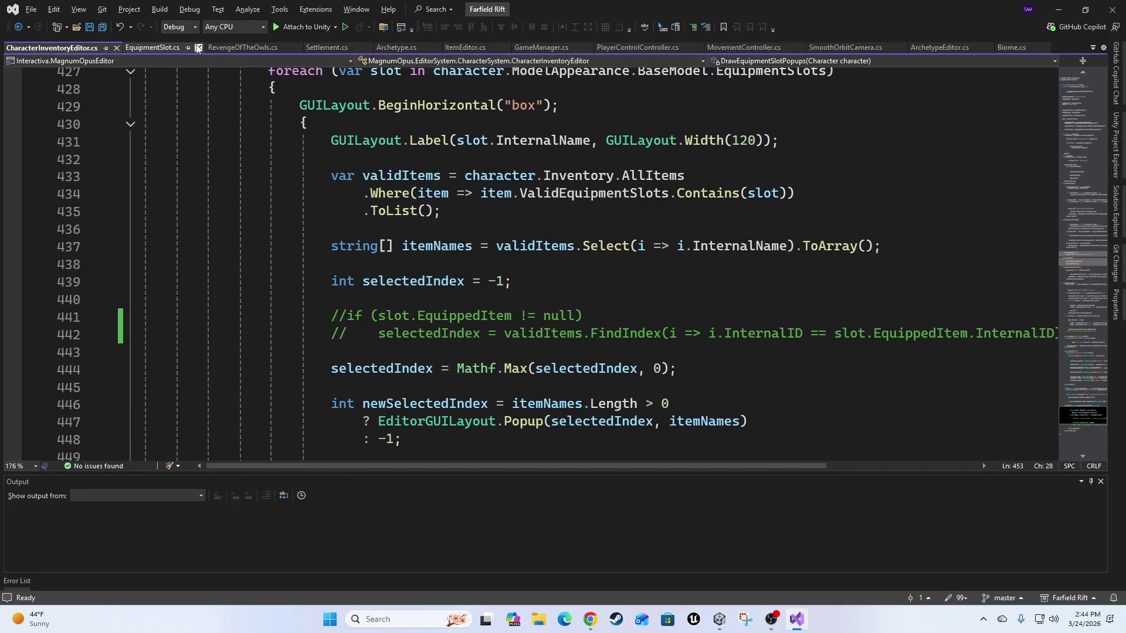
pyautogui.click(244, 51)
pyautogui.scroll(10, 504, 317)
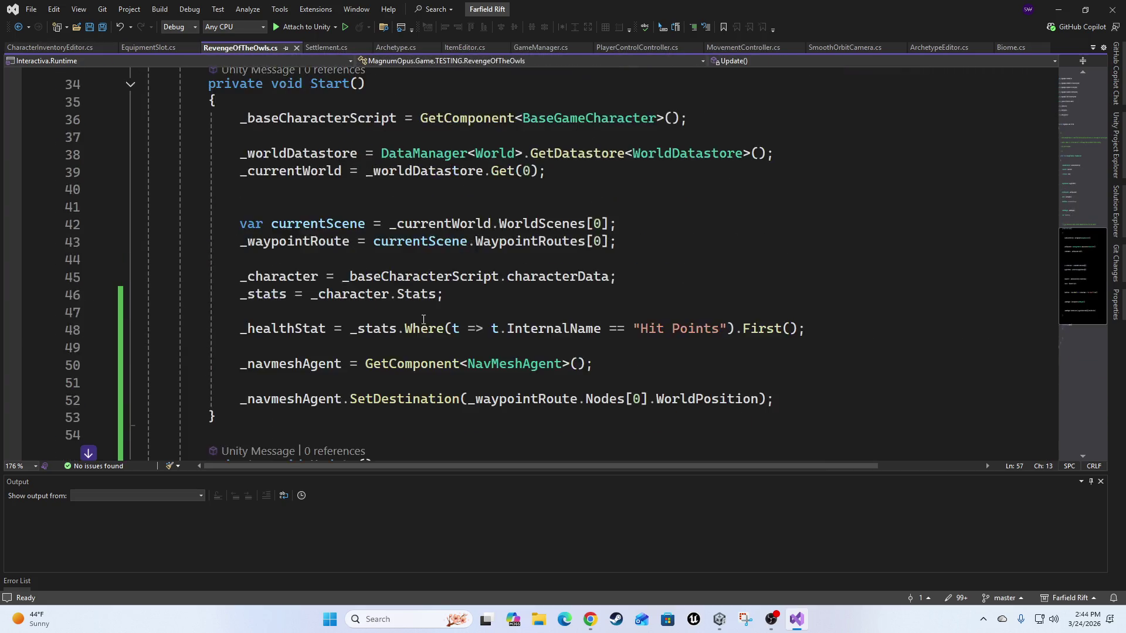
pyautogui.scroll(-4, 443, 334)
pyautogui.scroll(-1, 443, 335)
pyautogui.click(654, 256)
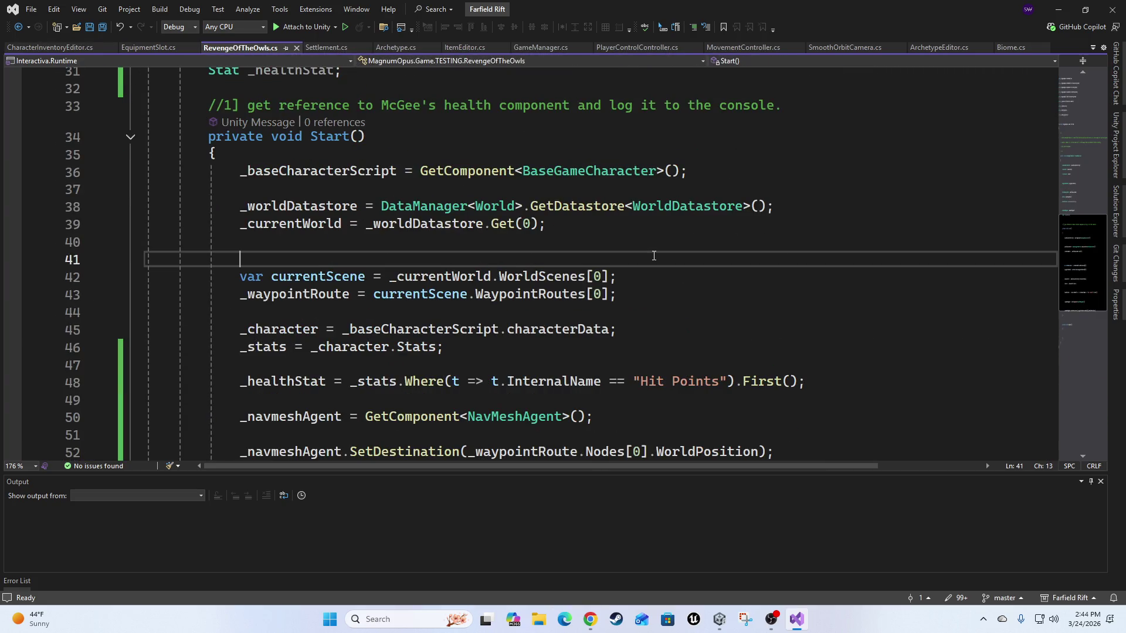
pyautogui.press('Down')
pyautogui.press('Down')
pyautogui.press('Up')
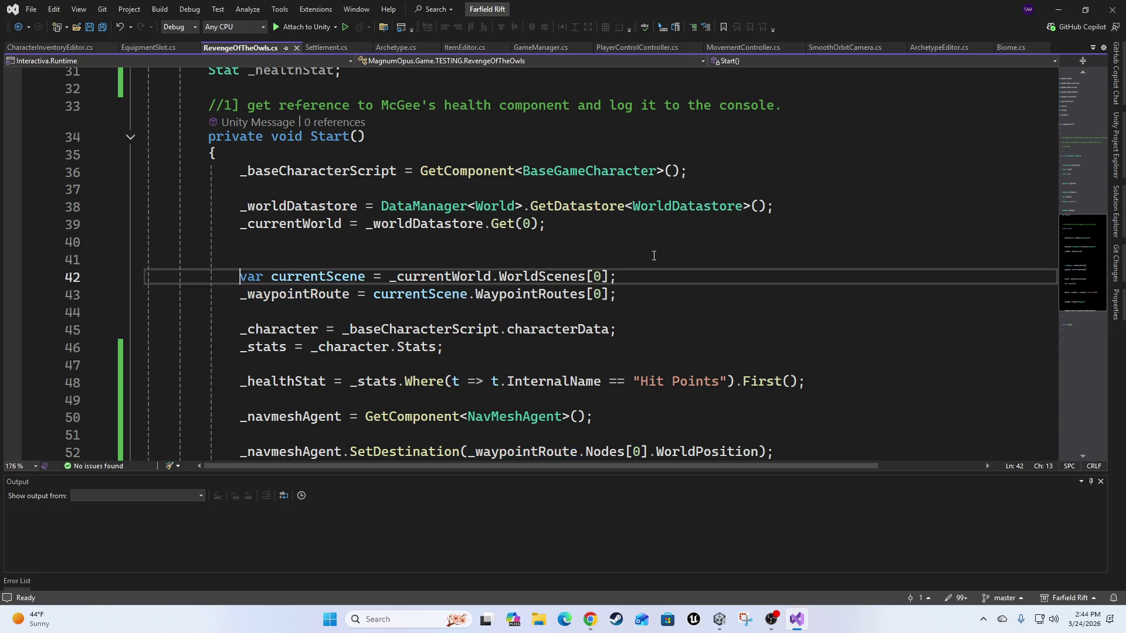
pyautogui.press('Down')
# Change WaypointRoutes[0] to WaypointRoutes[1], save the script, and return to Unity.
pyautogui.hotkey('shift', 'Right')
pyautogui.write('1')
pyautogui.press('Down')
pyautogui.press('Down')
pyautogui.press('Down')
pyautogui.press('Up')
pyautogui.press('Up')
pyautogui.press('Up')
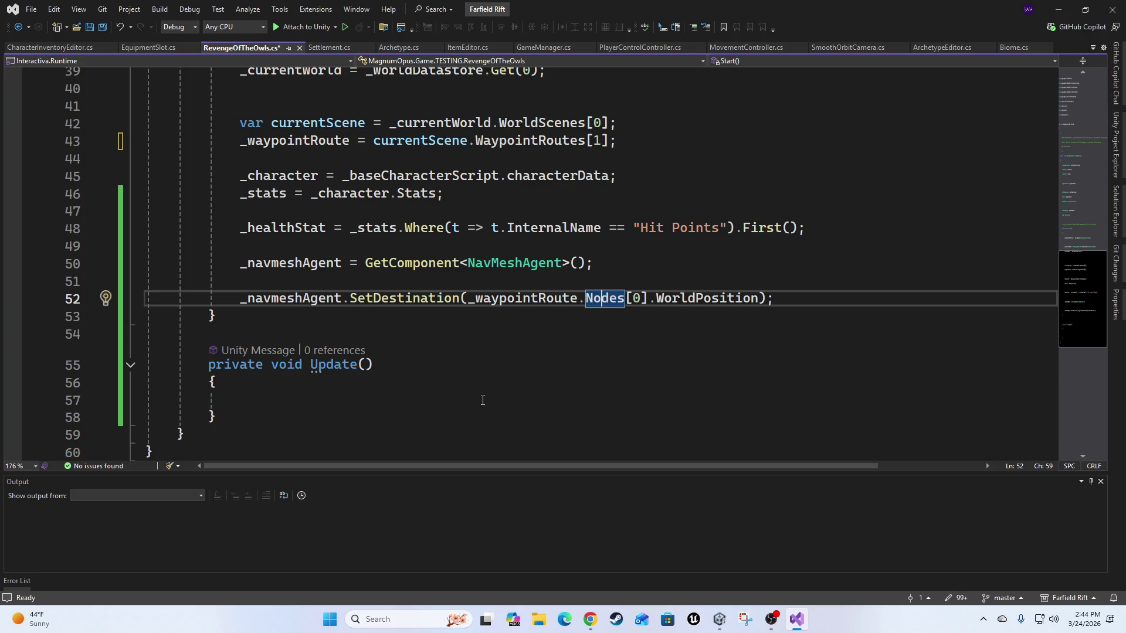
pyautogui.hotkey('ctrl', 's')
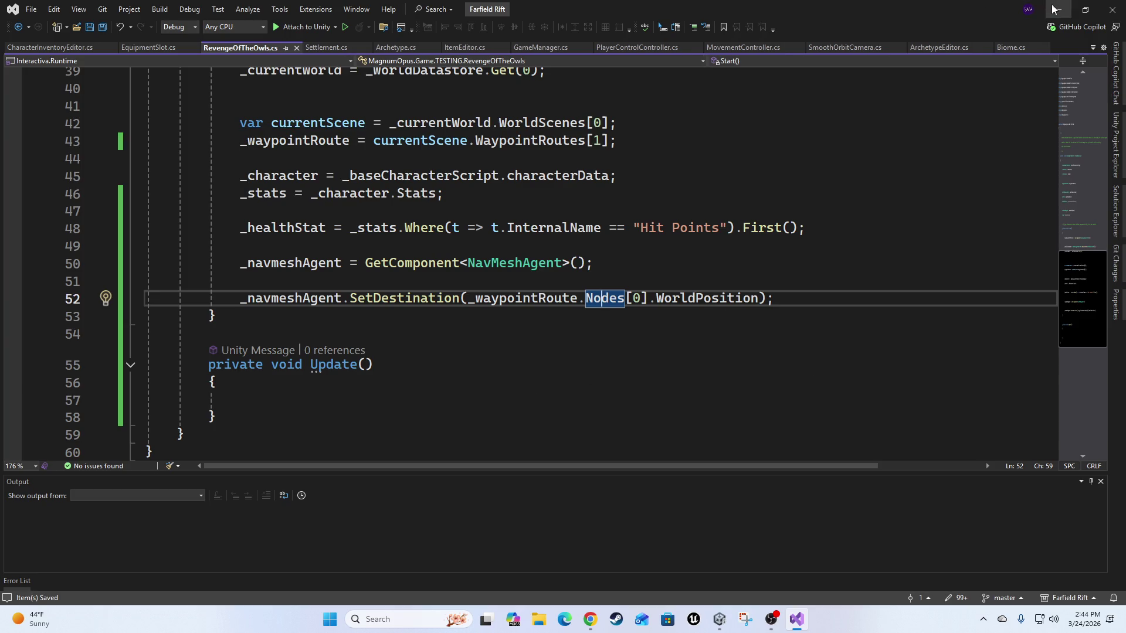
pyautogui.hotkey('alt', 'Tab')
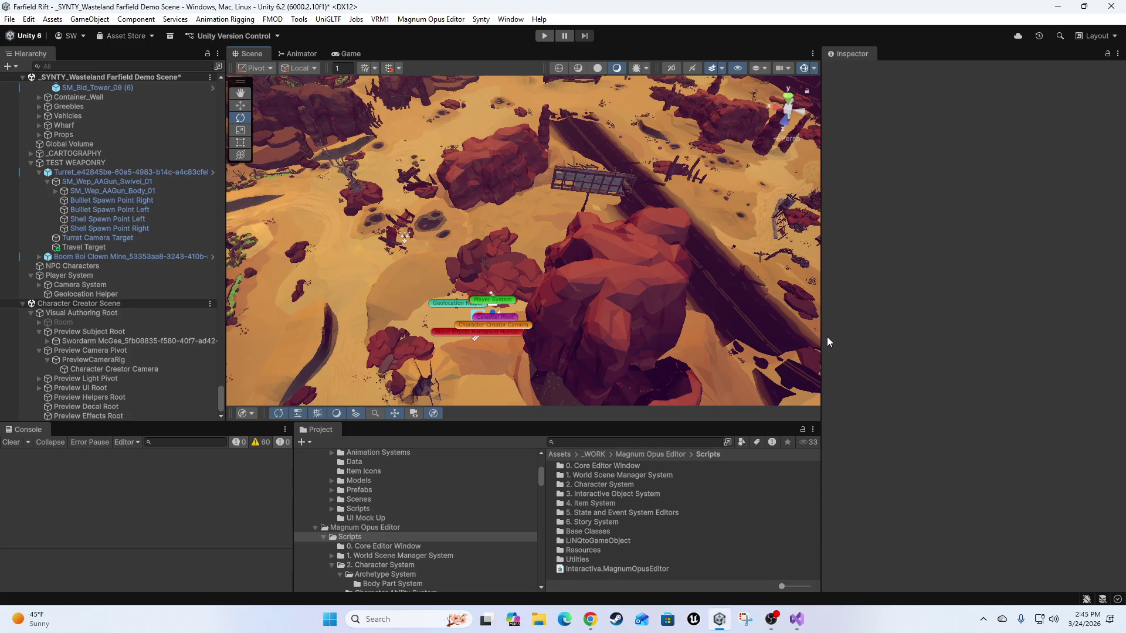
# Bring the view in close and select the Swordarm McGee preview character.
pyautogui.moveTo(360, 358); pyautogui.dragTo(508, 47)
pyautogui.moveTo(404, 180)
pyautogui.mouseDown()
pyautogui.moveTo(385, 267)
pyautogui.moveTo(432, 240)
pyautogui.mouseUp()
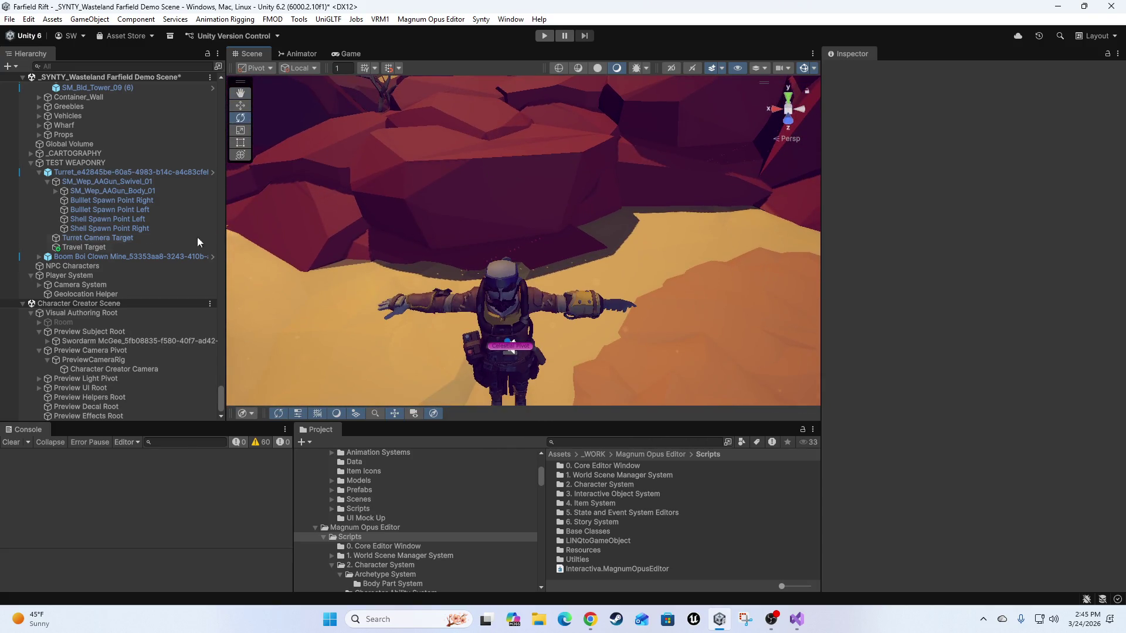
pyautogui.click(134, 340)
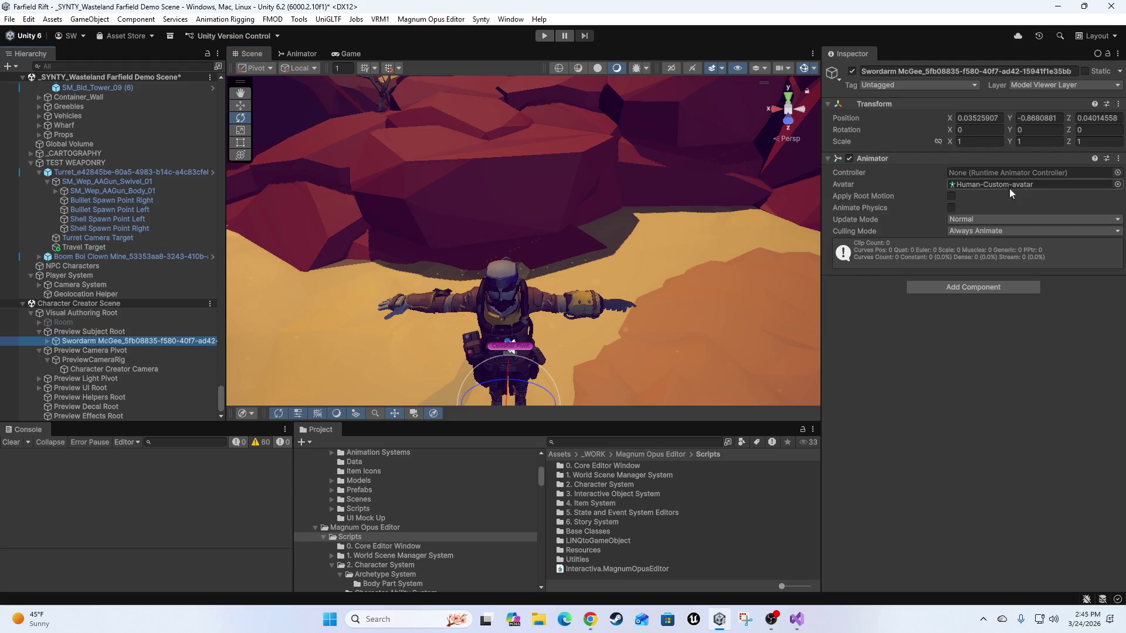
pyautogui.moveTo(570, 349)
pyautogui.mouseDown()
pyautogui.moveTo(603, 264)
pyautogui.moveTo(581, 144)
pyautogui.moveTo(607, 276)
pyautogui.mouseUp()
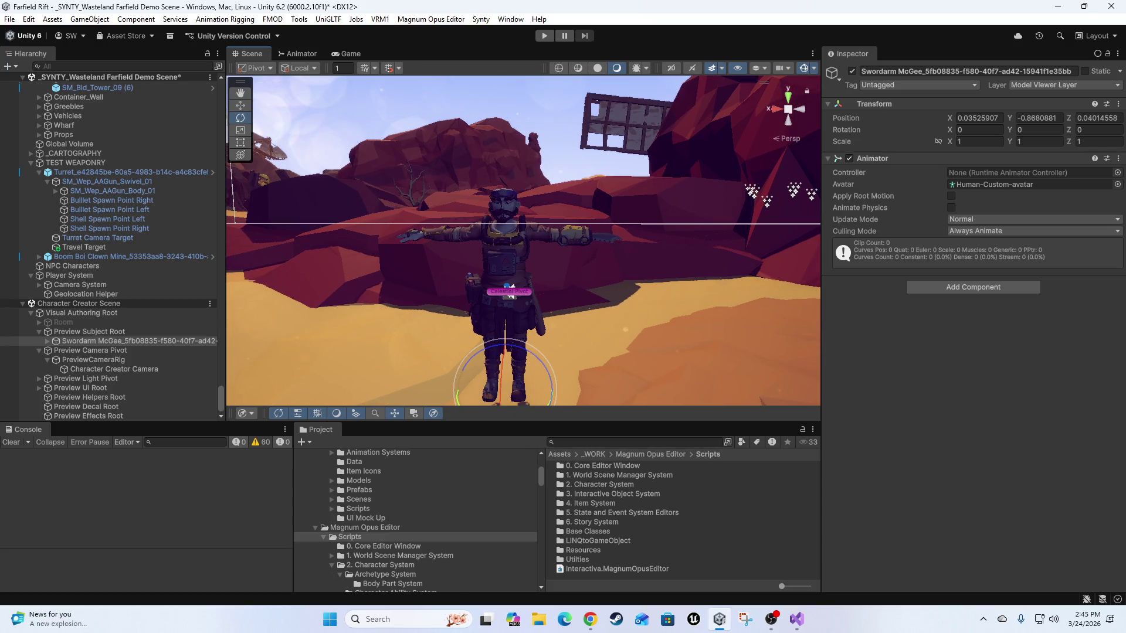
# Create ragdoll colliders with the BzSoft Ragdoll Helper, then close the helper and inspect them.
pyautogui.click(509, 22)
pyautogui.moveTo(563, 95)
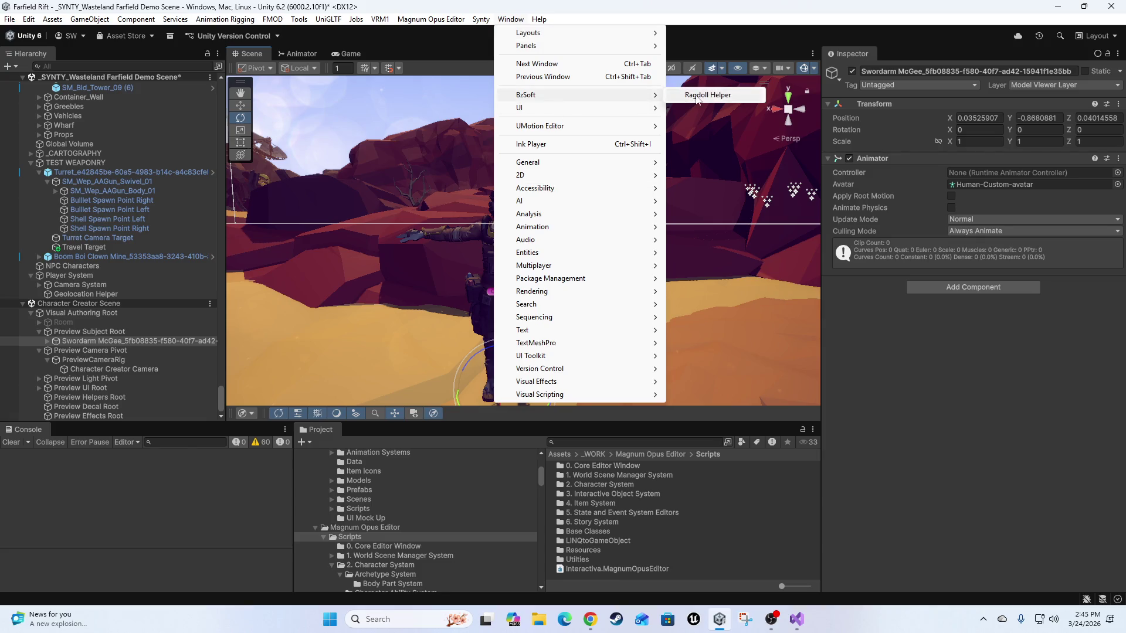
pyautogui.click(694, 98)
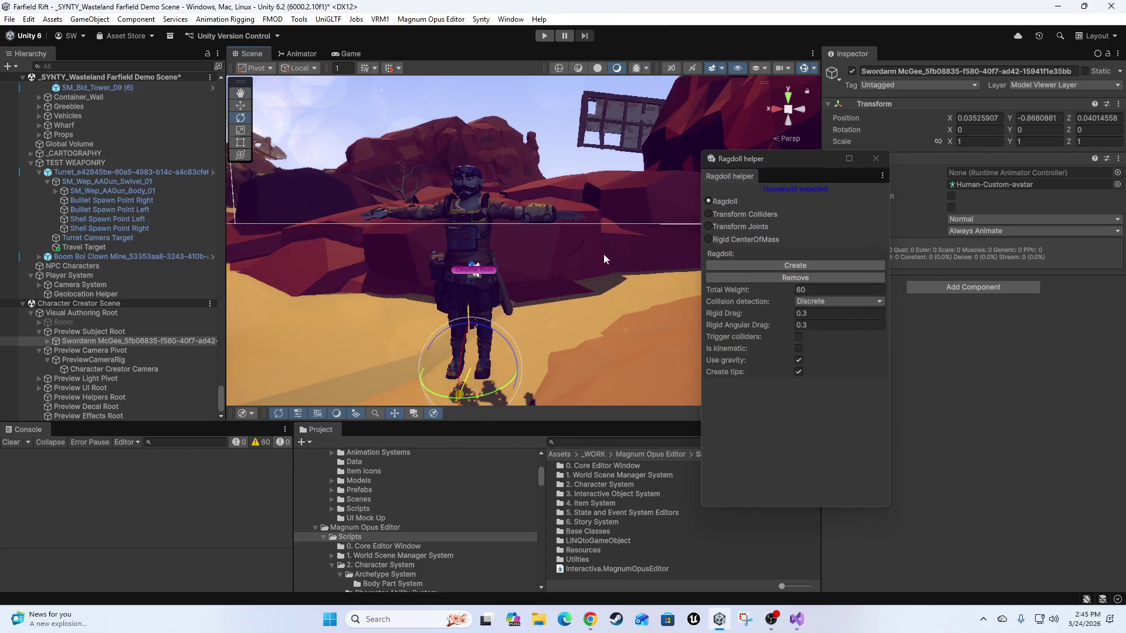
pyautogui.click(783, 265)
pyautogui.moveTo(607, 209)
pyautogui.mouseDown()
pyautogui.moveTo(529, 256)
pyautogui.moveTo(469, 187)
pyautogui.mouseUp()
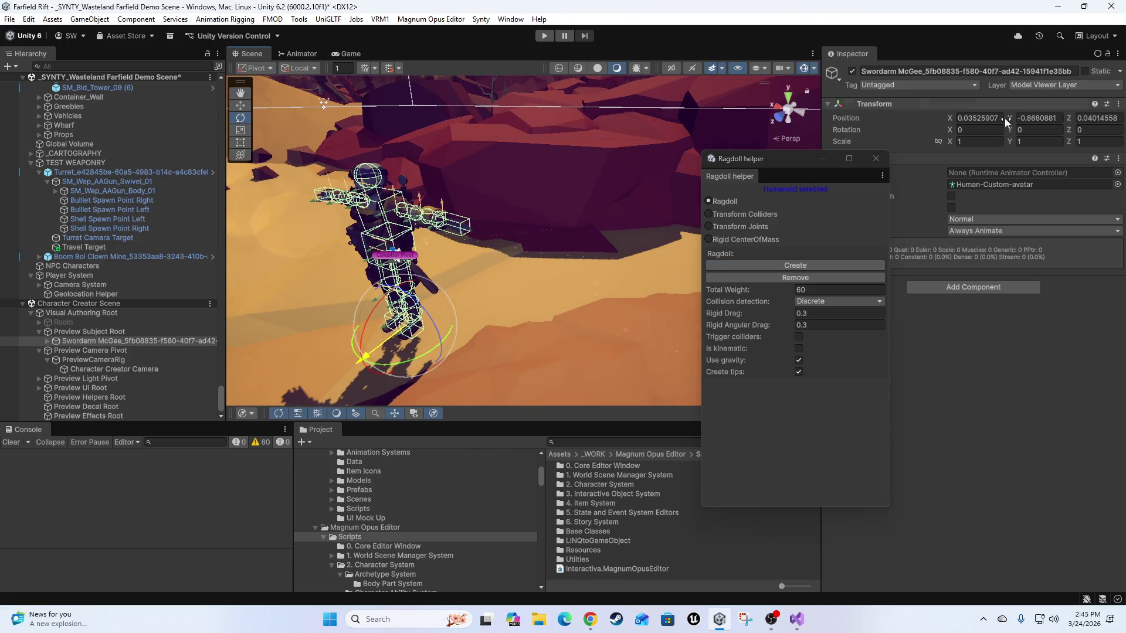
pyautogui.click(876, 159)
pyautogui.moveTo(518, 296)
pyautogui.mouseDown()
pyautogui.moveTo(481, 268)
pyautogui.moveTo(235, 226)
pyautogui.mouseUp()
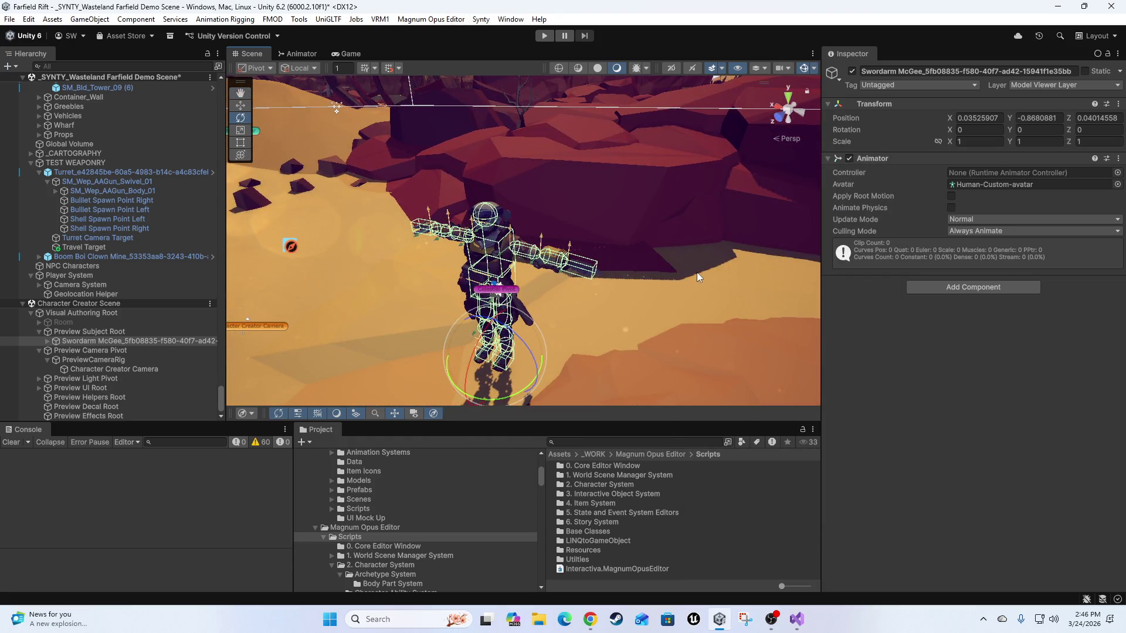
pyautogui.scroll(-3, 593, 302)
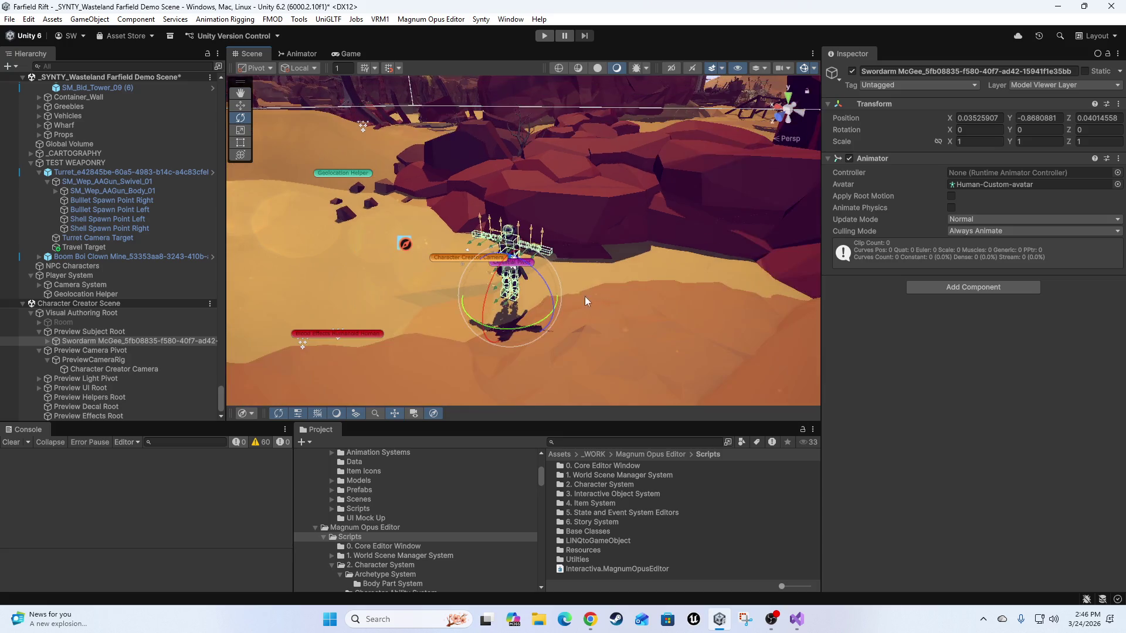
pyautogui.moveTo(540, 262)
pyautogui.mouseDown()
pyautogui.moveTo(363, 277)
pyautogui.moveTo(524, 295)
pyautogui.moveTo(529, 280)
pyautogui.moveTo(498, 340)
pyautogui.mouseUp()
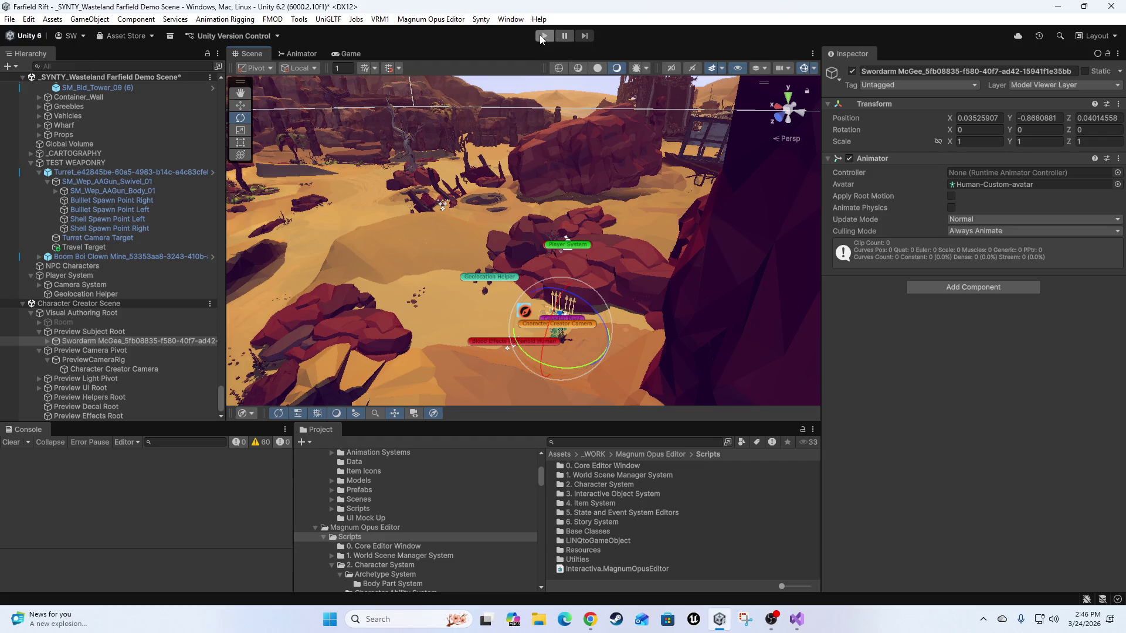
# Play the Farfield demo, pause it after watching, and switch to the Scene view.
pyautogui.click(543, 36)
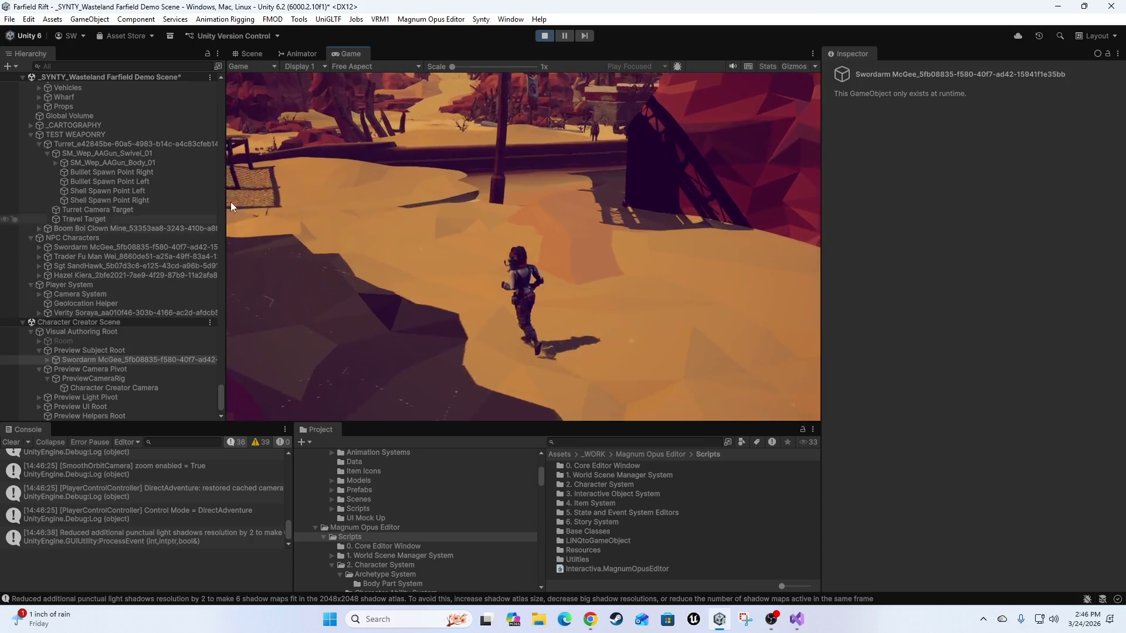
pyautogui.click(560, 38)
pyautogui.hotkey('ctrl', '1')
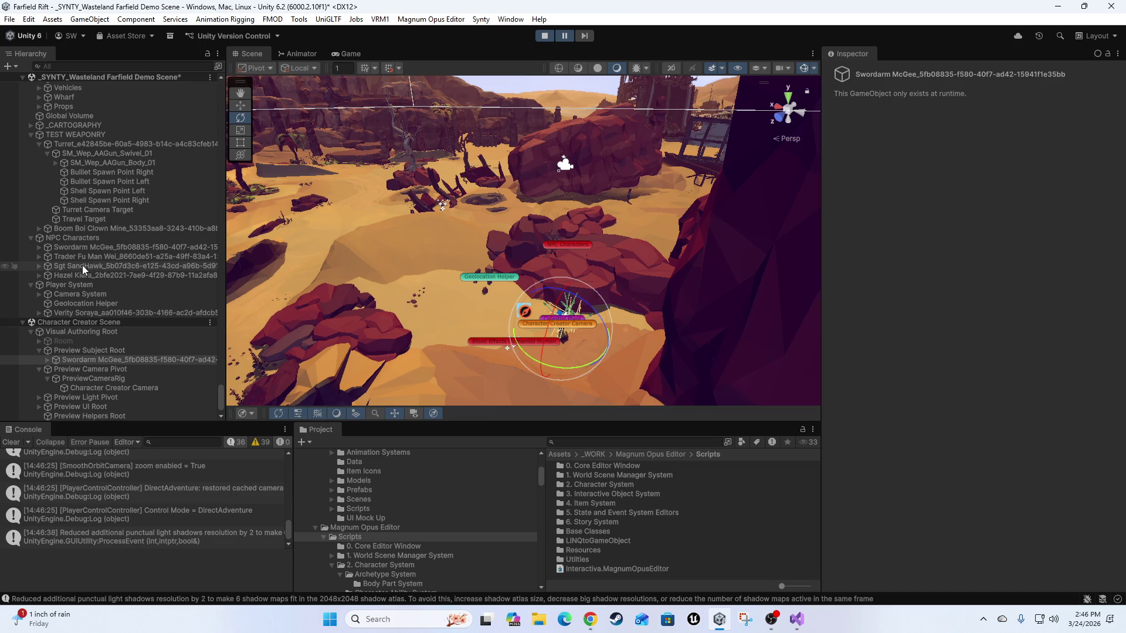
# Select the runtime Swordarm McGee NPC, frame and orbit around its path, then unpause.
pyautogui.click(89, 249)
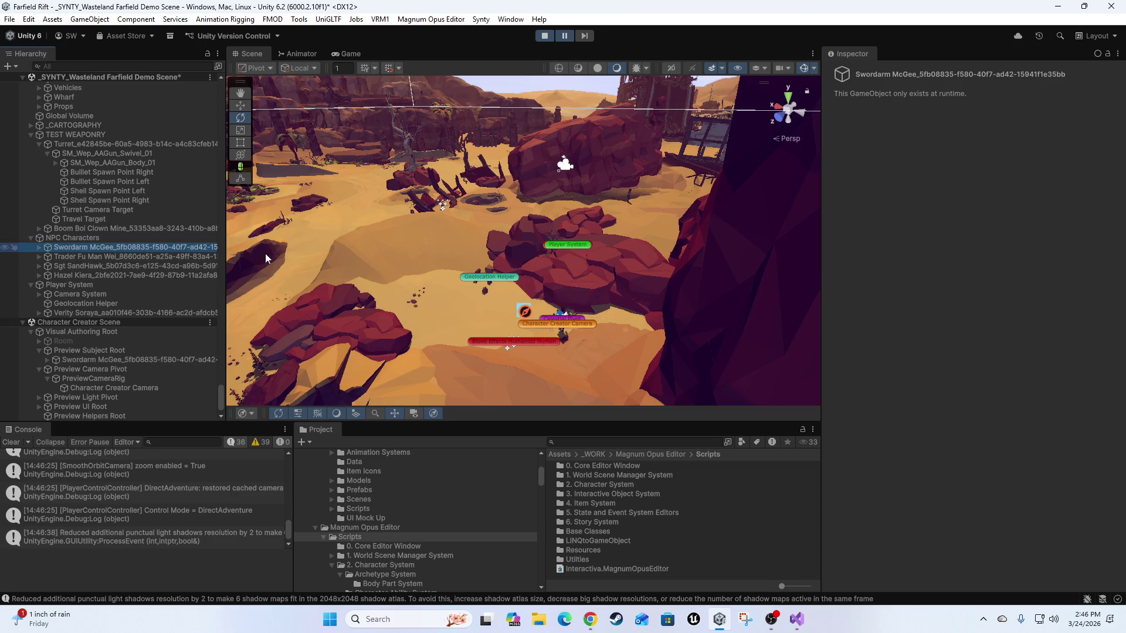
pyautogui.press('f')
pyautogui.moveTo(541, 206)
pyautogui.mouseDown()
pyautogui.moveTo(699, 292)
pyautogui.moveTo(937, 292)
pyautogui.moveTo(959, 336)
pyautogui.moveTo(917, 293)
pyautogui.moveTo(788, 282)
pyautogui.moveTo(463, 202)
pyautogui.moveTo(545, 322)
pyautogui.moveTo(613, 307)
pyautogui.moveTo(821, 315)
pyautogui.moveTo(801, 271)
pyautogui.moveTo(535, 371)
pyautogui.moveTo(553, 308)
pyautogui.moveTo(476, 314)
pyautogui.moveTo(729, 374)
pyautogui.moveTo(681, 373)
pyautogui.moveTo(722, 358)
pyautogui.mouseUp()
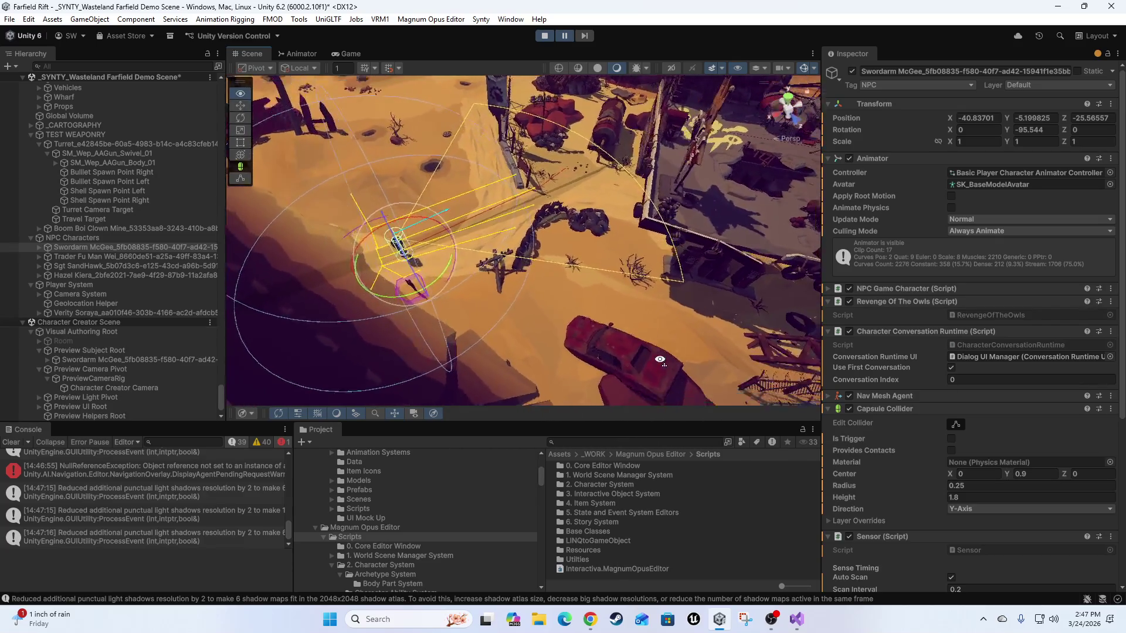
pyautogui.click(565, 34)
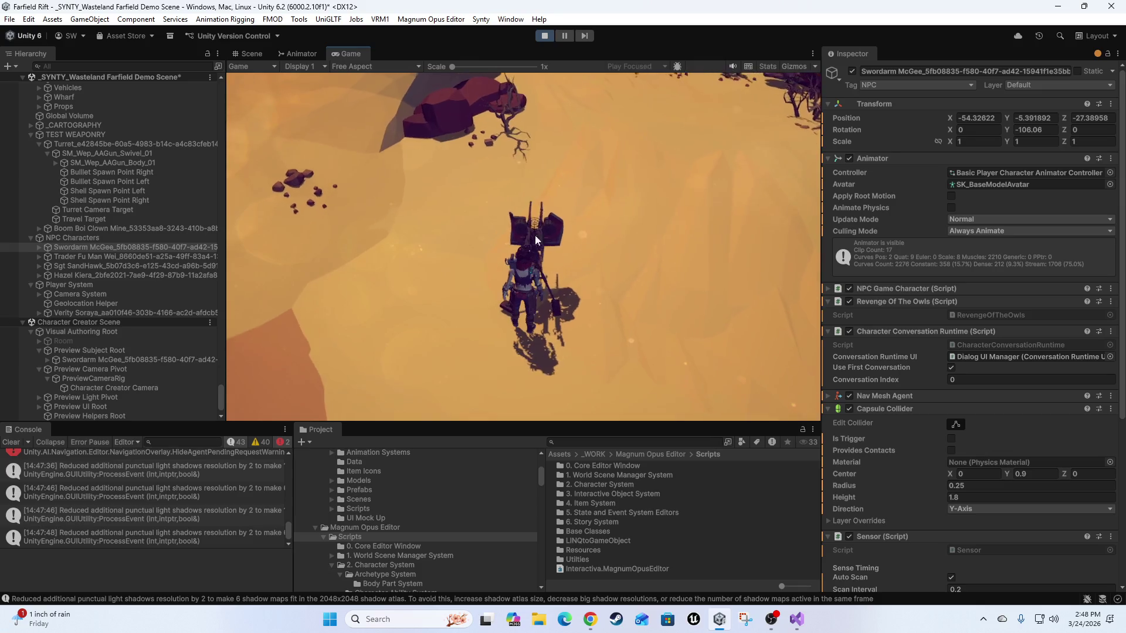
# Fire the turret five times in the Game view, logging each shot in the Console.
pyautogui.click(621, 227)
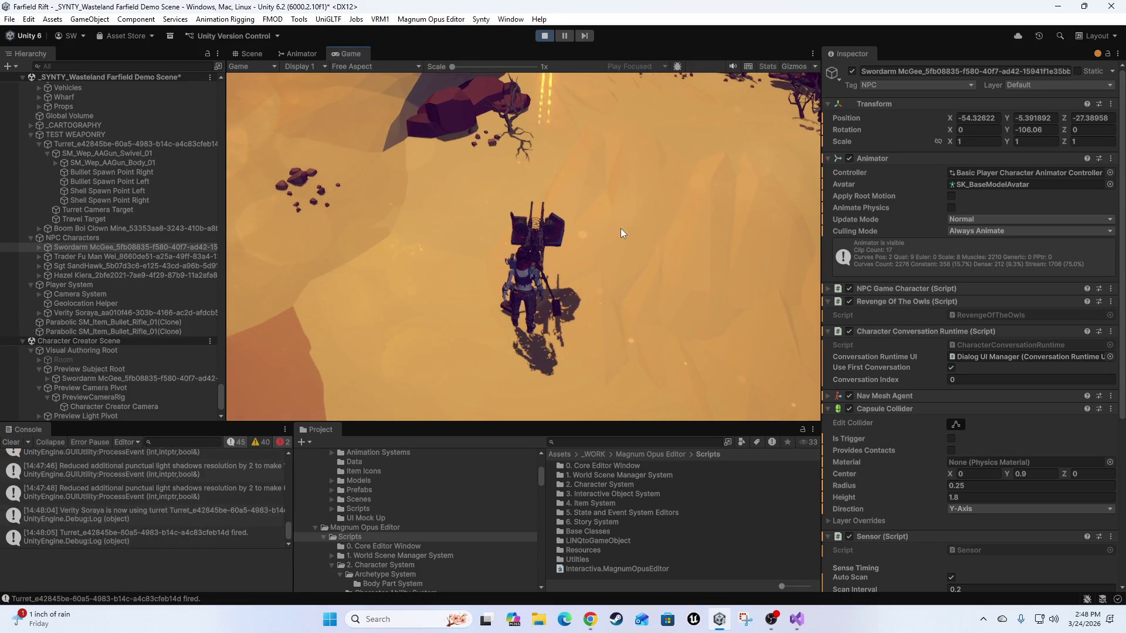
pyautogui.click(596, 244)
pyautogui.click(601, 235)
pyautogui.click(594, 248)
pyautogui.click(600, 241)
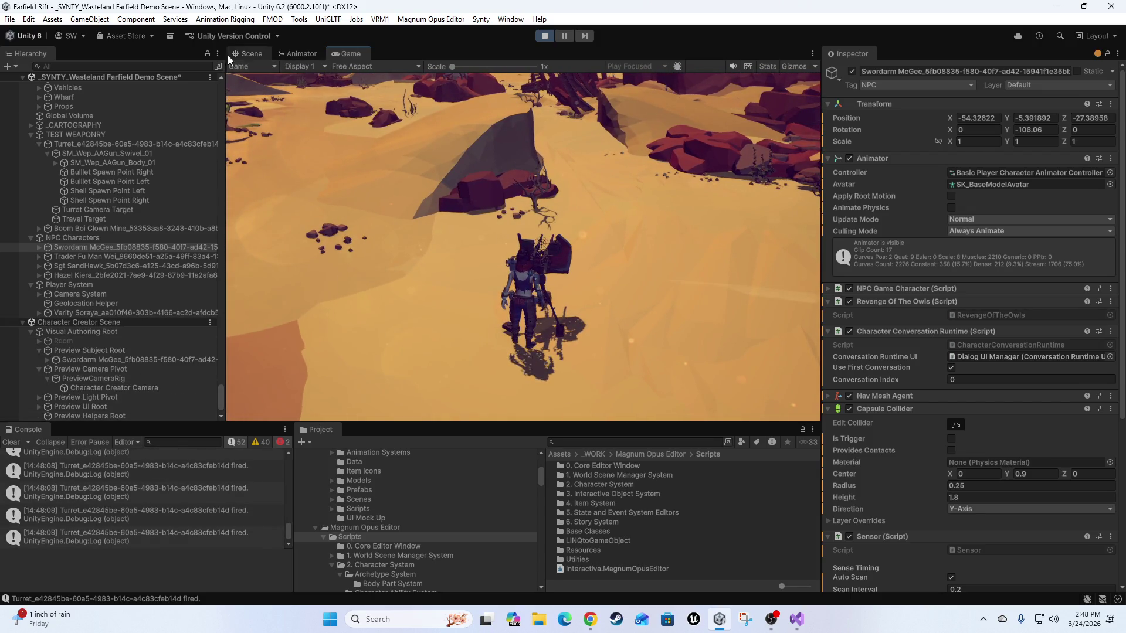
# Switch to the Scene view and select the turret body SM_Wep_AAGun_Body_01 up close.
pyautogui.click(245, 55)
pyautogui.moveTo(558, 208)
pyautogui.mouseDown()
pyautogui.moveTo(246, 250)
pyautogui.moveTo(503, 249)
pyautogui.moveTo(536, 226)
pyautogui.mouseUp()
pyautogui.click(537, 229)
pyautogui.scroll(-1, 121, 366)
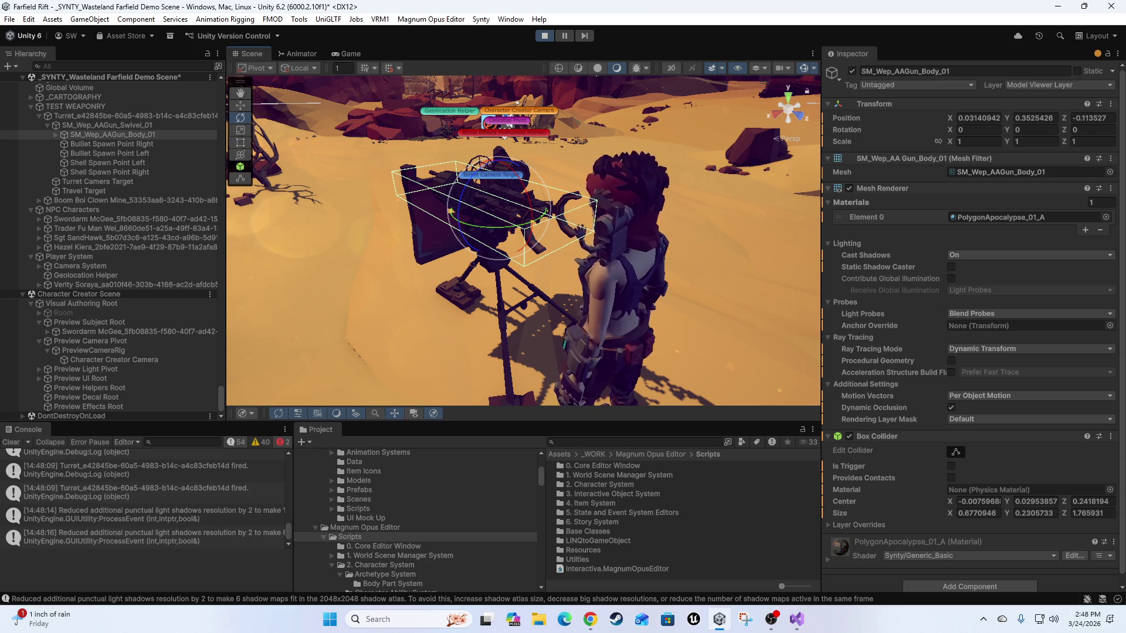
pyautogui.click(590, 619)
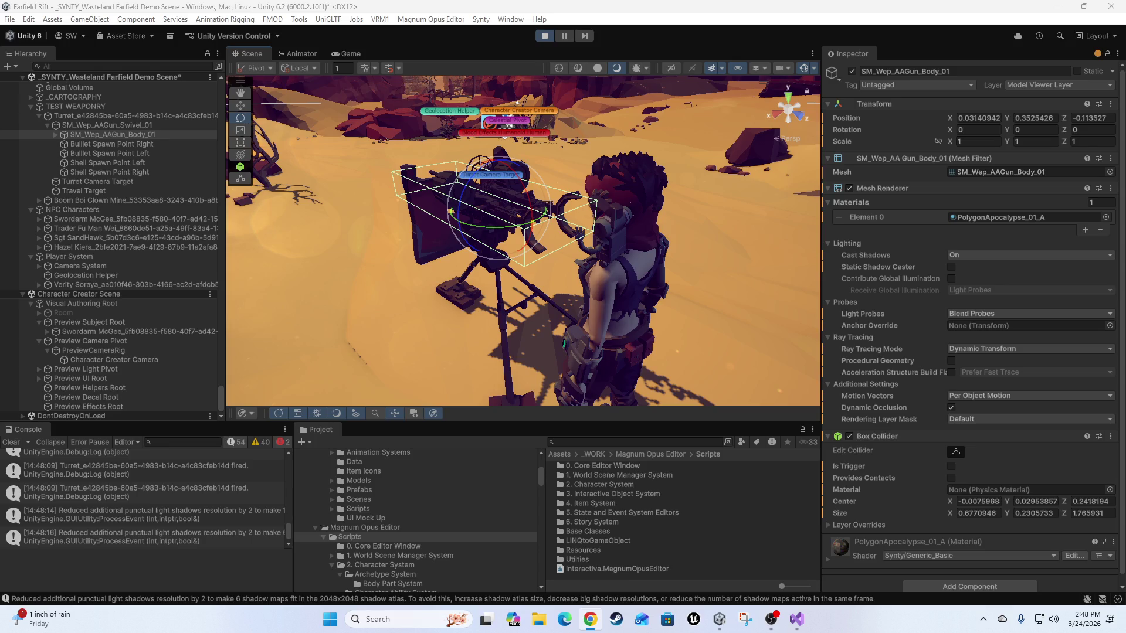
# Rotate SM_Wep_AAGun_Swivel_01 to -7.674, 23.084, 0 and dock the Game view beside Scene.
pyautogui.moveTo(383, 136)
pyautogui.mouseDown()
pyautogui.moveTo(584, 236)
pyautogui.moveTo(521, 263)
pyautogui.moveTo(546, 232)
pyautogui.moveTo(539, 258)
pyautogui.mouseUp()
pyautogui.scroll(-2, 584, 237)
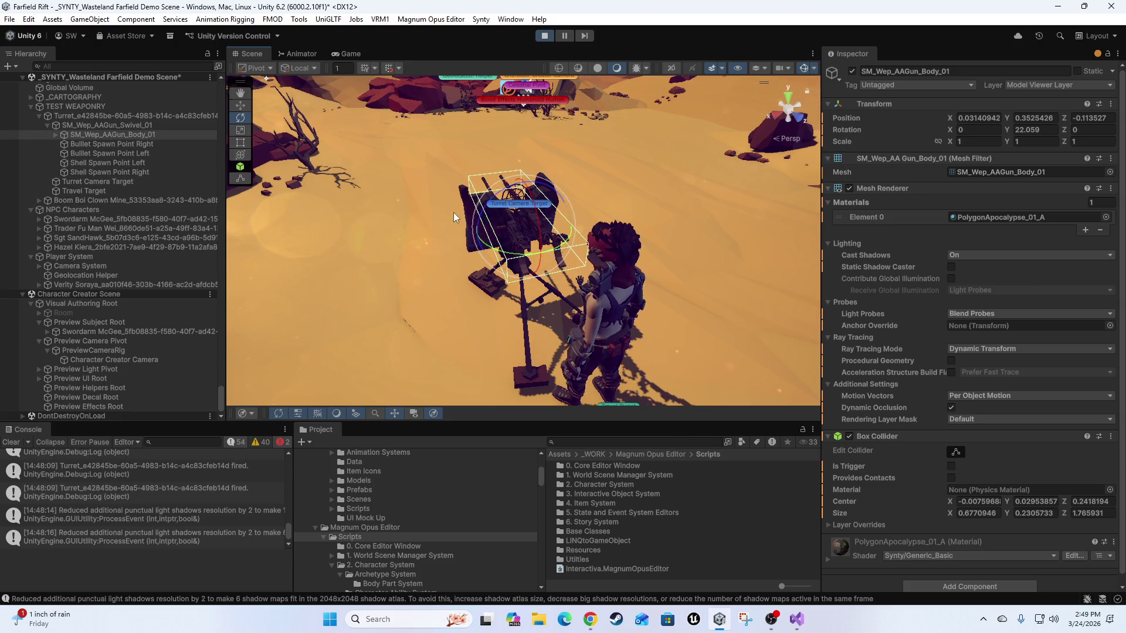
pyautogui.click(100, 125)
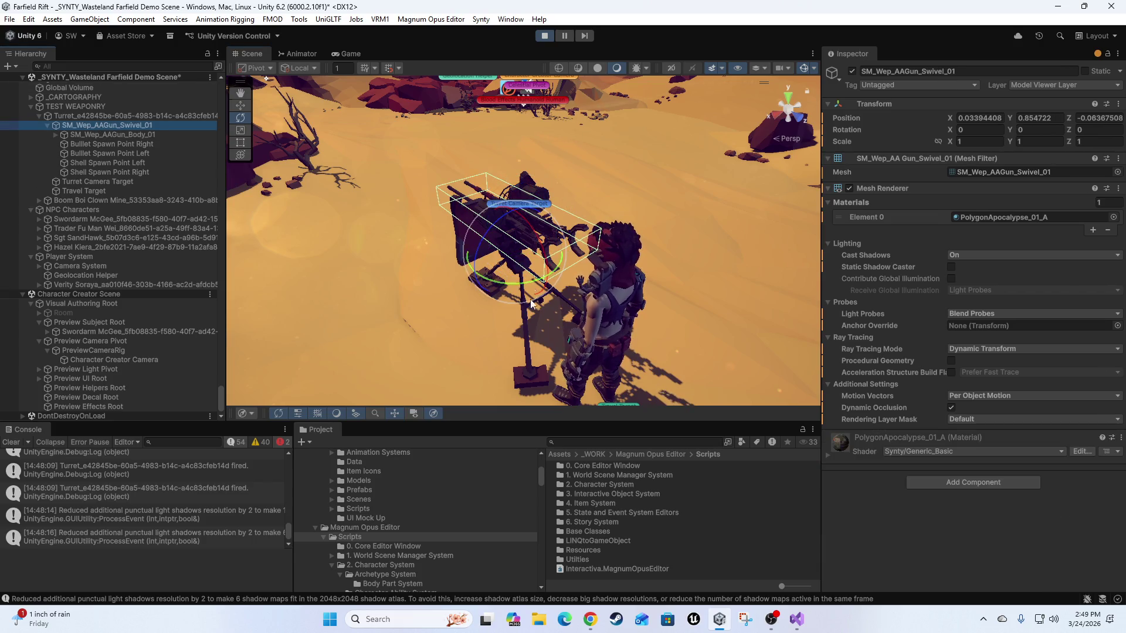
pyautogui.moveTo(525, 287); pyautogui.dragTo(563, 275)
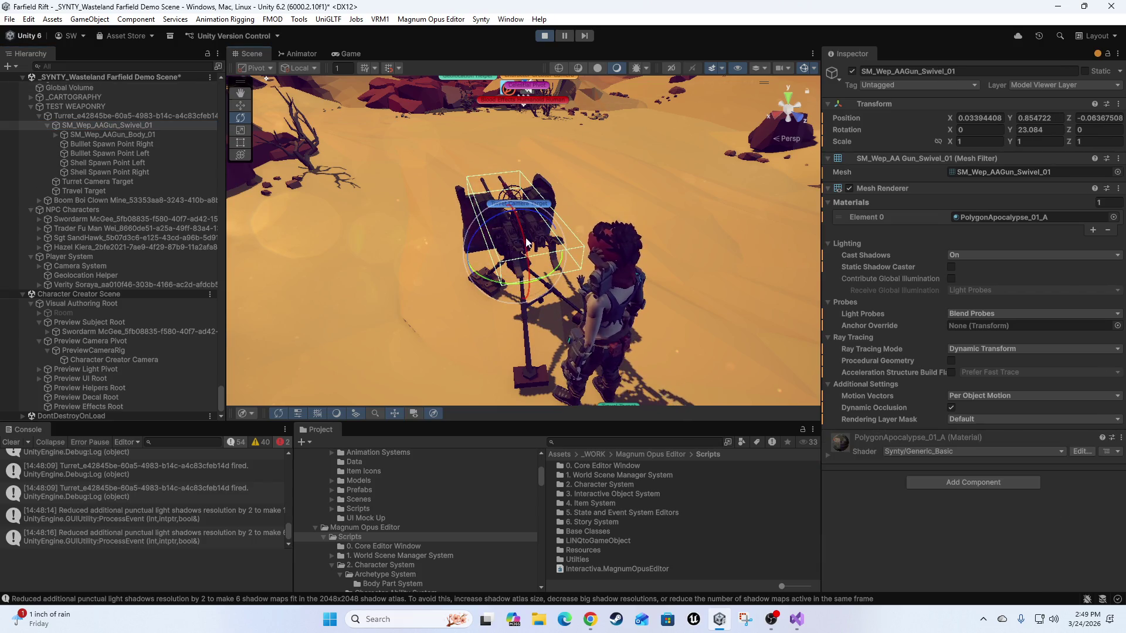
pyautogui.scroll(-5, 691, 237)
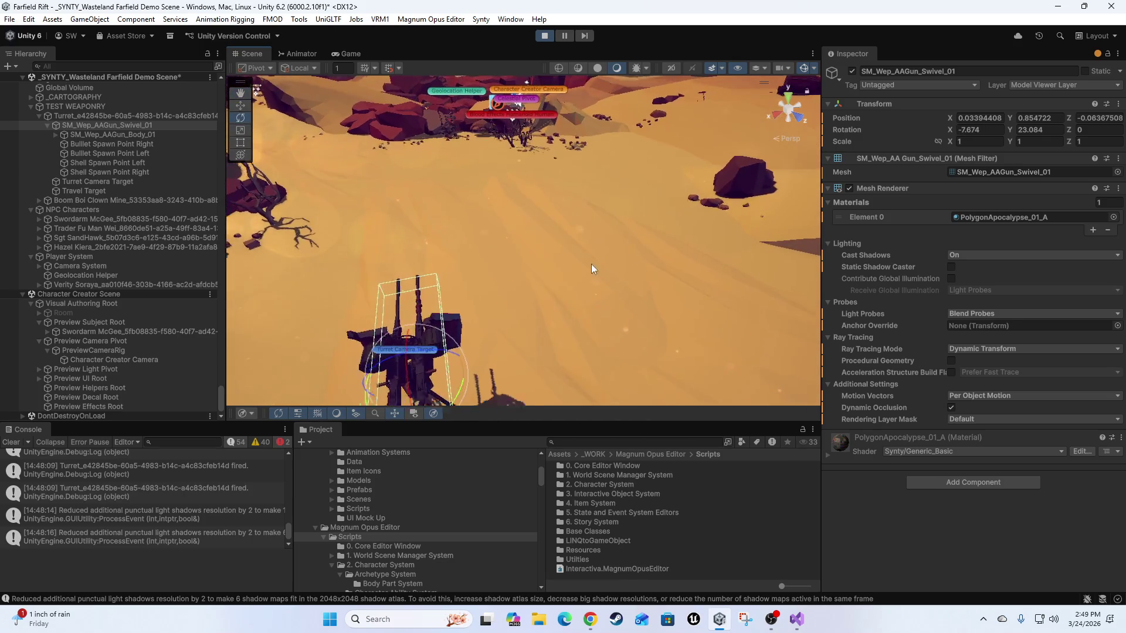
pyautogui.moveTo(349, 51)
pyautogui.mouseDown()
pyautogui.moveTo(632, 261)
pyautogui.moveTo(750, 285)
pyautogui.mouseUp()
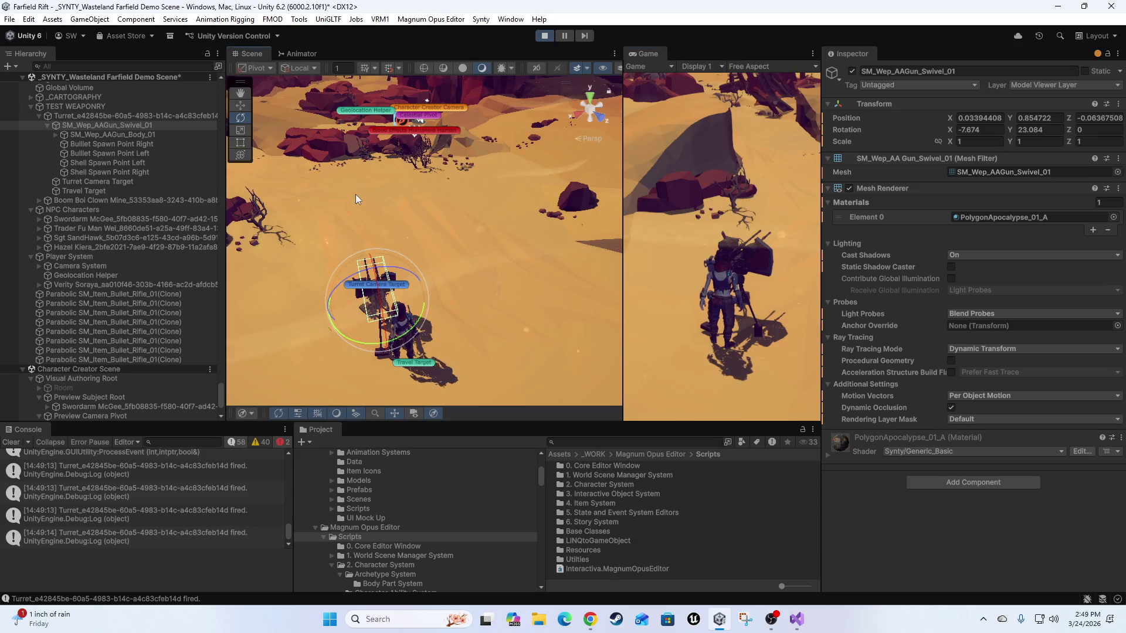
# Undo an accidental dune rotation, then rotate the turret swivel to -8.169, 17.838, 0.675.
pyautogui.click(355, 194)
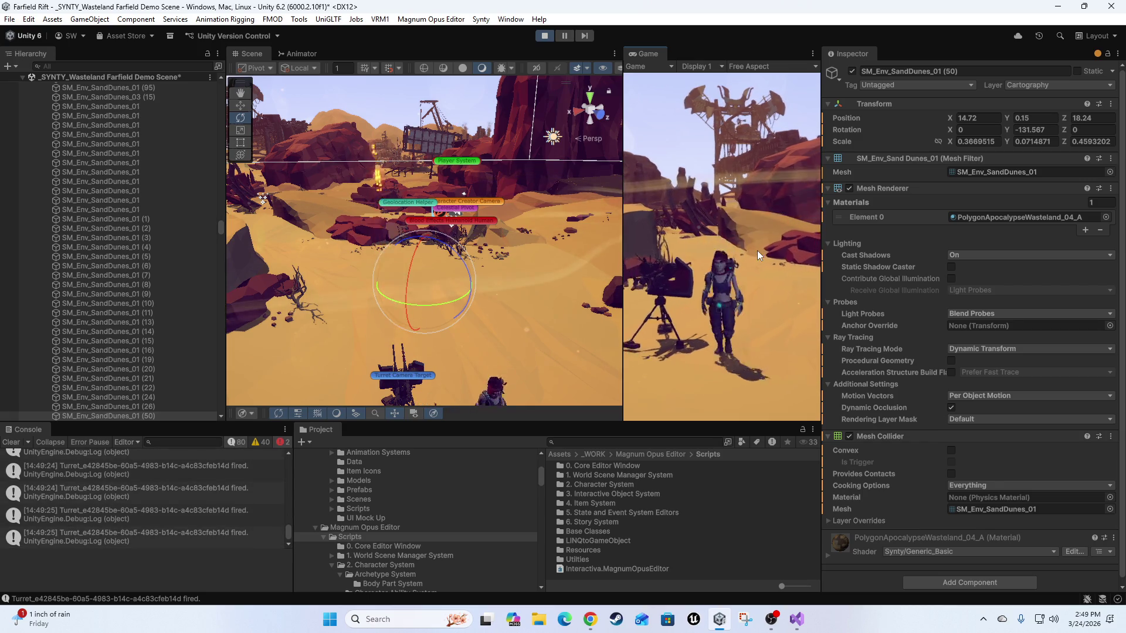
pyautogui.moveTo(424, 307)
pyautogui.mouseDown()
pyautogui.moveTo(413, 289)
pyautogui.moveTo(377, 283)
pyautogui.mouseUp()
pyautogui.press('Escape')
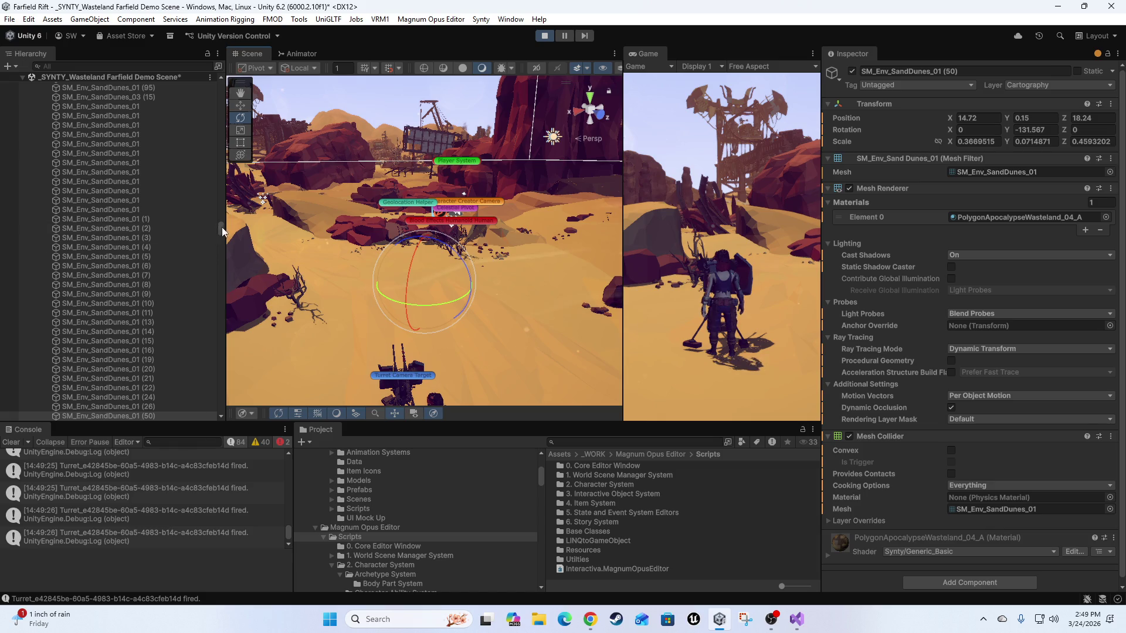
pyautogui.moveTo(465, 339); pyautogui.dragTo(466, 248)
pyautogui.press('e')
pyautogui.moveTo(394, 329)
pyautogui.mouseDown()
pyautogui.moveTo(410, 348)
pyautogui.moveTo(419, 328)
pyautogui.mouseUp()
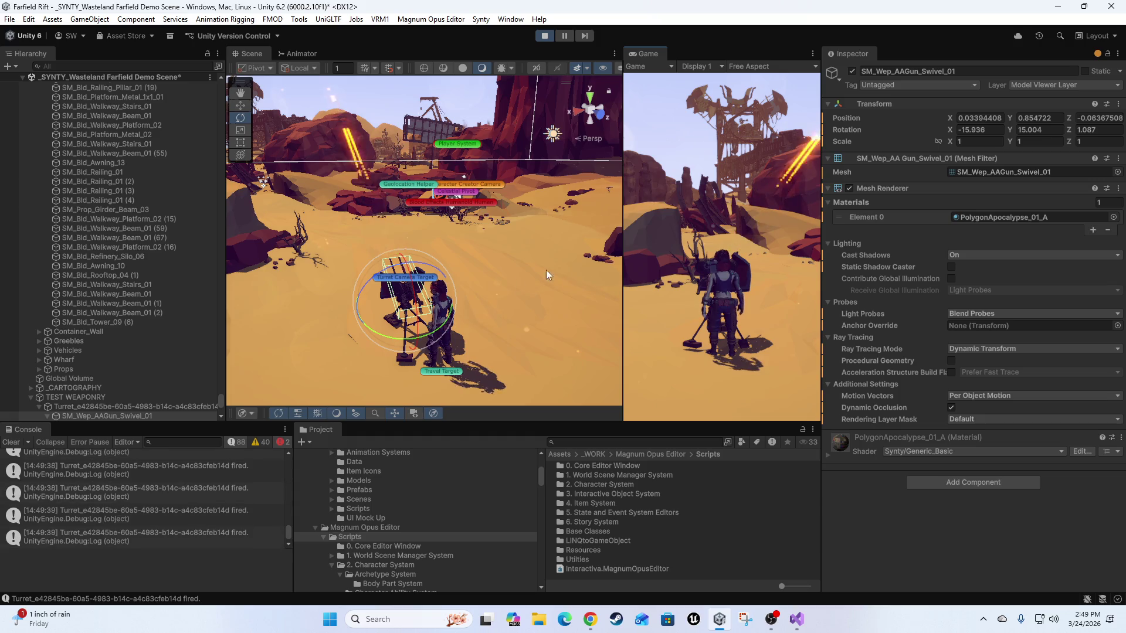
pyautogui.moveTo(420, 297); pyautogui.dragTo(409, 281)
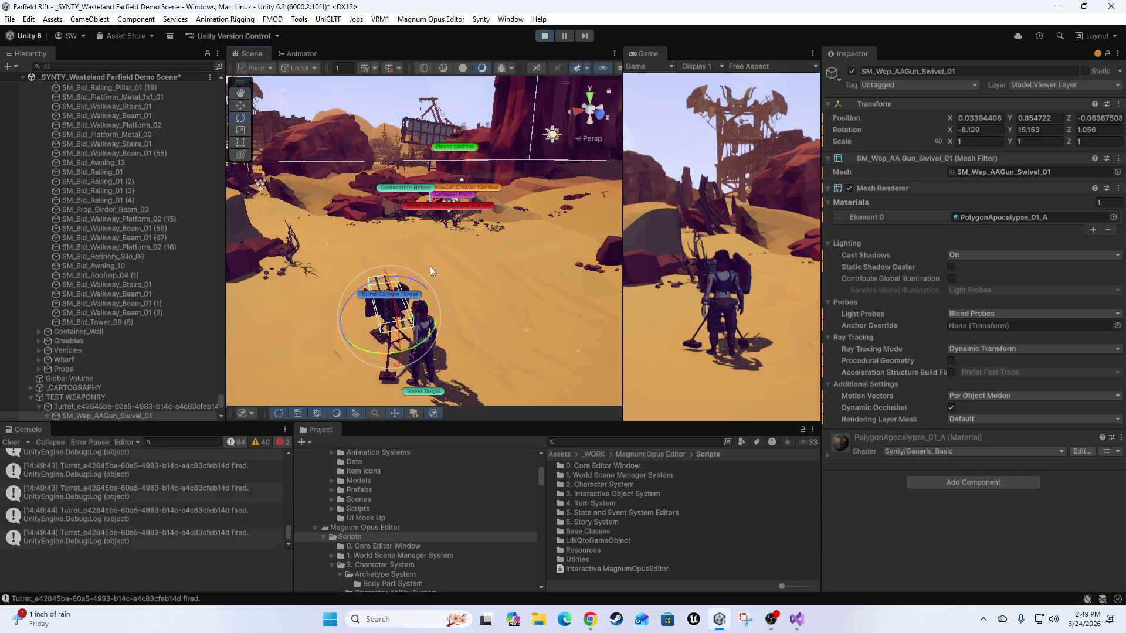
pyautogui.moveTo(387, 360); pyautogui.dragTo(371, 351)
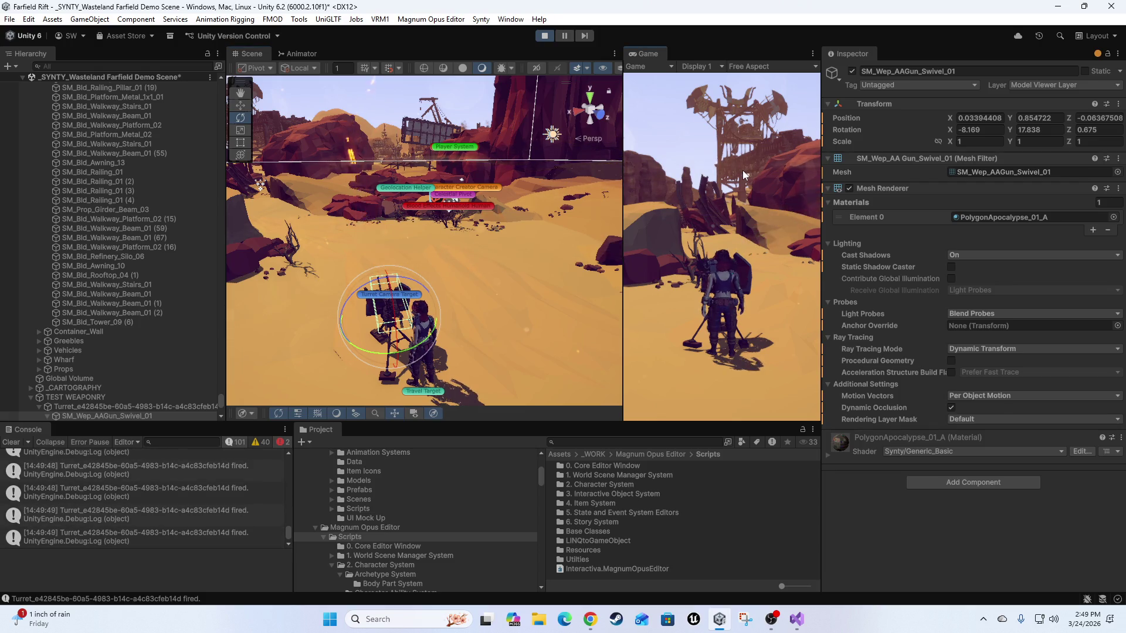
# Have the character leave the turret, walk away, and take the turret again.
pyautogui.press('e')
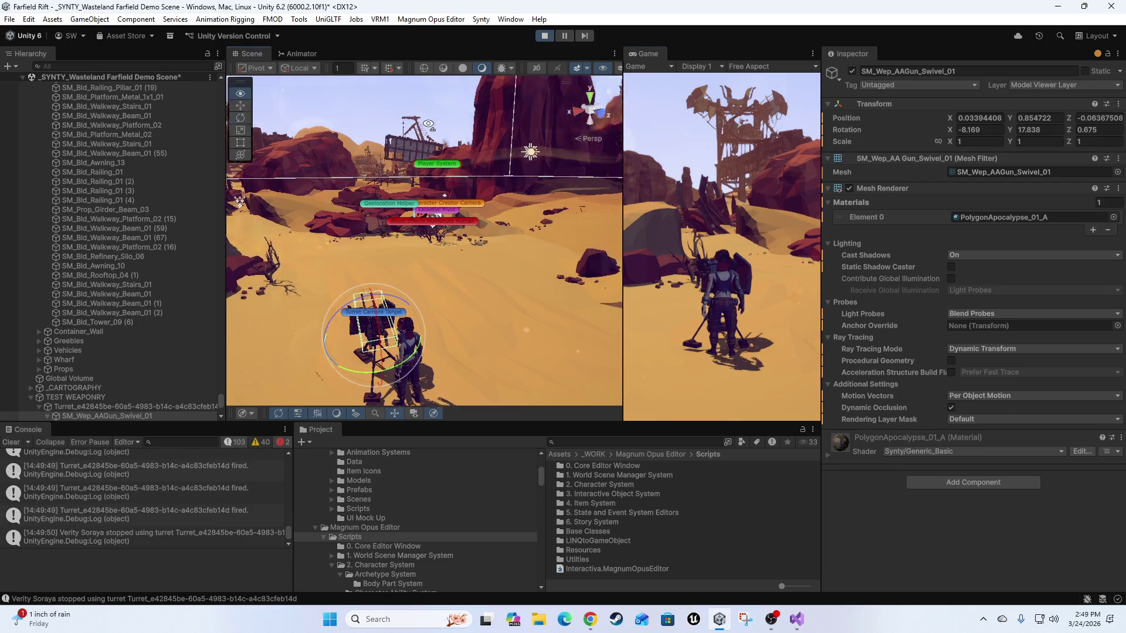
pyautogui.moveTo(510, 117)
pyautogui.mouseDown()
pyautogui.moveTo(479, 149)
pyautogui.moveTo(449, 124)
pyautogui.mouseUp()
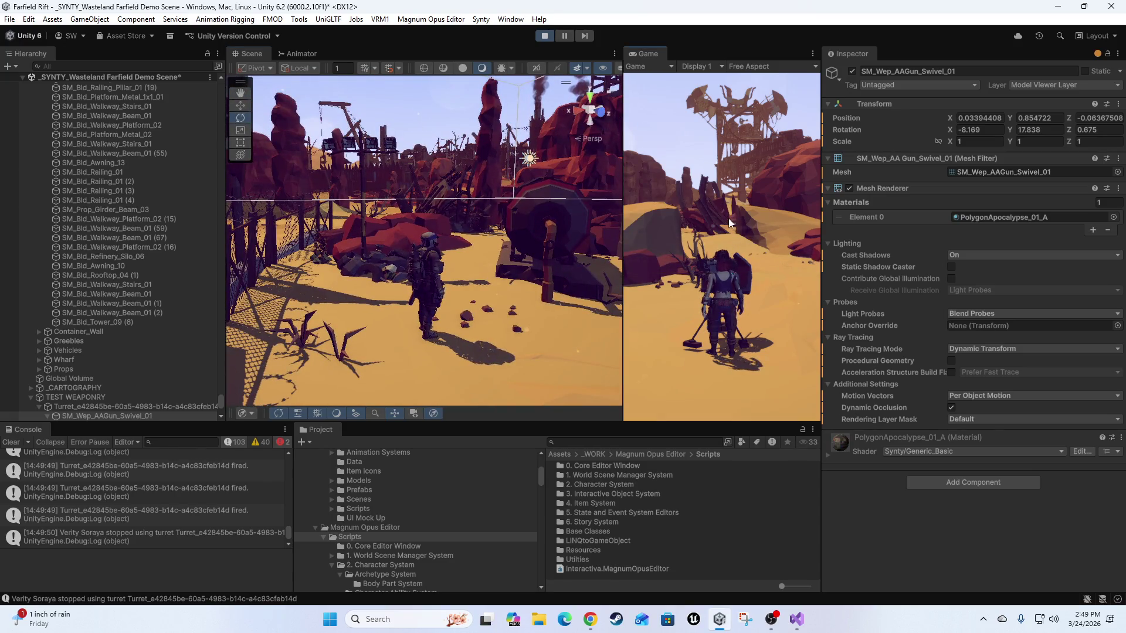
pyautogui.press('s')
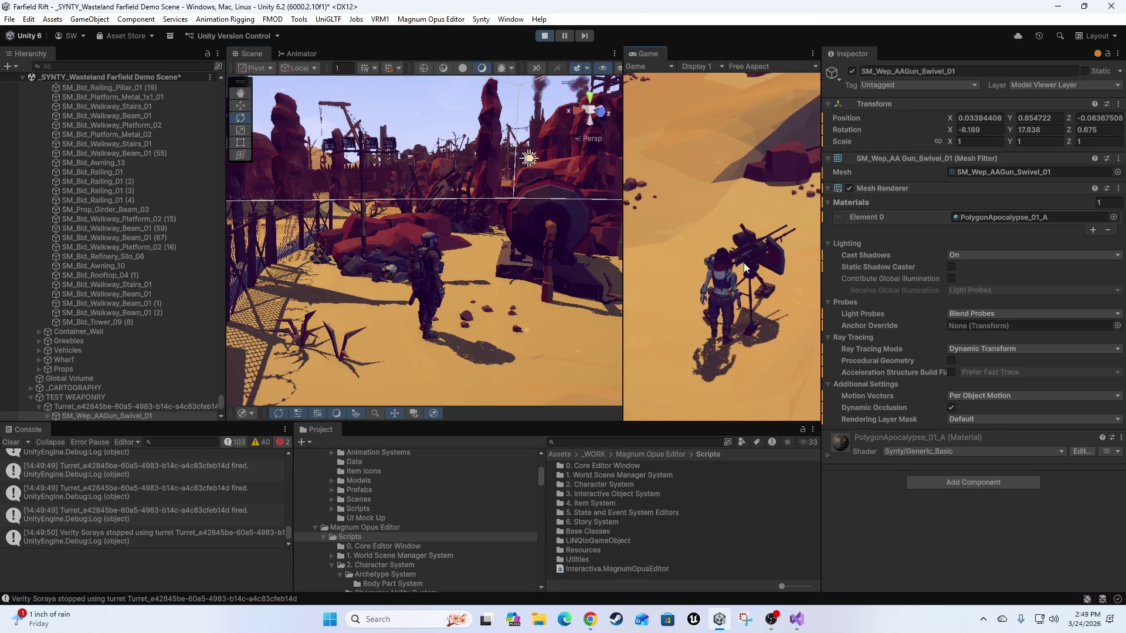
pyautogui.click(758, 217)
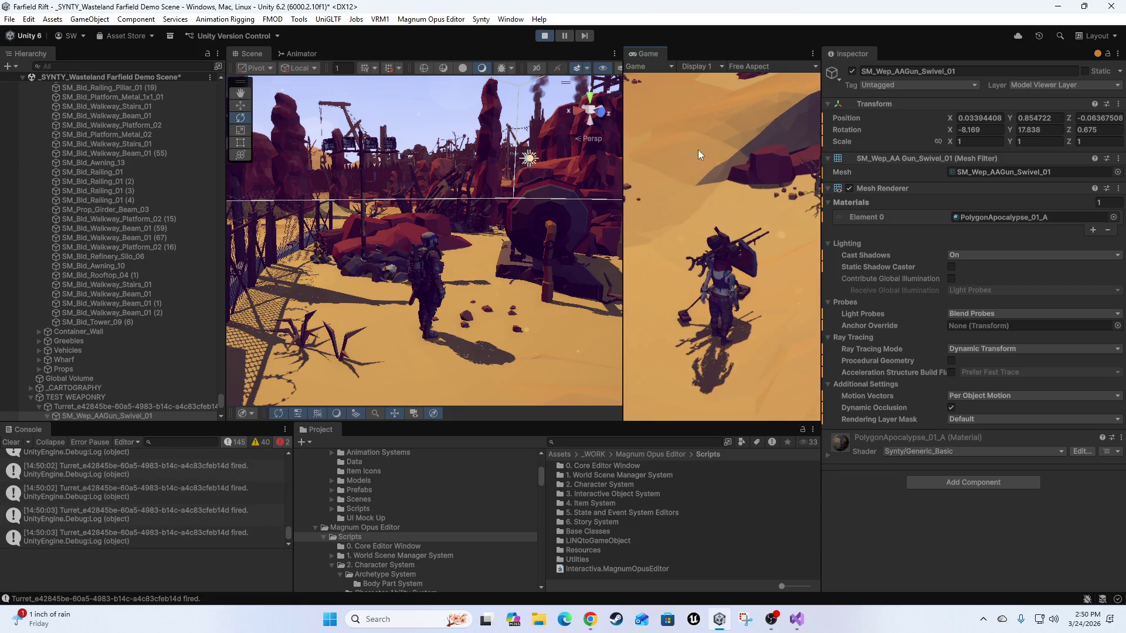
pyautogui.moveTo(488, 205)
pyautogui.mouseDown()
pyautogui.moveTo(372, 147)
pyautogui.moveTo(386, 224)
pyautogui.moveTo(305, 257)
pyautogui.mouseUp()
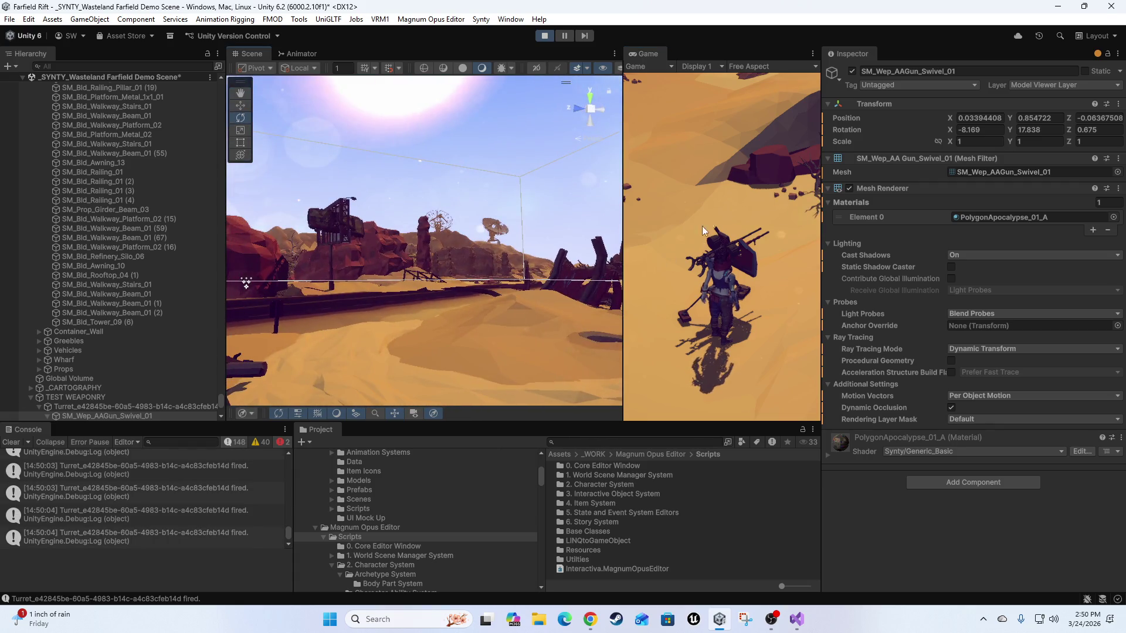
pyautogui.moveTo(592, 199)
pyautogui.mouseDown()
pyautogui.moveTo(566, 171)
pyautogui.moveTo(704, 88)
pyautogui.moveTo(774, 91)
pyautogui.mouseUp()
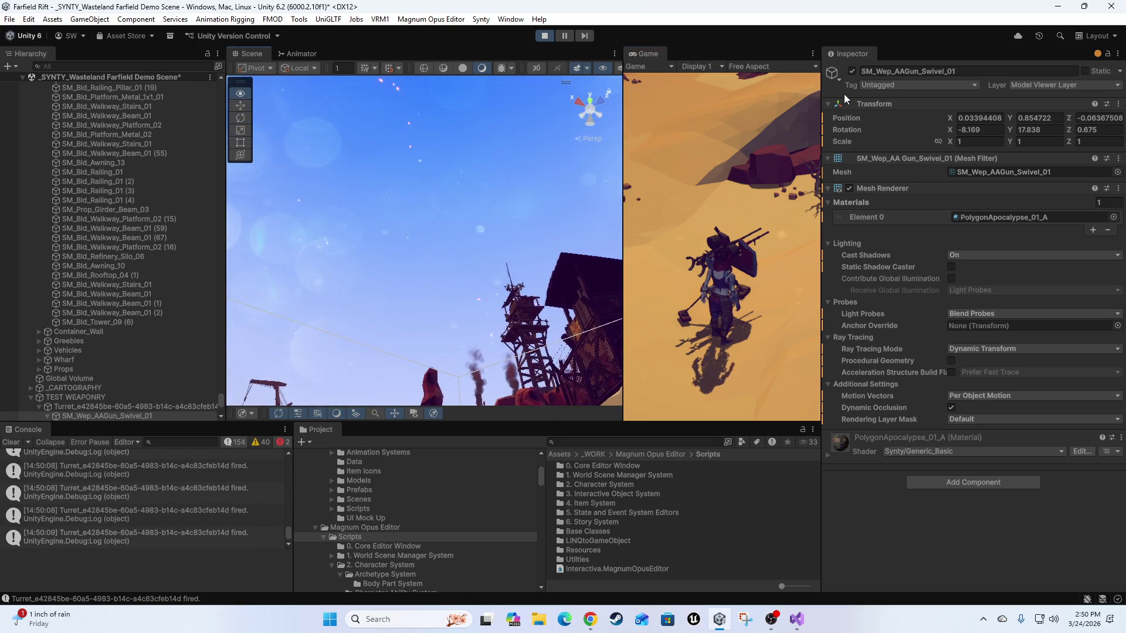
pyautogui.moveTo(850, 116)
pyautogui.mouseDown()
pyautogui.moveTo(829, 386)
pyautogui.moveTo(742, 342)
pyautogui.moveTo(764, 332)
pyautogui.mouseUp()
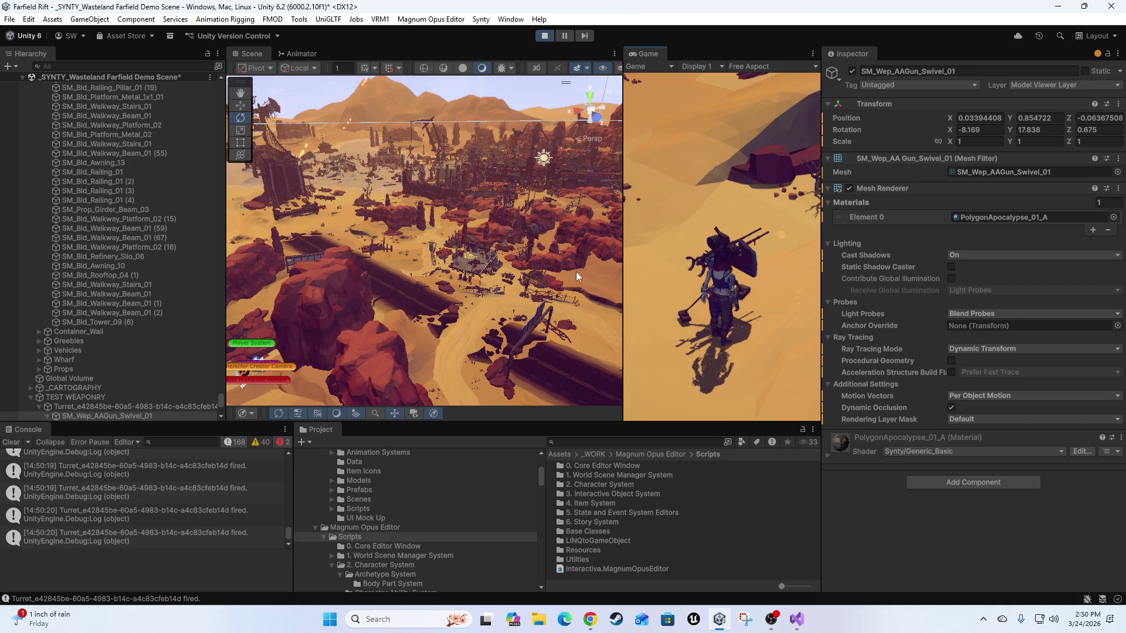
# Change the Turret's Game Turret Test Bullet Speed from 100 to 50, then reselect the swivel.
pyautogui.click(99, 408)
pyautogui.scroll(-3, 962, 513)
pyautogui.scroll(-6, 962, 514)
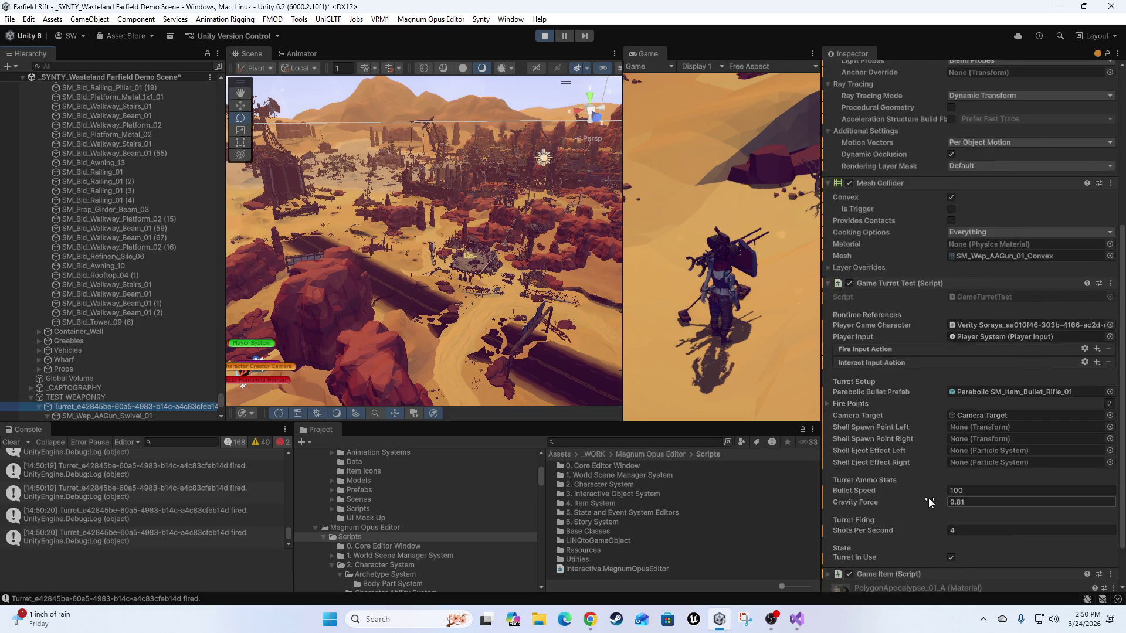
pyautogui.click(972, 434)
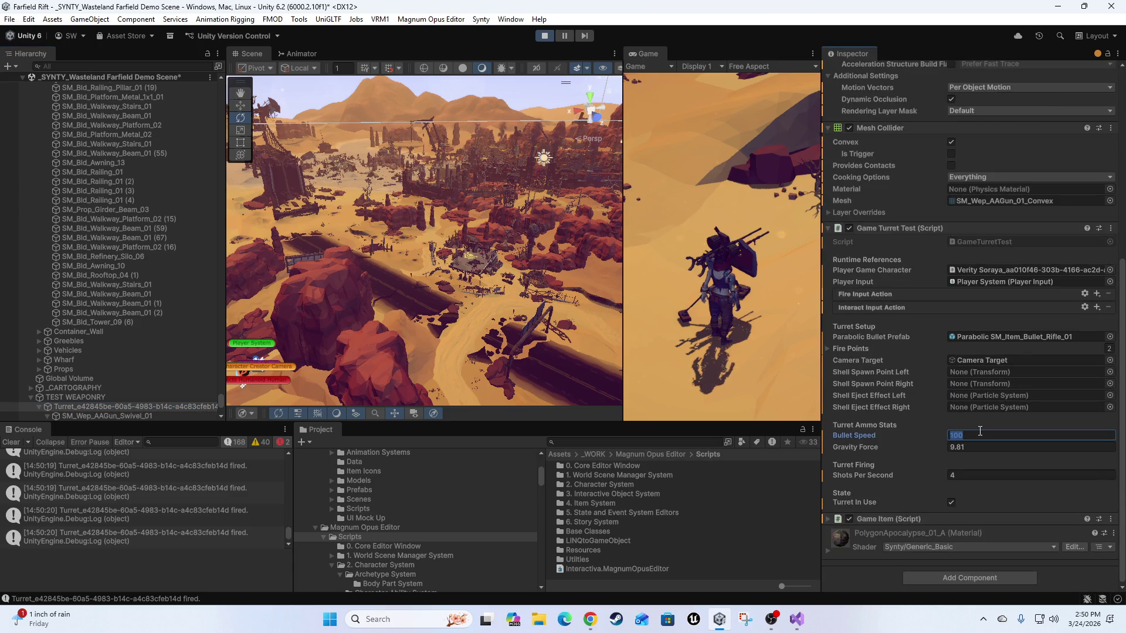
pyautogui.write('50')
pyautogui.click(725, 160)
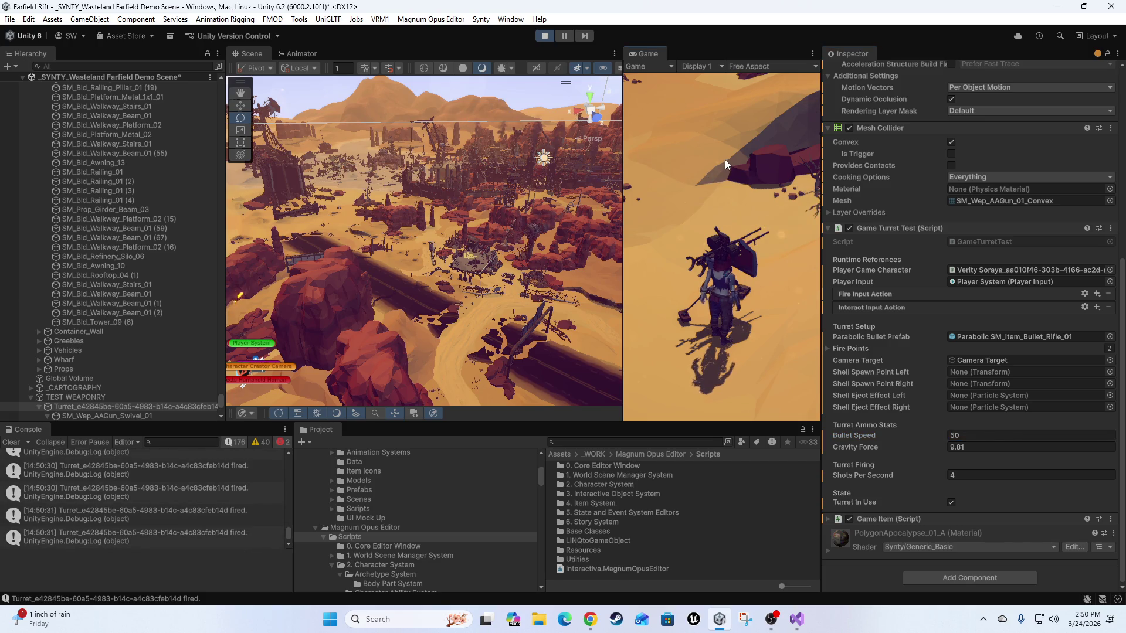
pyautogui.scroll(-3, 97, 357)
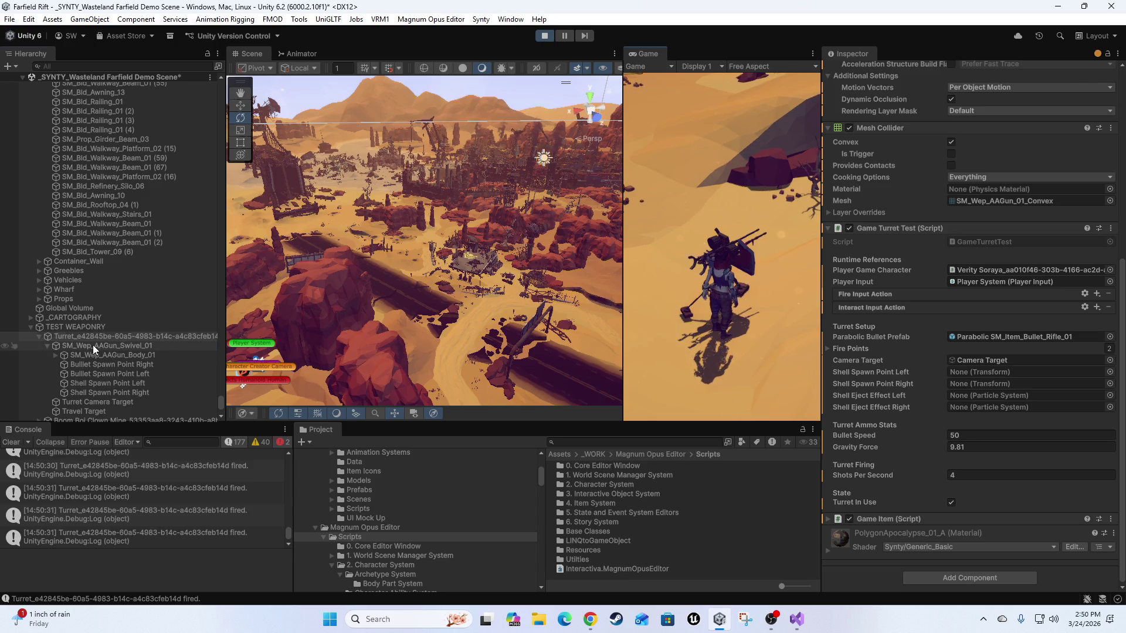
pyautogui.click(93, 346)
# Tilt the turret swivel up to rotation -16.374, 17.738, 0.896.
pyautogui.moveTo(455, 291)
pyautogui.mouseDown()
pyautogui.moveTo(472, 340)
pyautogui.moveTo(479, 301)
pyautogui.mouseUp()
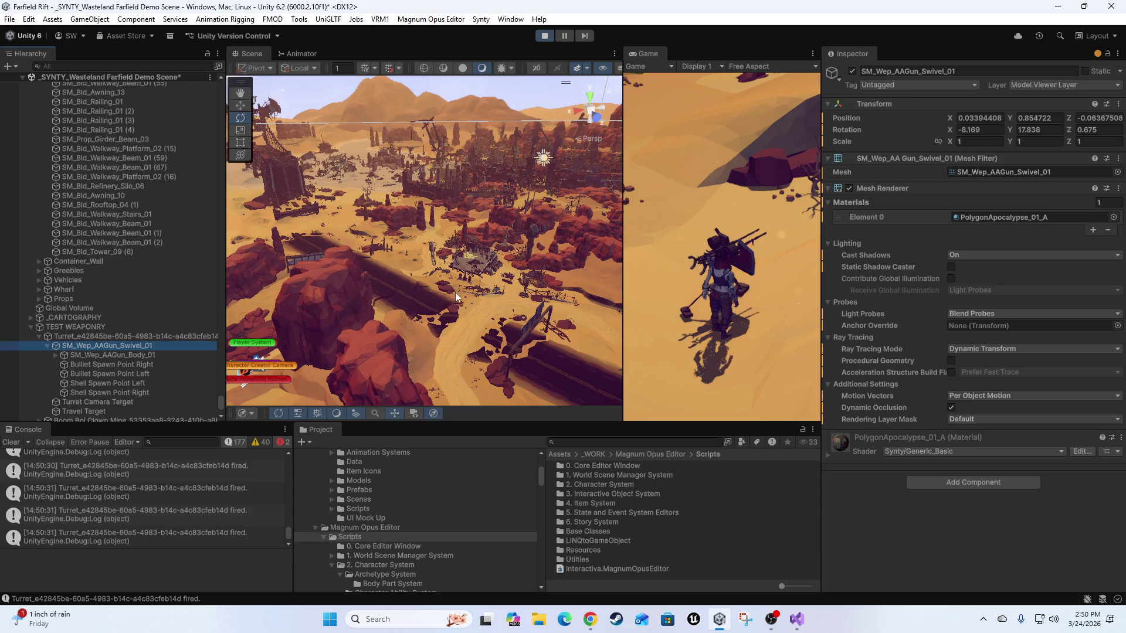
pyautogui.press('f')
pyautogui.press('e')
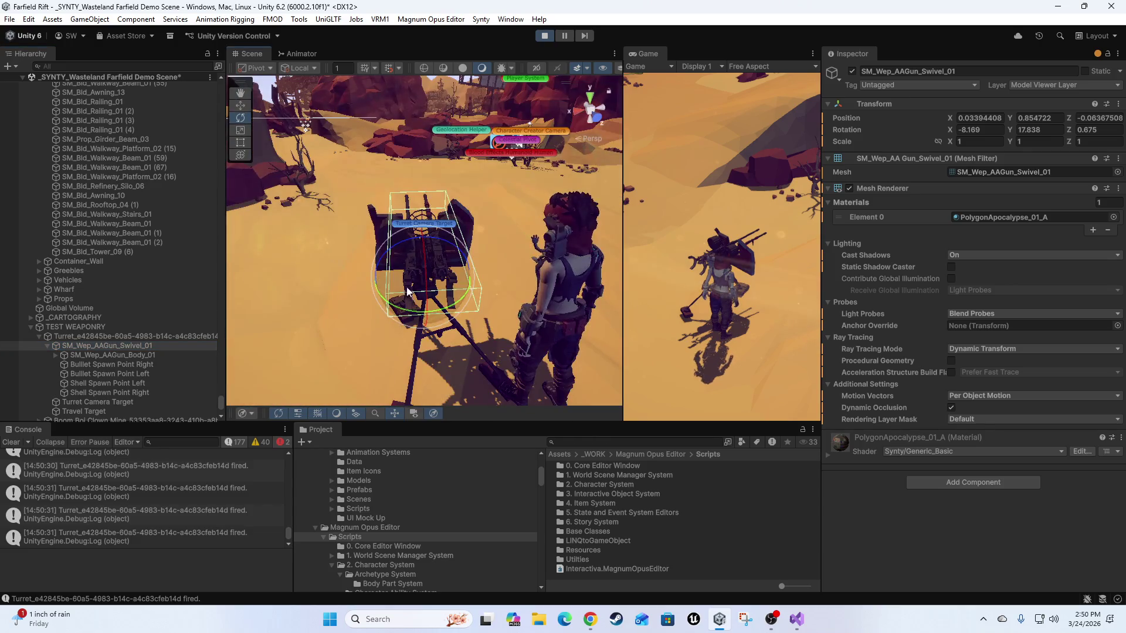
pyautogui.moveTo(425, 264); pyautogui.dragTo(586, 217)
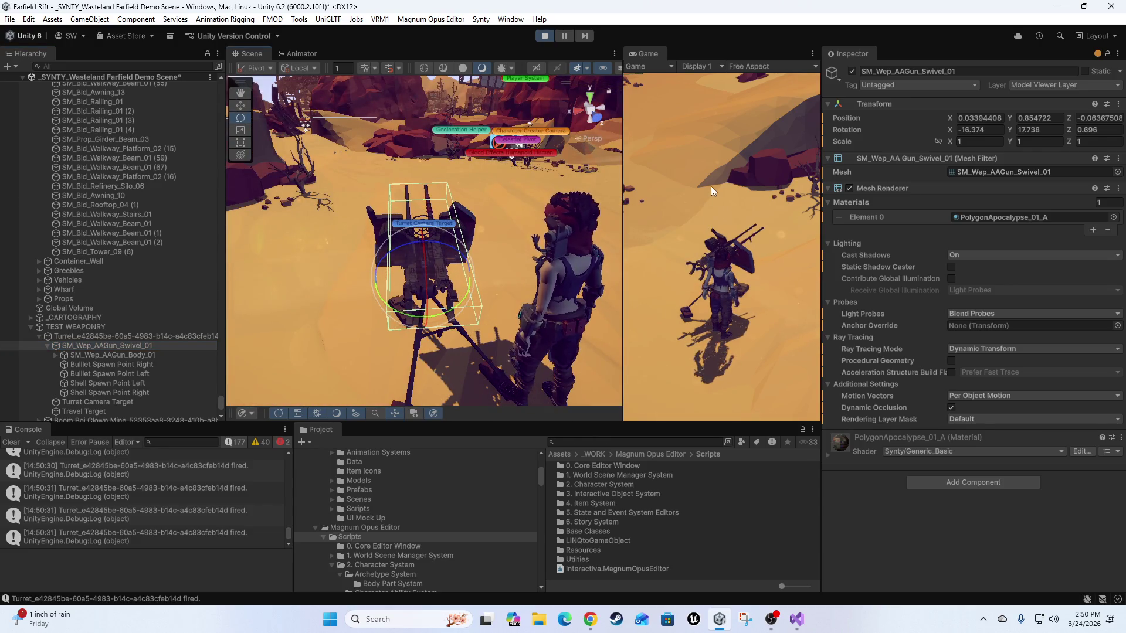
pyautogui.moveTo(542, 174)
pyautogui.mouseDown()
pyautogui.moveTo(518, 111)
pyautogui.moveTo(514, 166)
pyautogui.mouseUp()
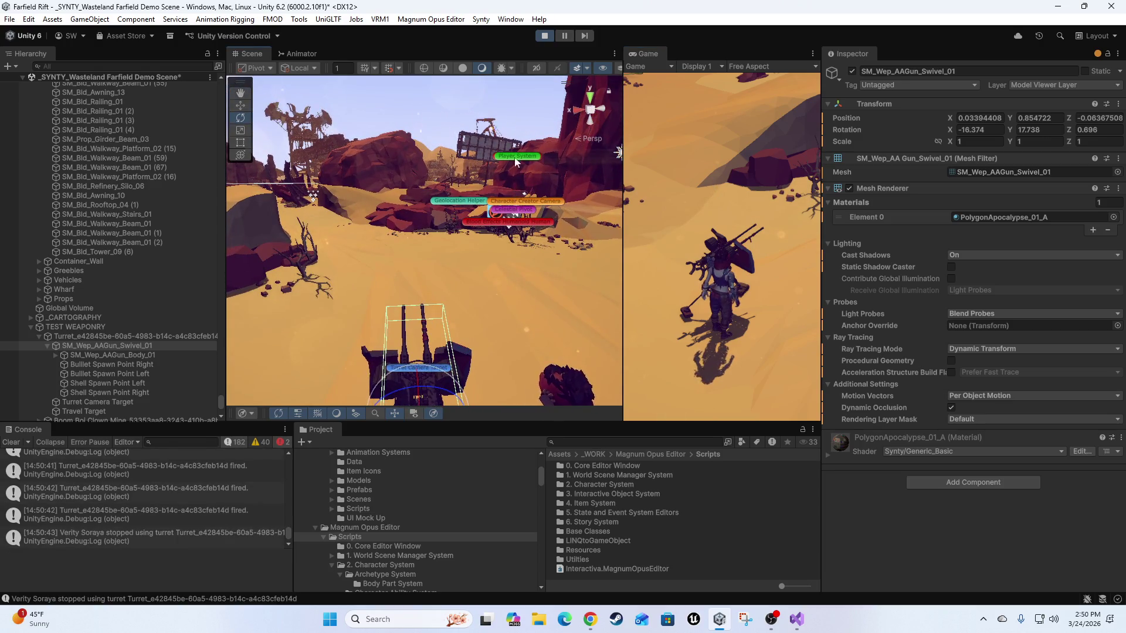
pyautogui.moveTo(456, 262)
pyautogui.mouseDown()
pyautogui.moveTo(488, 194)
pyautogui.moveTo(458, 218)
pyautogui.moveTo(401, 231)
pyautogui.moveTo(750, 237)
pyautogui.mouseUp()
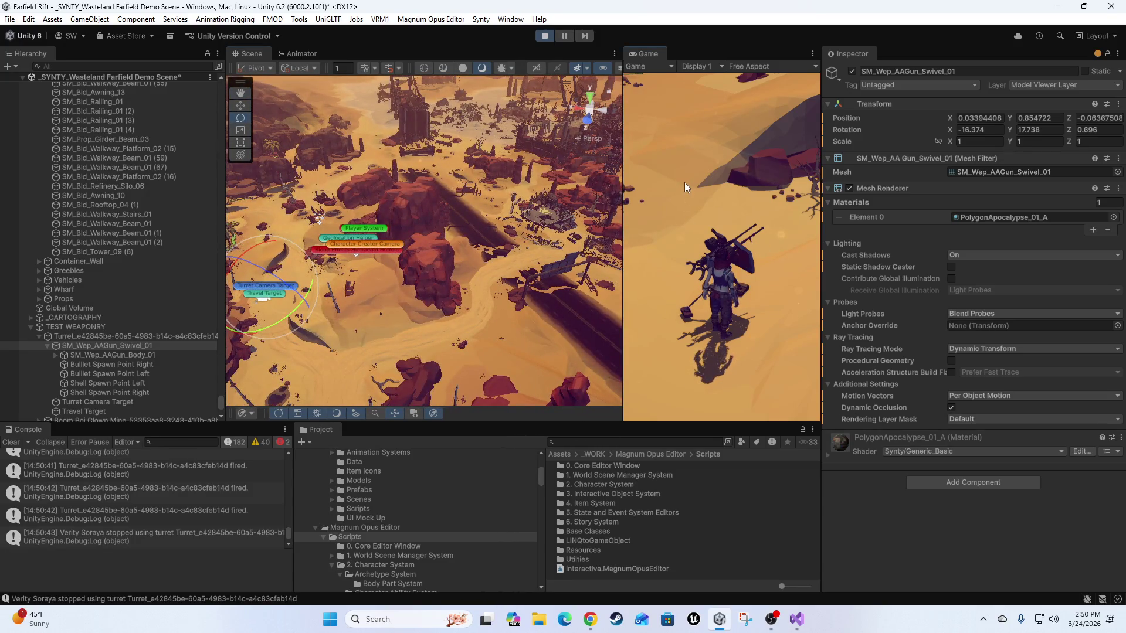
# Mount the turret and fire repeated bursts, ending with a held continuous burst.
pyautogui.click(722, 247)
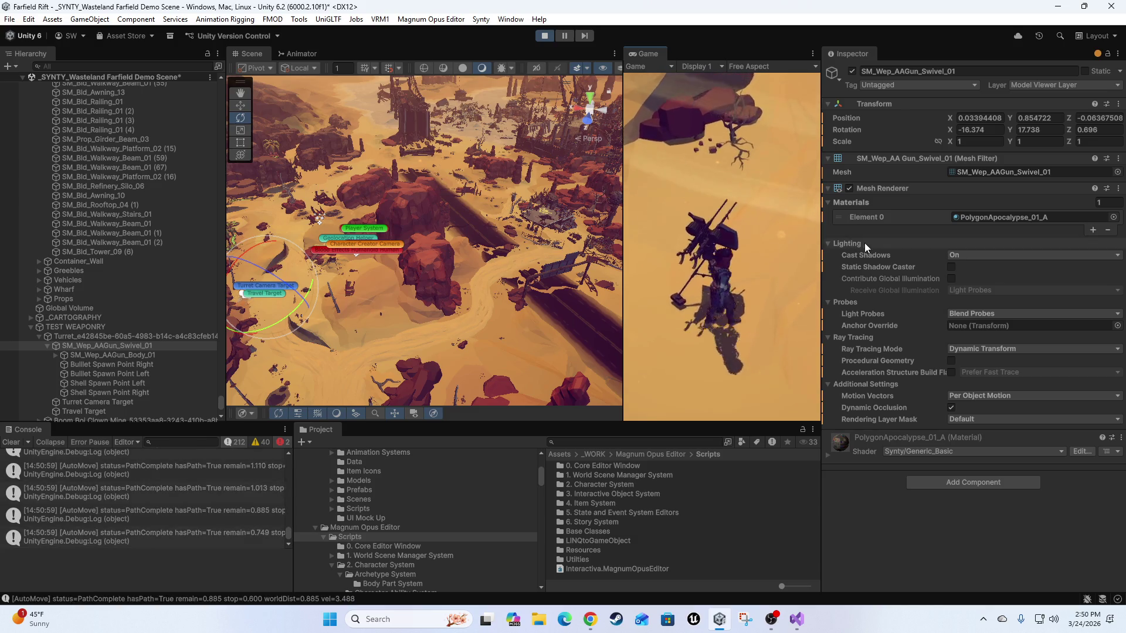
pyautogui.click(764, 164)
pyautogui.click(764, 164)
pyautogui.click(765, 164)
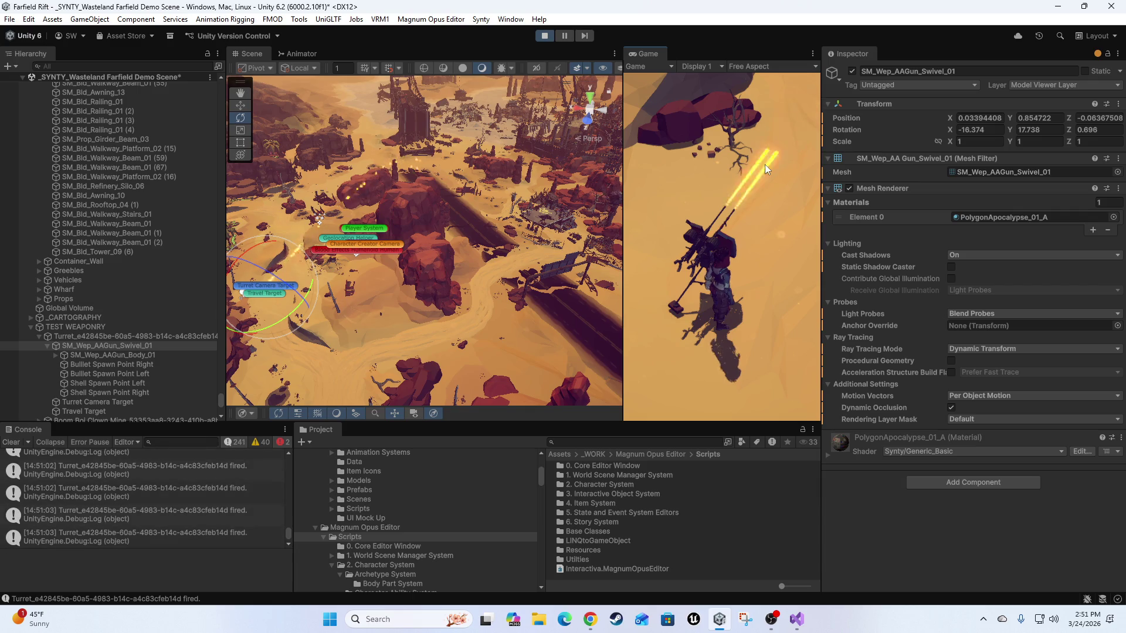
pyautogui.click(764, 164)
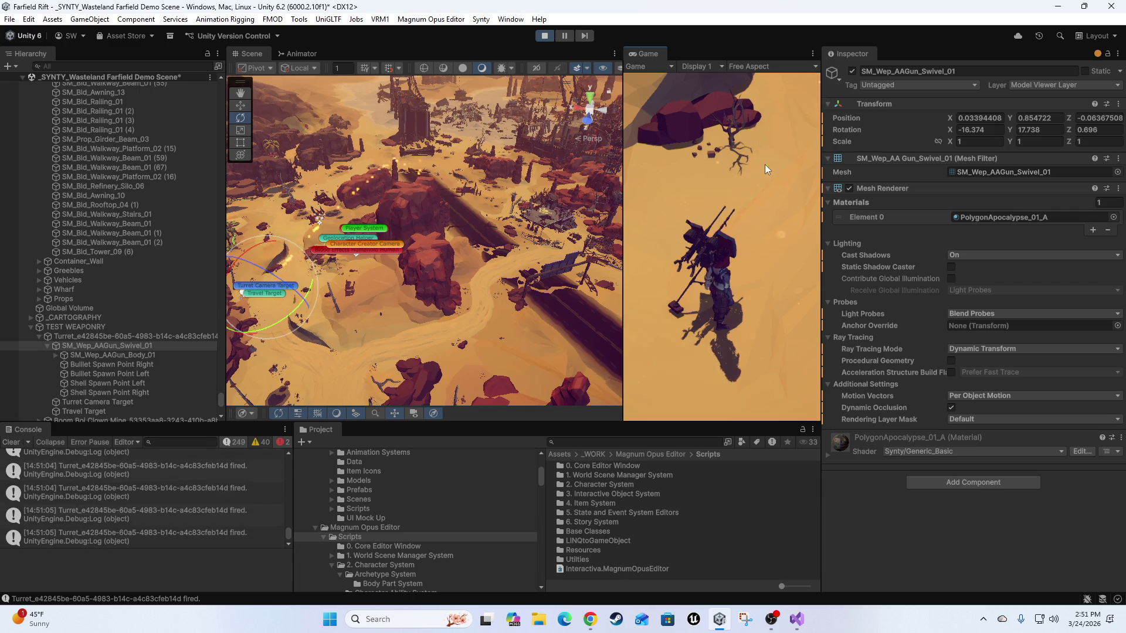
pyautogui.click(764, 165)
pyautogui.click(764, 164)
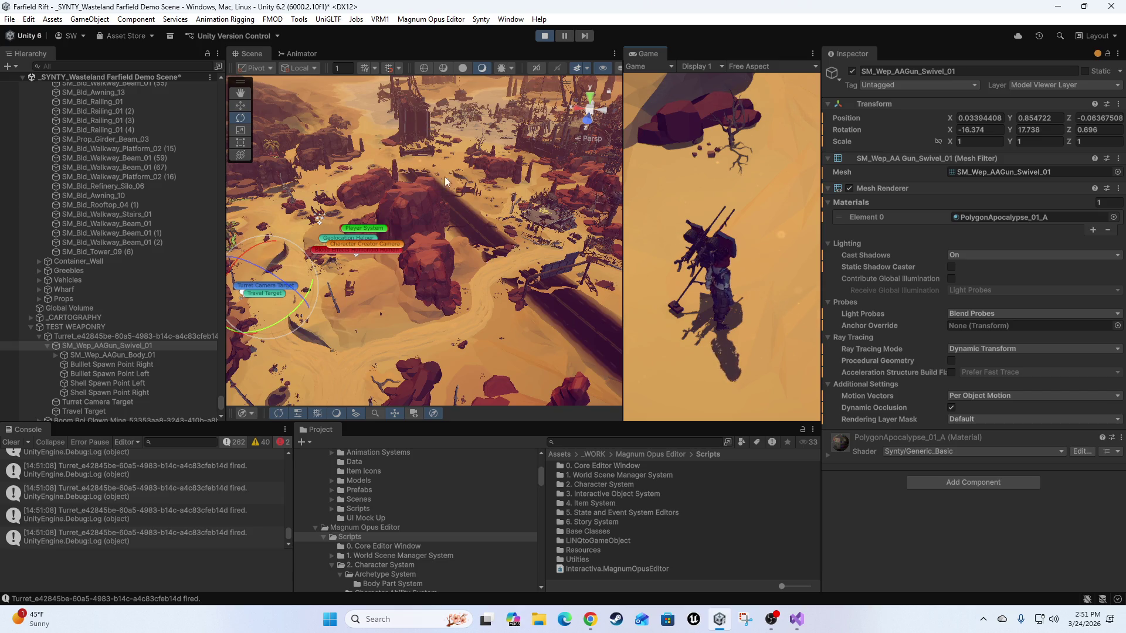
pyautogui.click(662, 169)
pyautogui.moveTo(663, 169); pyautogui.dragTo(653, 174)
# Test-fire the turret several times toward the rocks from behind the character.
pyautogui.click(680, 198)
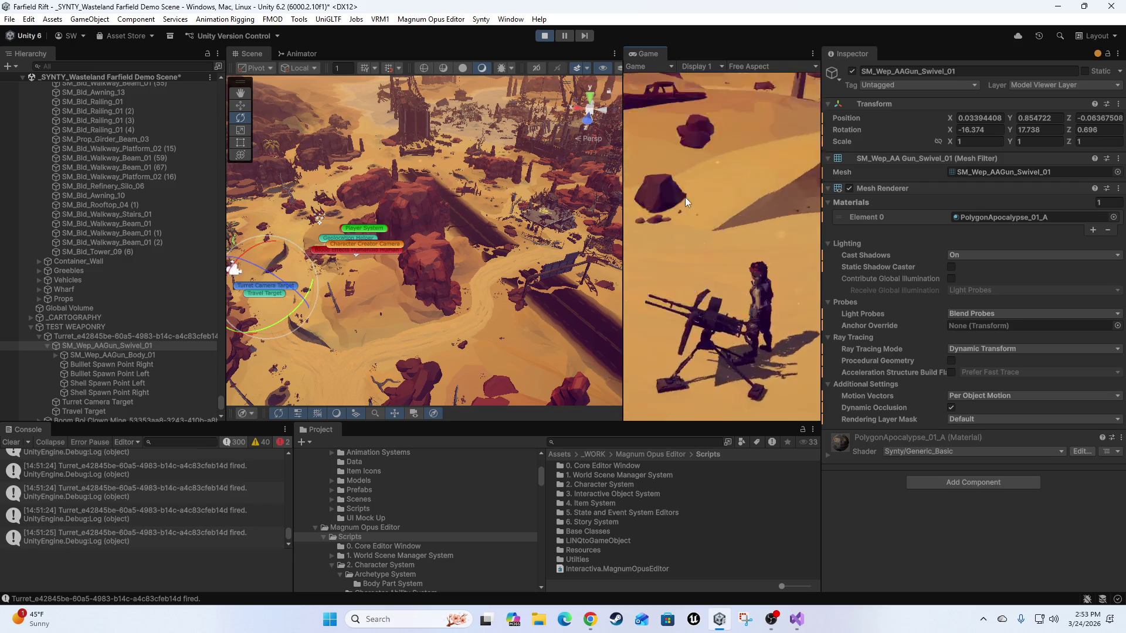
pyautogui.click(704, 193)
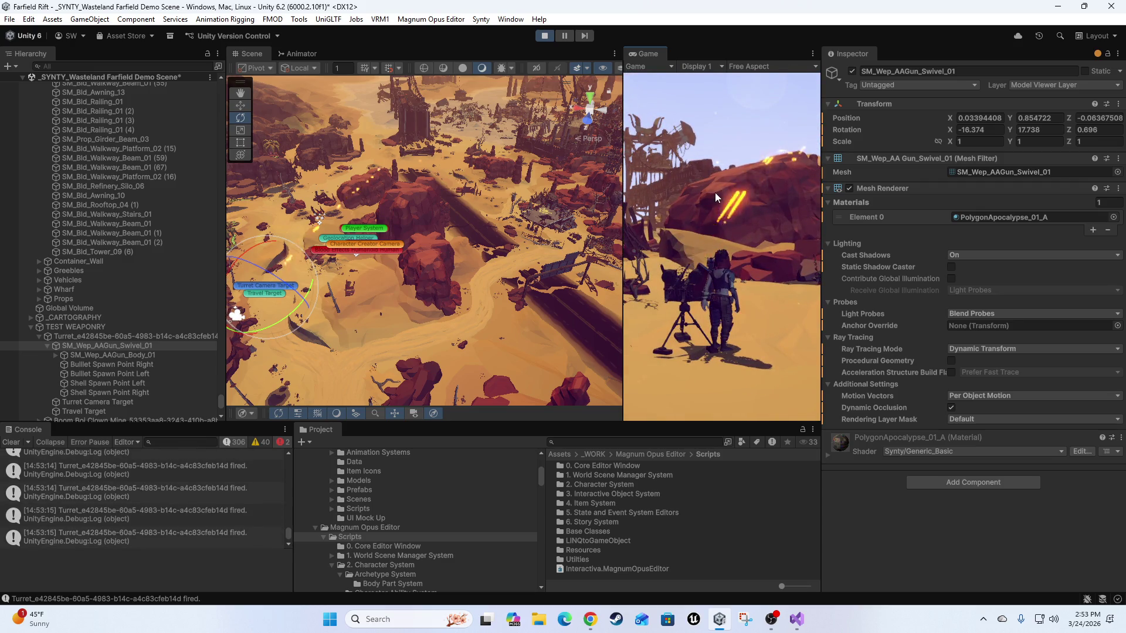
pyautogui.click(716, 192)
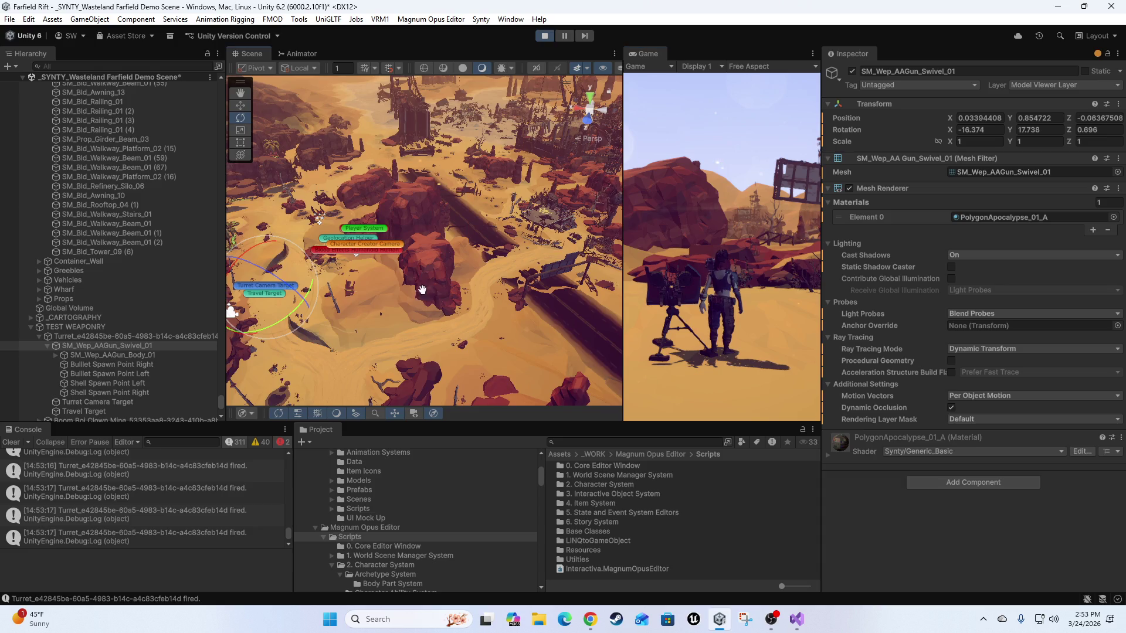
# Re-angle SM_Wep_AAGun_Swivel_01 to rotation -11.8, 17.8, 0.7, test-firing after the tilt.
pyautogui.scroll(-2, 512, 274)
pyautogui.moveTo(258, 247)
pyautogui.mouseDown()
pyautogui.moveTo(273, 236)
pyautogui.moveTo(269, 311)
pyautogui.moveTo(284, 321)
pyautogui.moveTo(272, 321)
pyautogui.mouseUp()
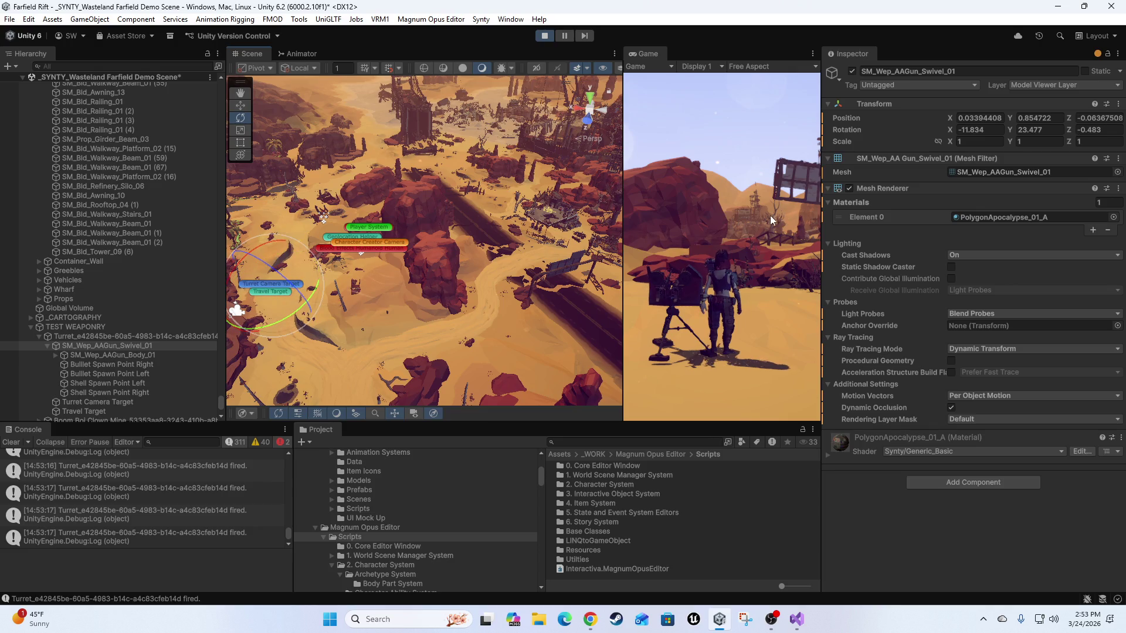
pyautogui.click(738, 219)
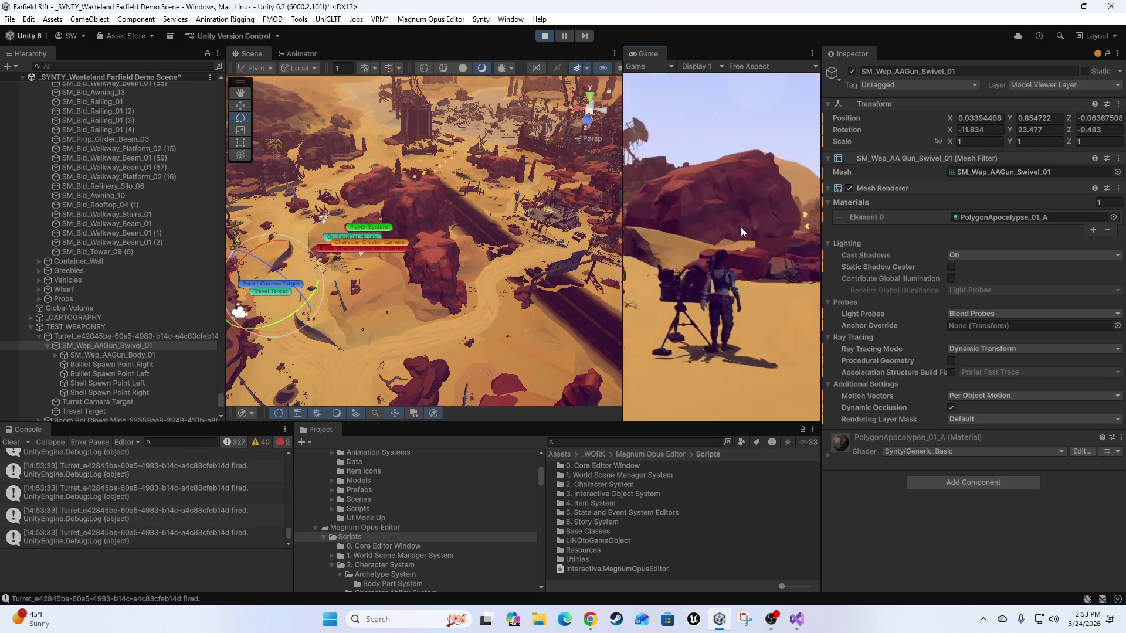
pyautogui.moveTo(277, 322); pyautogui.dragTo(294, 320)
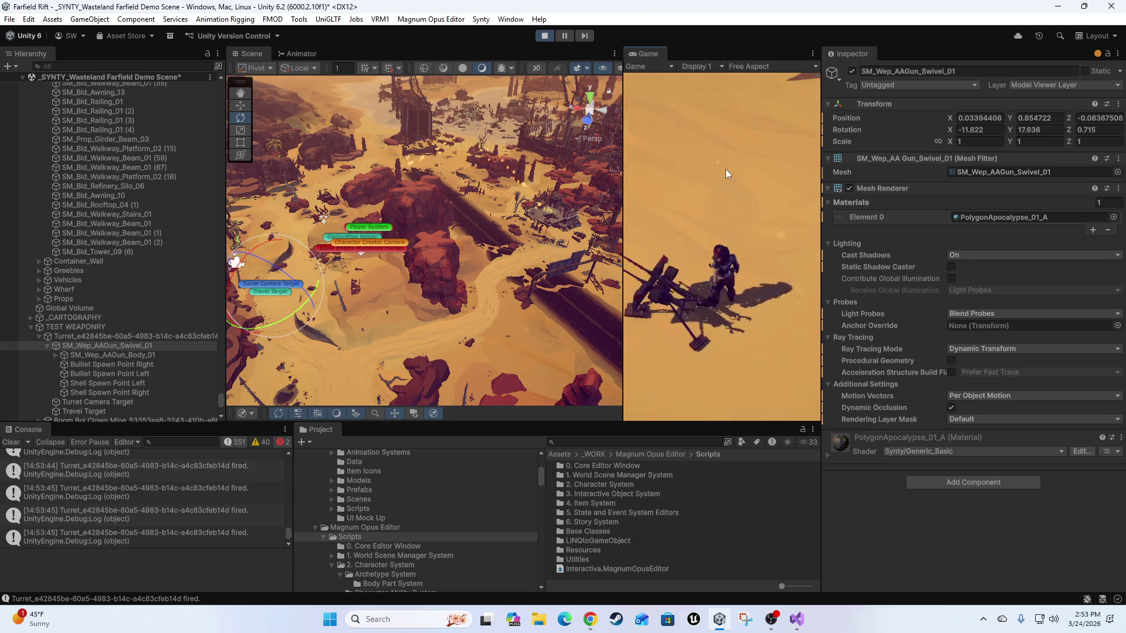
pyautogui.moveTo(397, 296)
pyautogui.mouseDown()
pyautogui.moveTo(497, 221)
pyautogui.moveTo(488, 206)
pyautogui.mouseUp()
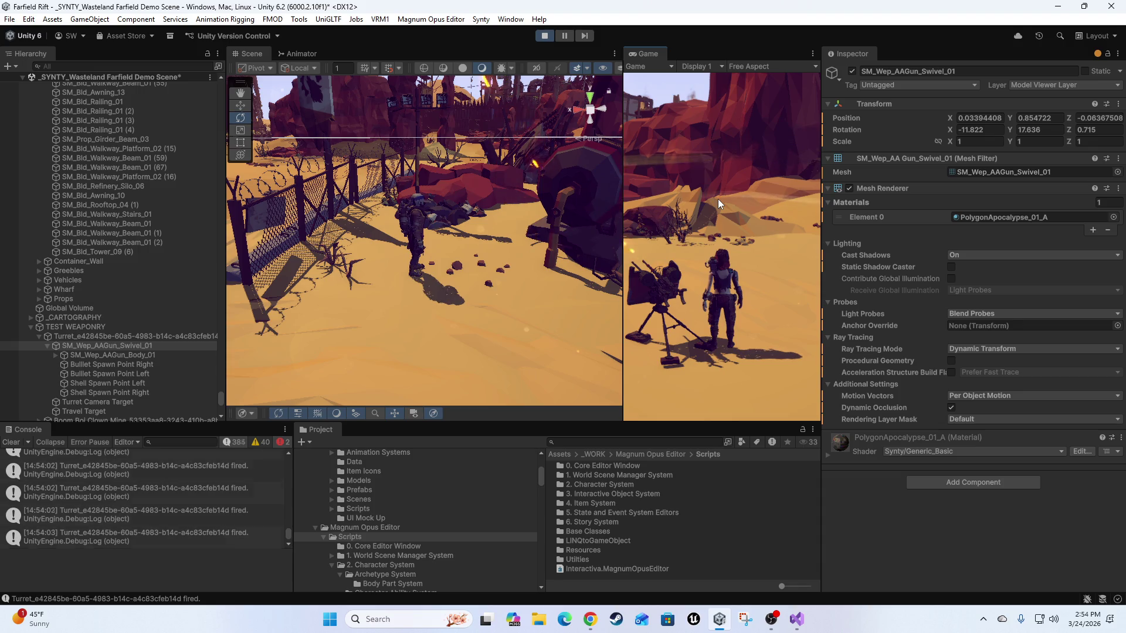
# Move the Scene view closer to the soldier and undock the Game view as a floating window.
pyautogui.moveTo(515, 205)
pyautogui.mouseDown()
pyautogui.moveTo(473, 229)
pyautogui.moveTo(497, 290)
pyautogui.moveTo(514, 280)
pyautogui.moveTo(543, 347)
pyautogui.moveTo(457, 314)
pyautogui.moveTo(475, 282)
pyautogui.moveTo(434, 258)
pyautogui.moveTo(528, 246)
pyautogui.mouseUp()
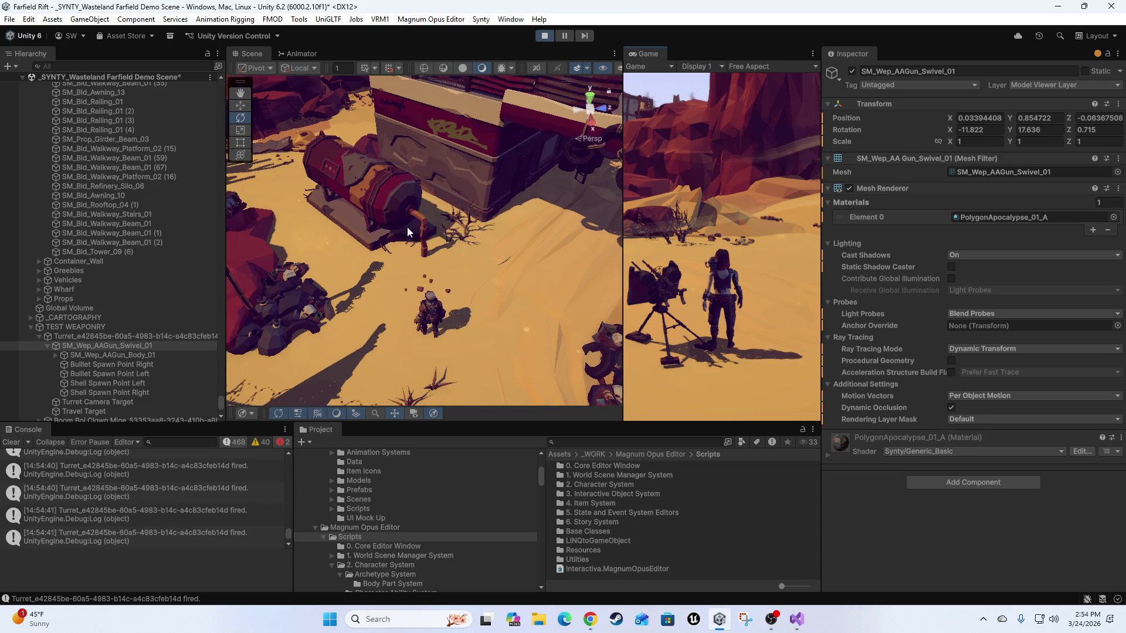
pyautogui.moveTo(654, 53)
pyautogui.mouseDown()
pyautogui.moveTo(460, 68)
pyautogui.moveTo(484, 150)
pyautogui.moveTo(484, 234)
pyautogui.mouseUp()
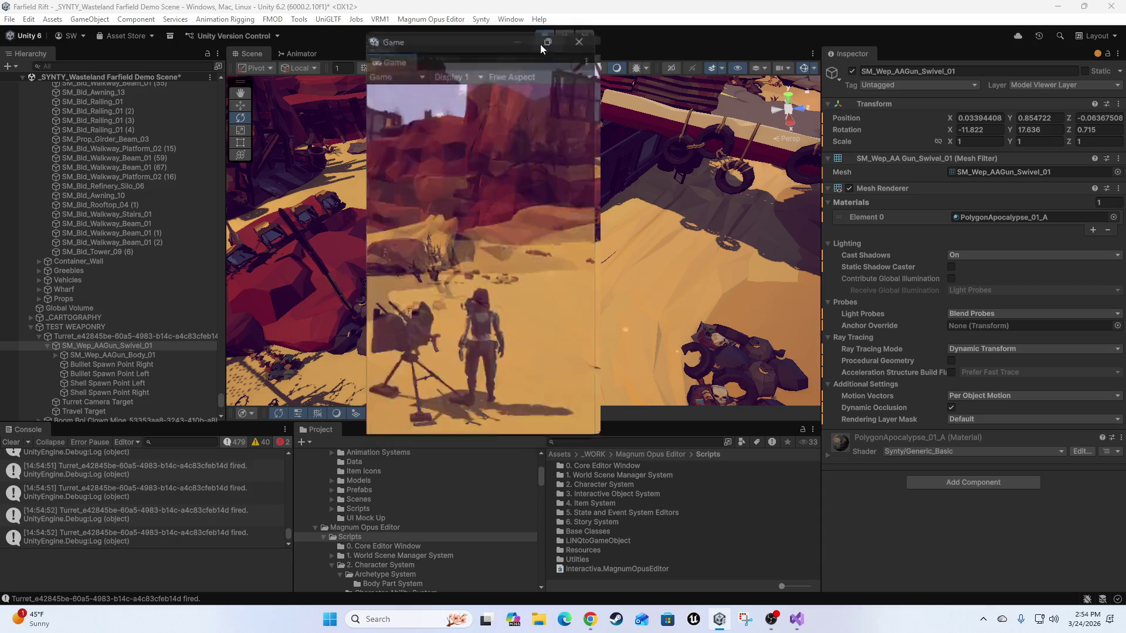
# Maximize the floating Game window to watch the desert tracers, then return to the editor.
pyautogui.click(560, 36)
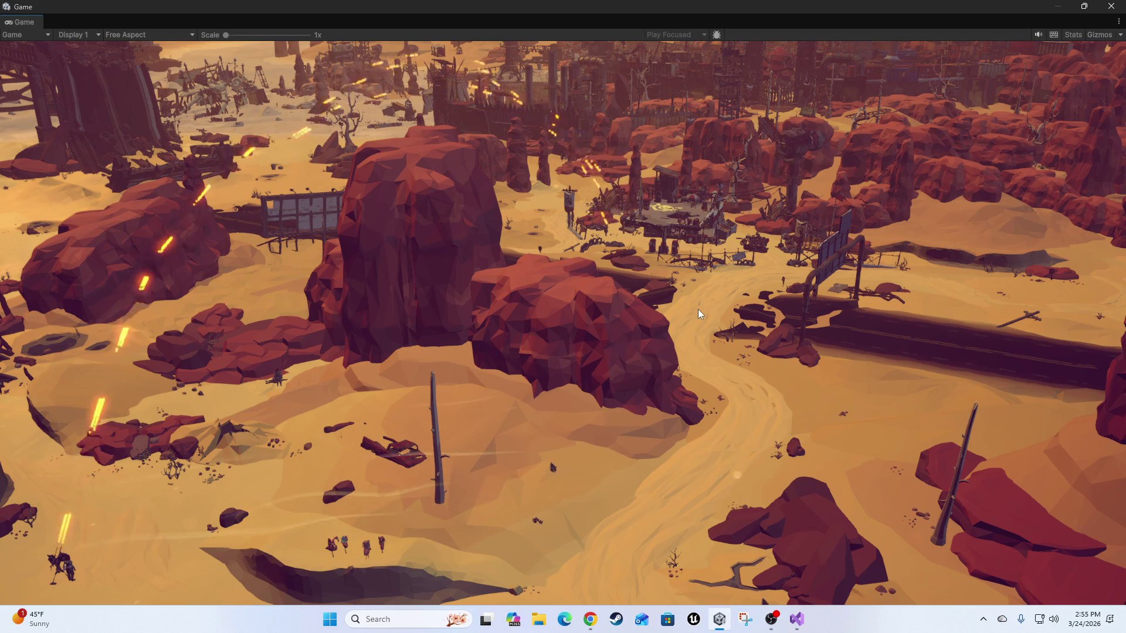
pyautogui.hotkey('alt', 'Tab')
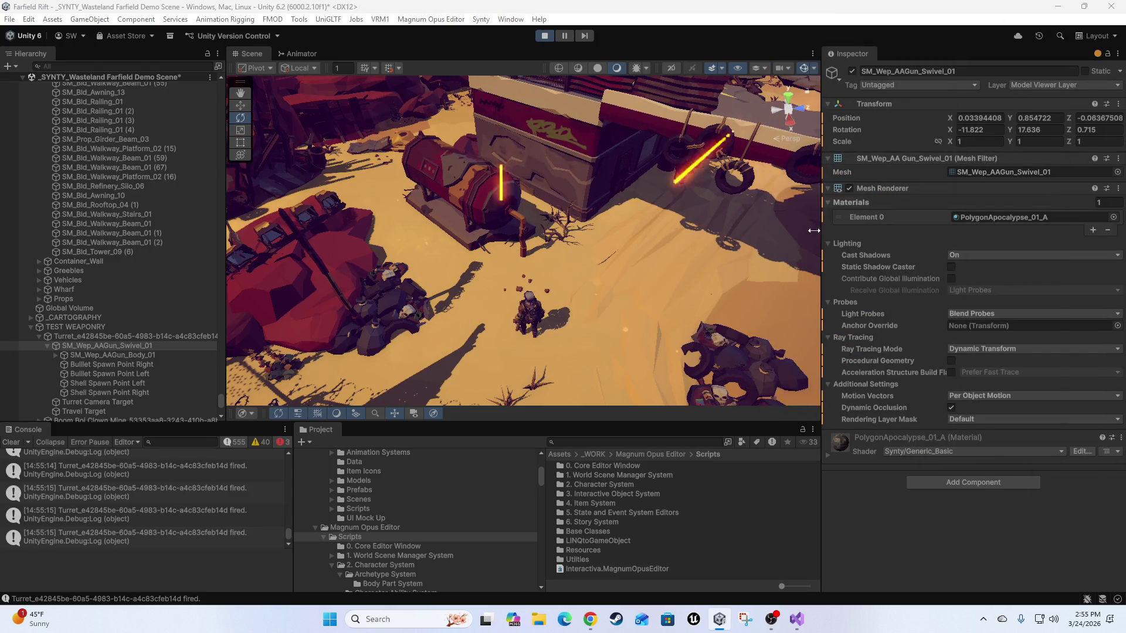
# Show the Turret's Shots Per Second of 80 in the Inspector, then bring the Game window forward.
pyautogui.click(129, 336)
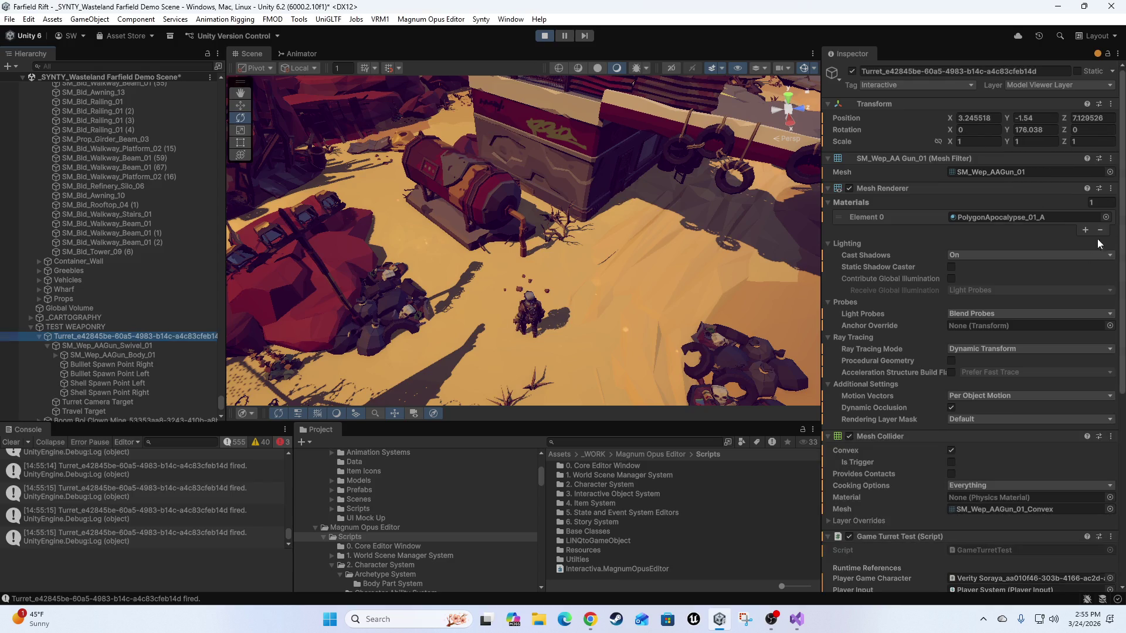
pyautogui.scroll(-5, 986, 311)
pyautogui.scroll(-5, 987, 311)
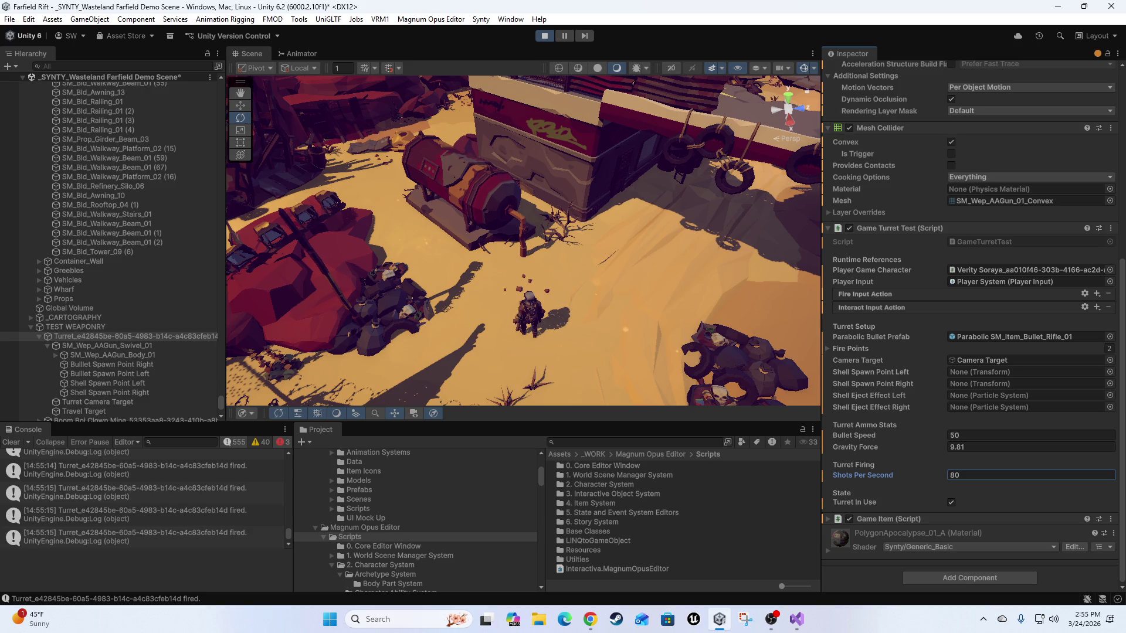
pyautogui.hotkey('alt', 'Tab')
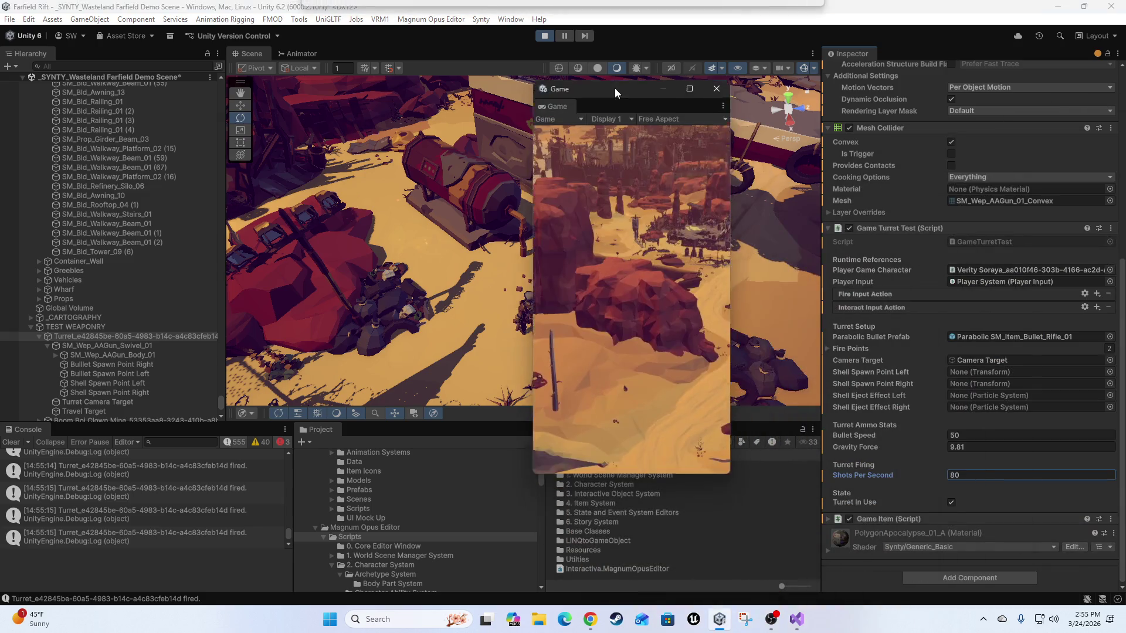
# Reposition and maximize the floating Game window, then restore back to the full editor layout.
pyautogui.moveTo(606, 61); pyautogui.dragTo(585, 104)
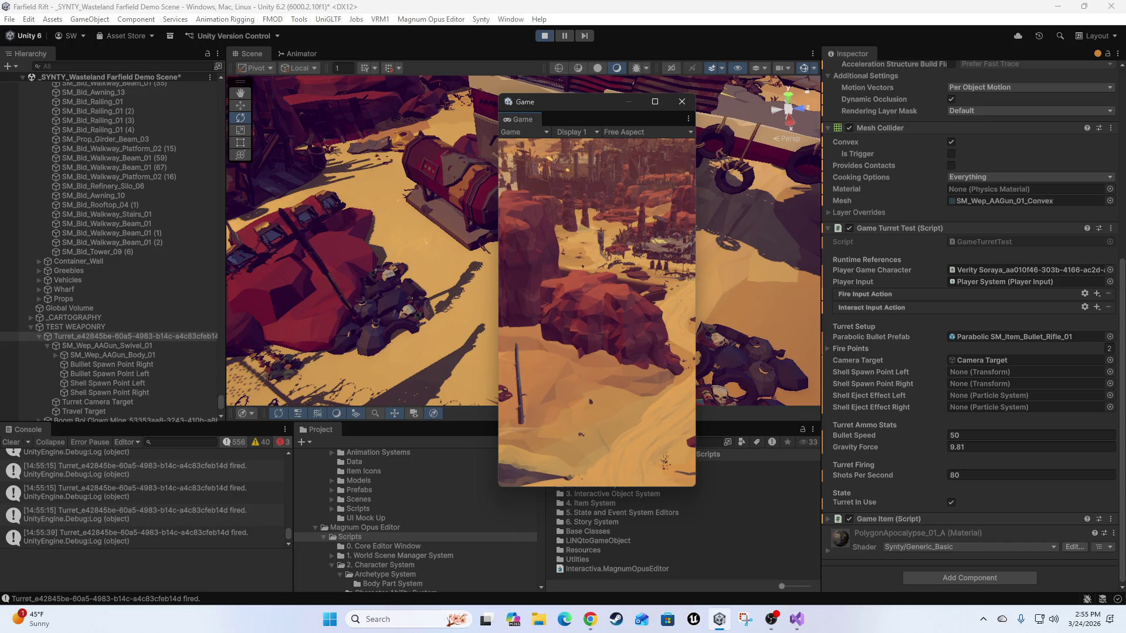
pyautogui.click(655, 101)
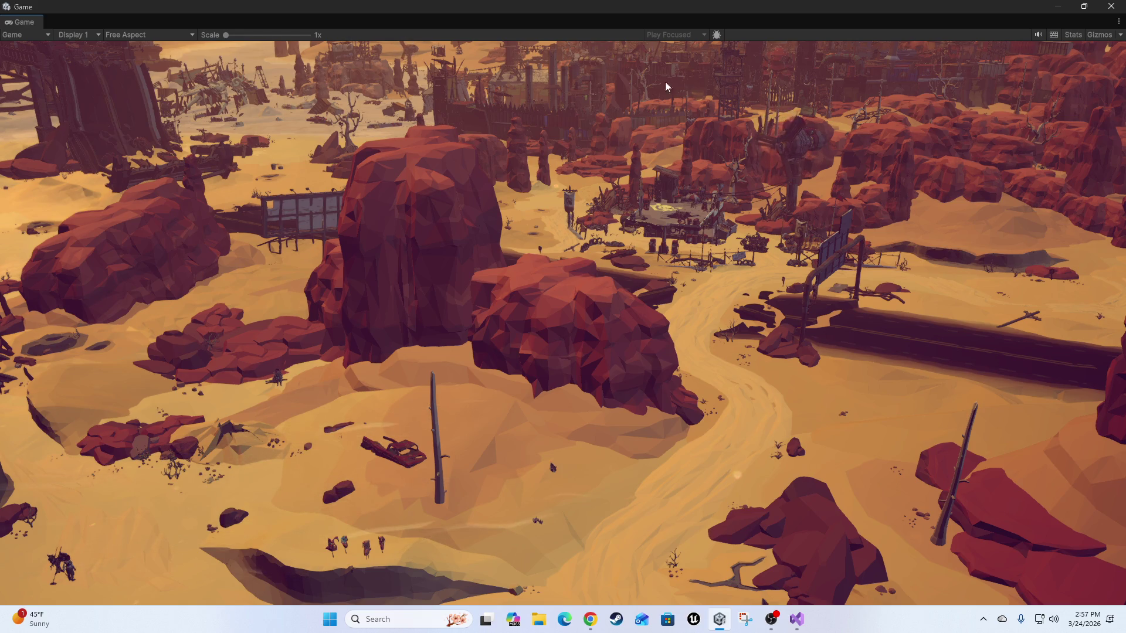
pyautogui.doubleClick(553, 5)
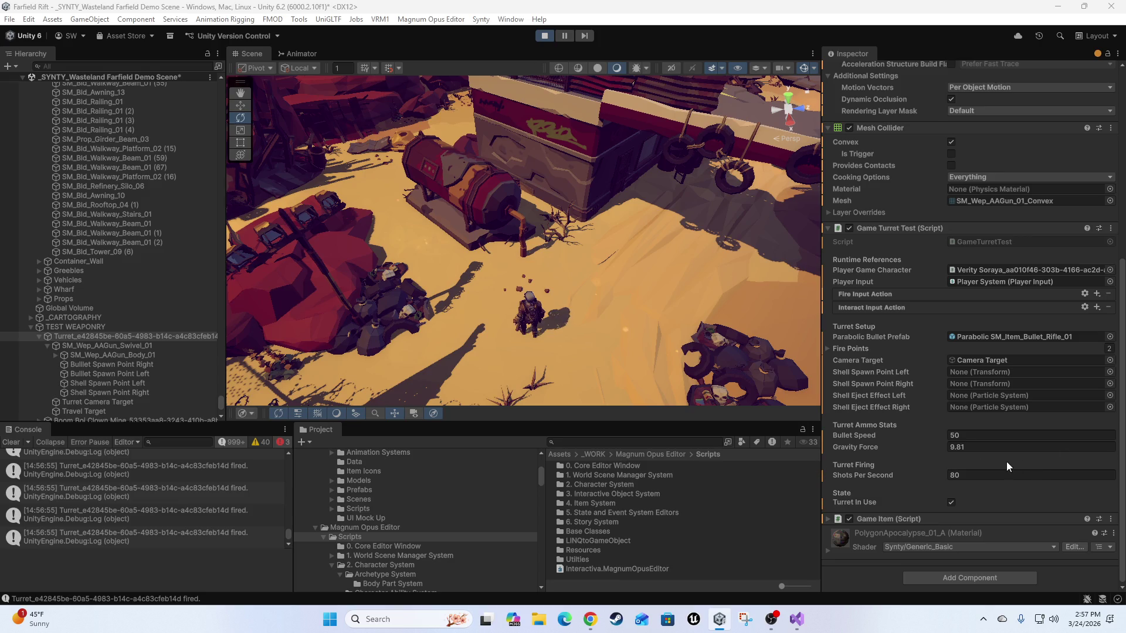
# Change the Game Turret Test's Shots Per Second from 80 to 100 and expand the Game view.
pyautogui.click(978, 473)
pyautogui.write('100')
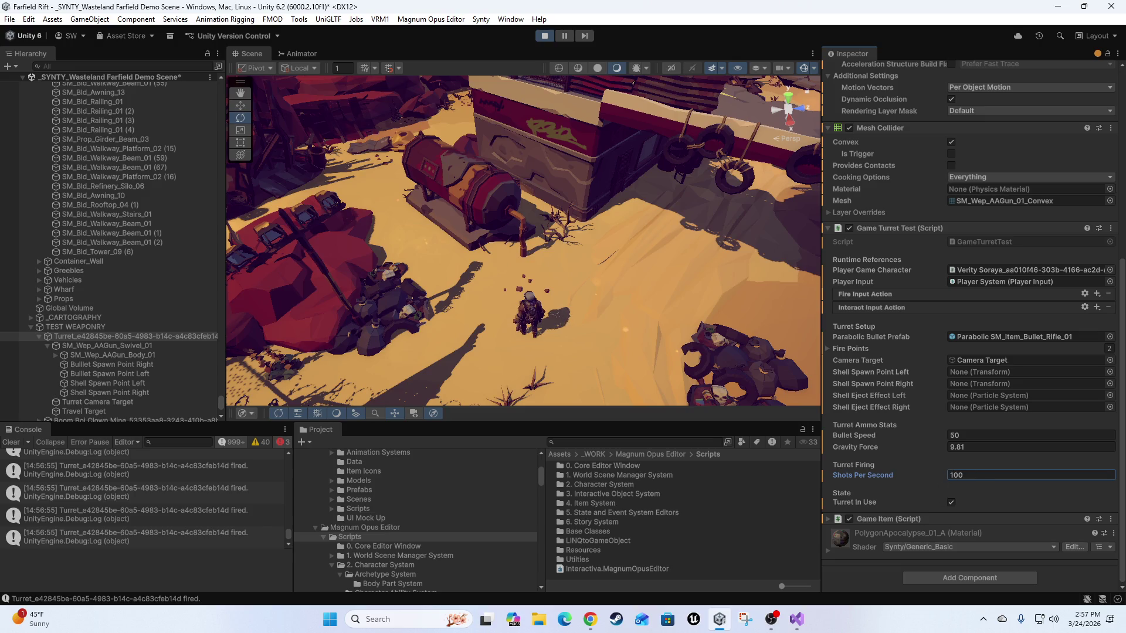
pyautogui.moveTo(519, 311); pyautogui.dragTo(469, 3)
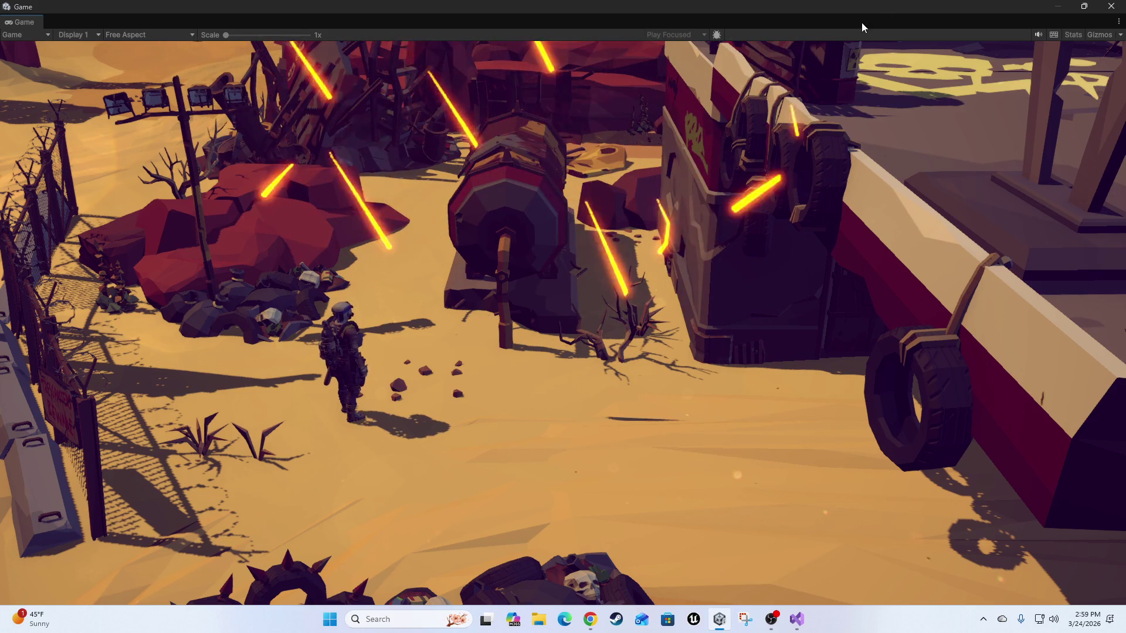
# Leave the full-screen Game view after watching 100-shots-per-second firing, back to the editor.
pyautogui.doubleClick(873, 2)
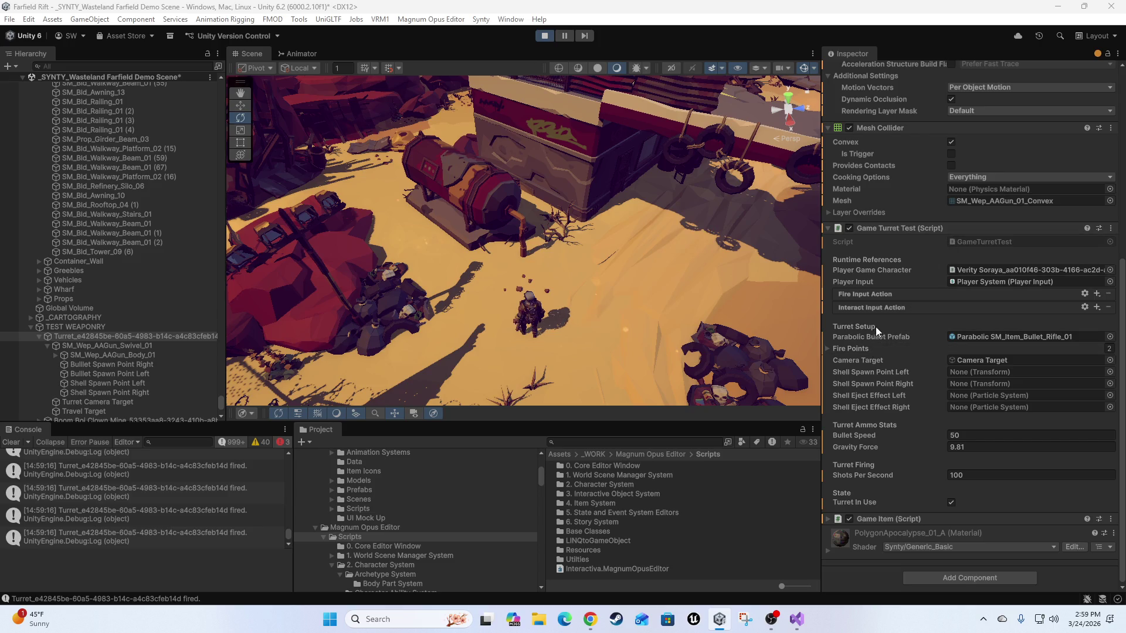
# Launch the Magnum Opus Editor and show its world cartography map with trade routes.
pyautogui.click(434, 19)
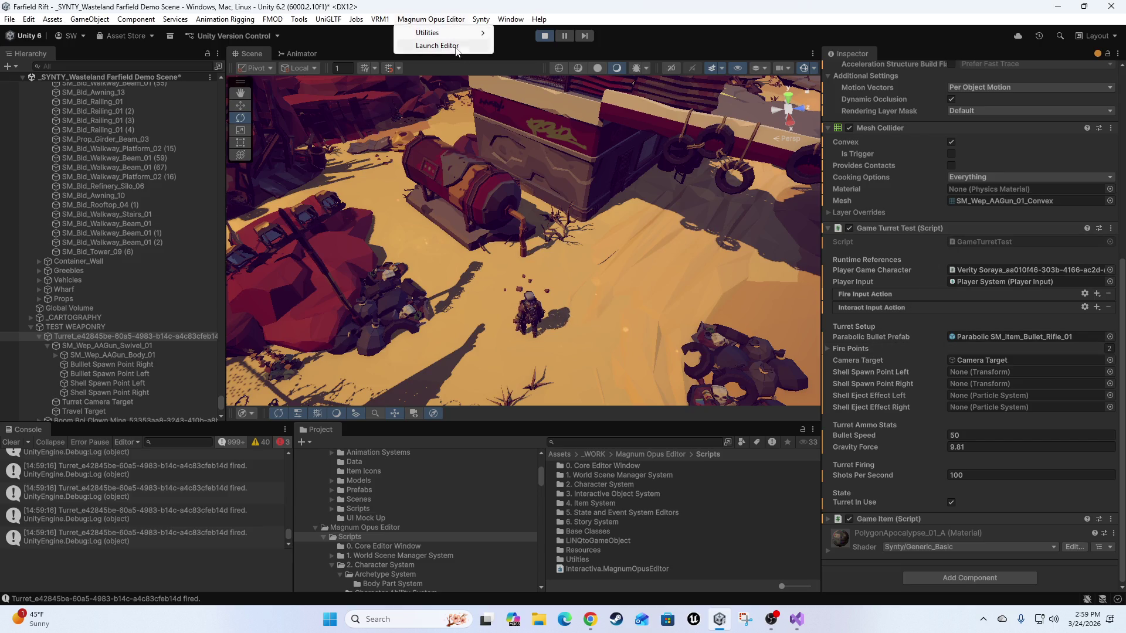
pyautogui.click(436, 45)
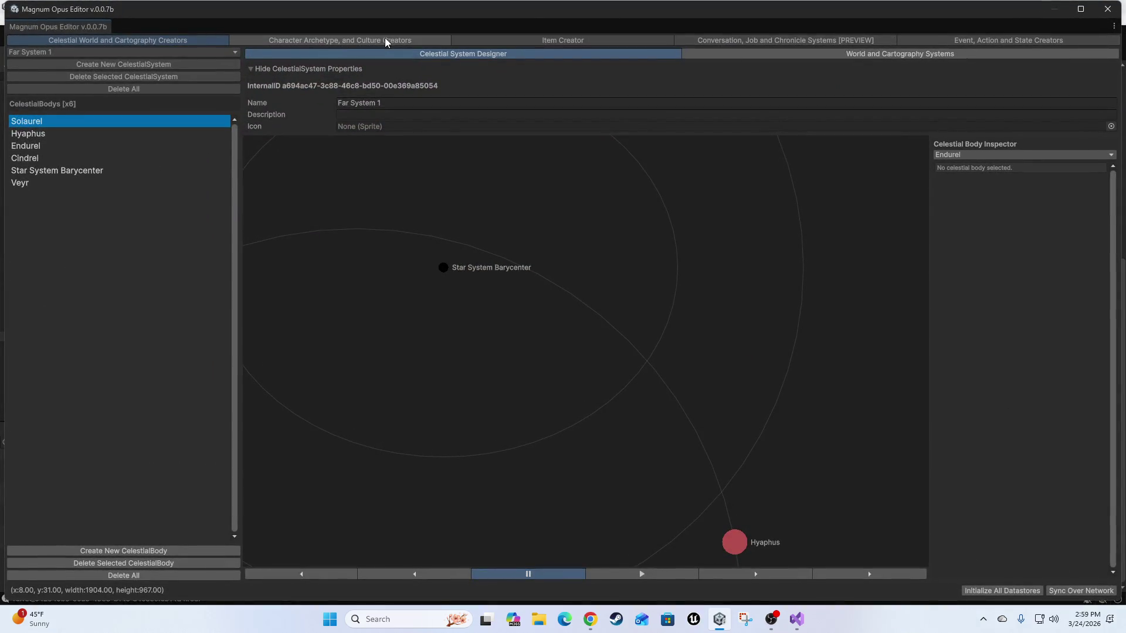
pyautogui.click(738, 53)
pyautogui.scroll(-10, 521, 434)
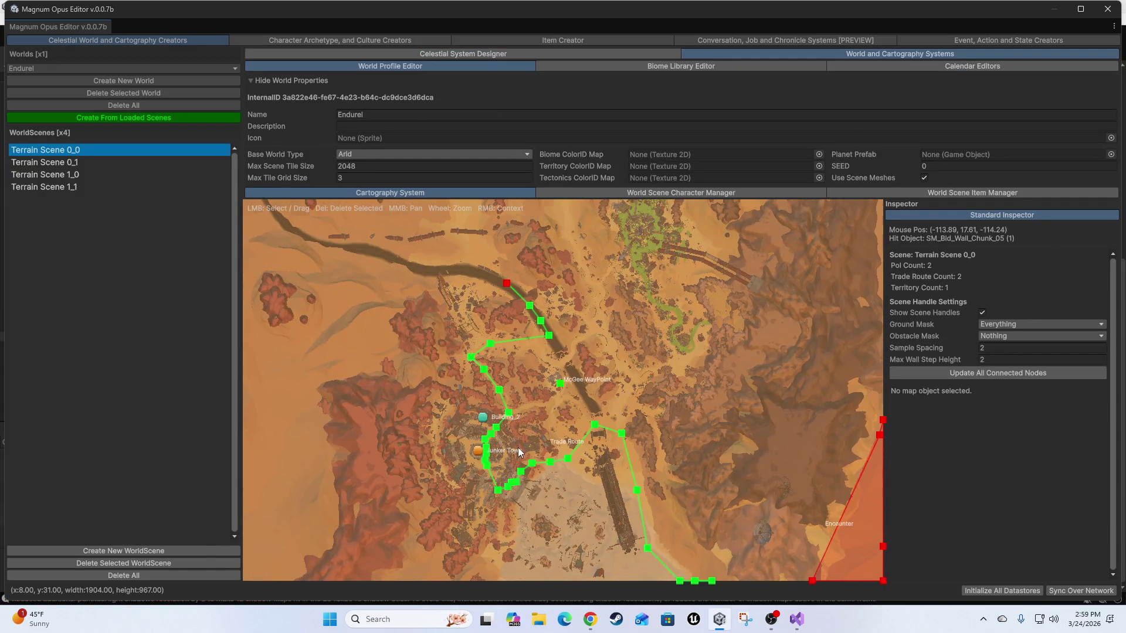
pyautogui.scroll(6, 524, 456)
pyautogui.scroll(8, 621, 393)
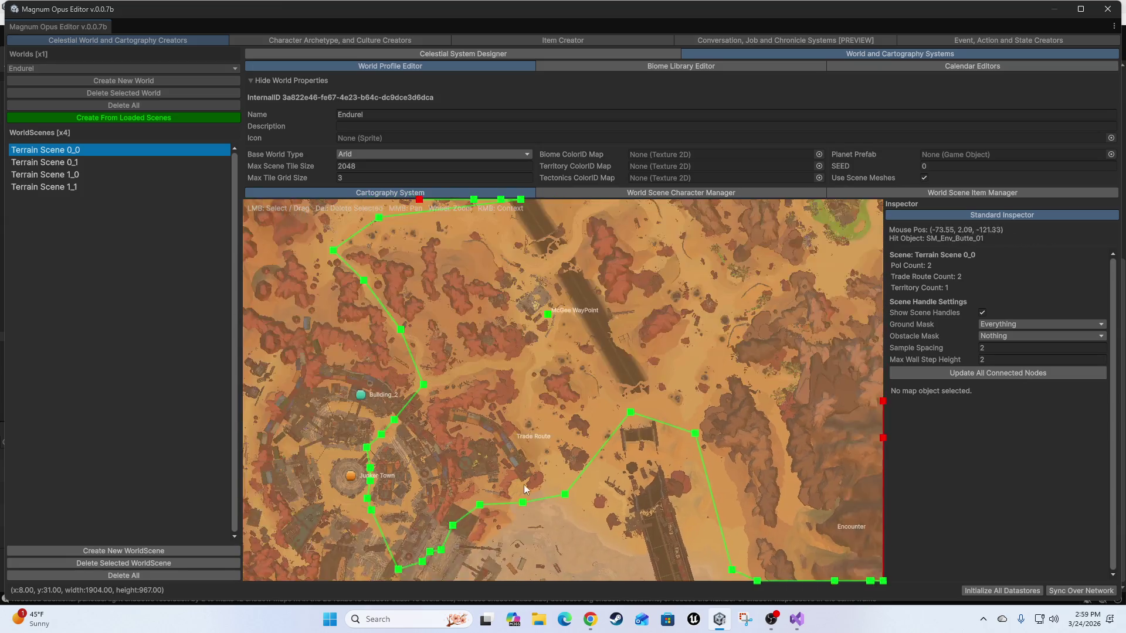
pyautogui.scroll(-3, 583, 402)
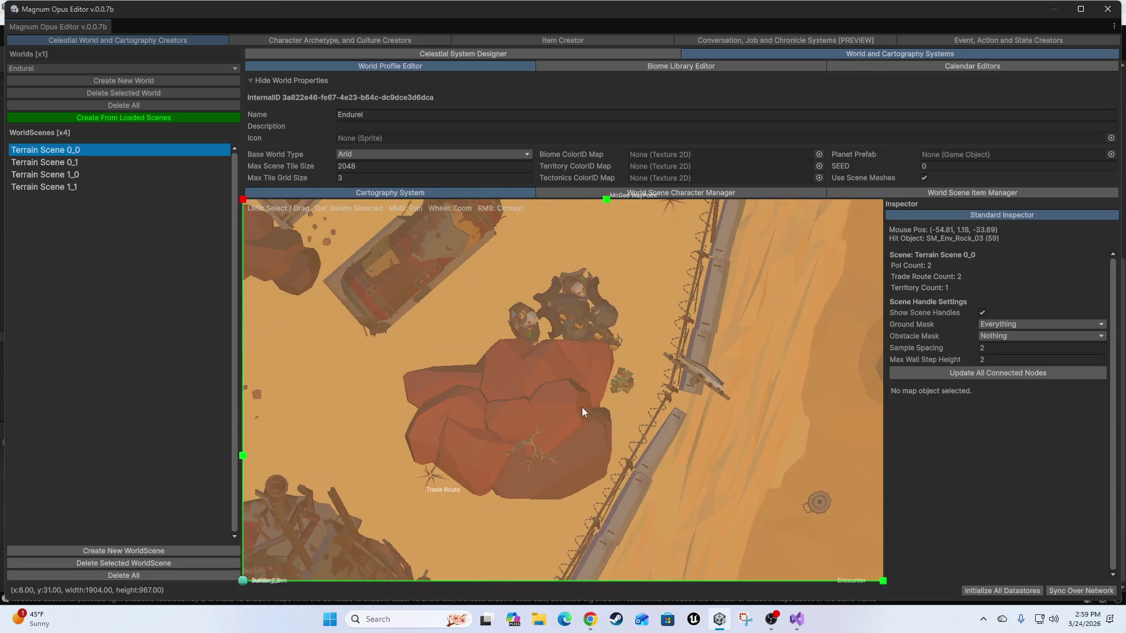
pyautogui.scroll(4, 617, 328)
pyautogui.scroll(-3, 586, 337)
pyautogui.scroll(5, 569, 364)
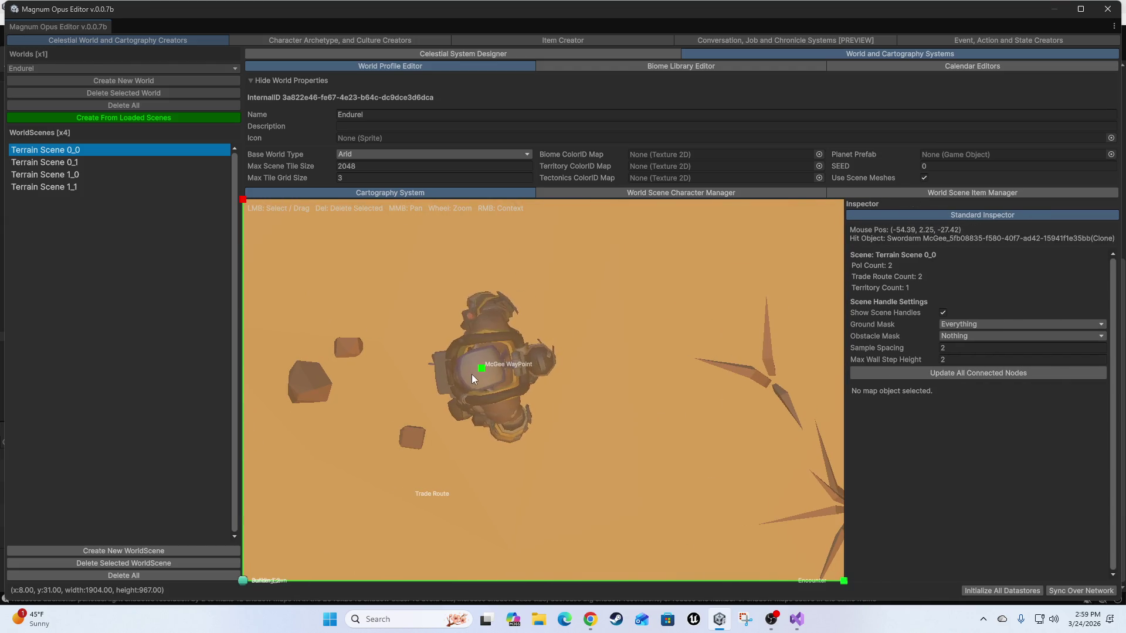
pyautogui.scroll(-4, 471, 374)
# Set Sample Spacing to 200 and move McGee WayPoint's start node to -58.81, 0.46, -31.34.
pyautogui.moveTo(438, 424); pyautogui.dragTo(506, 381)
pyautogui.scroll(-3, 574, 384)
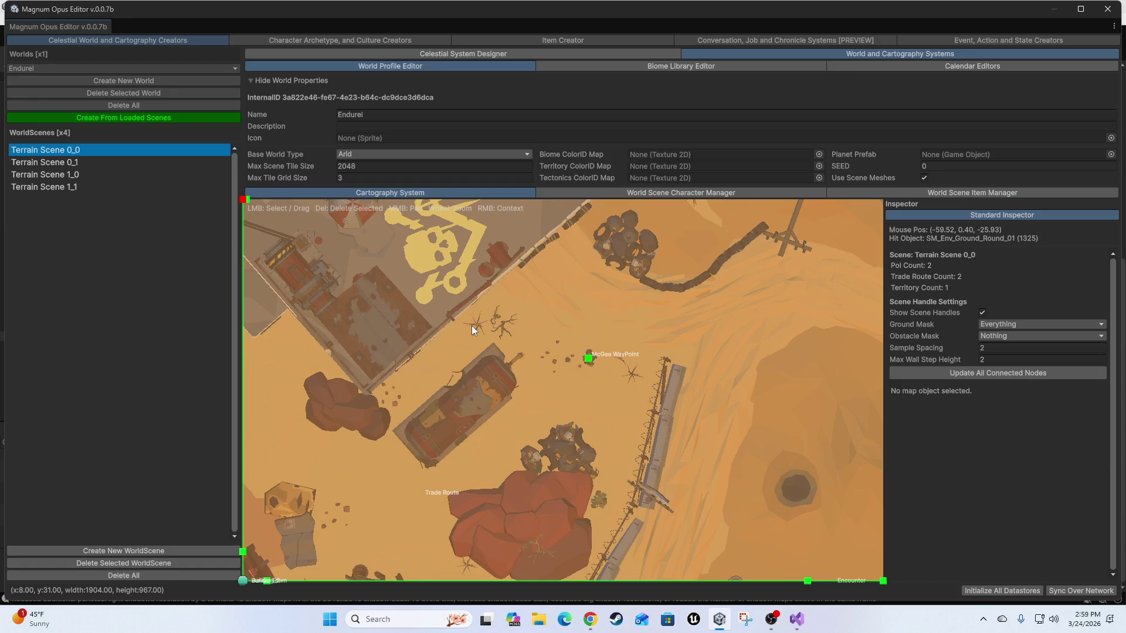
pyautogui.click(1007, 349)
pyautogui.write('00')
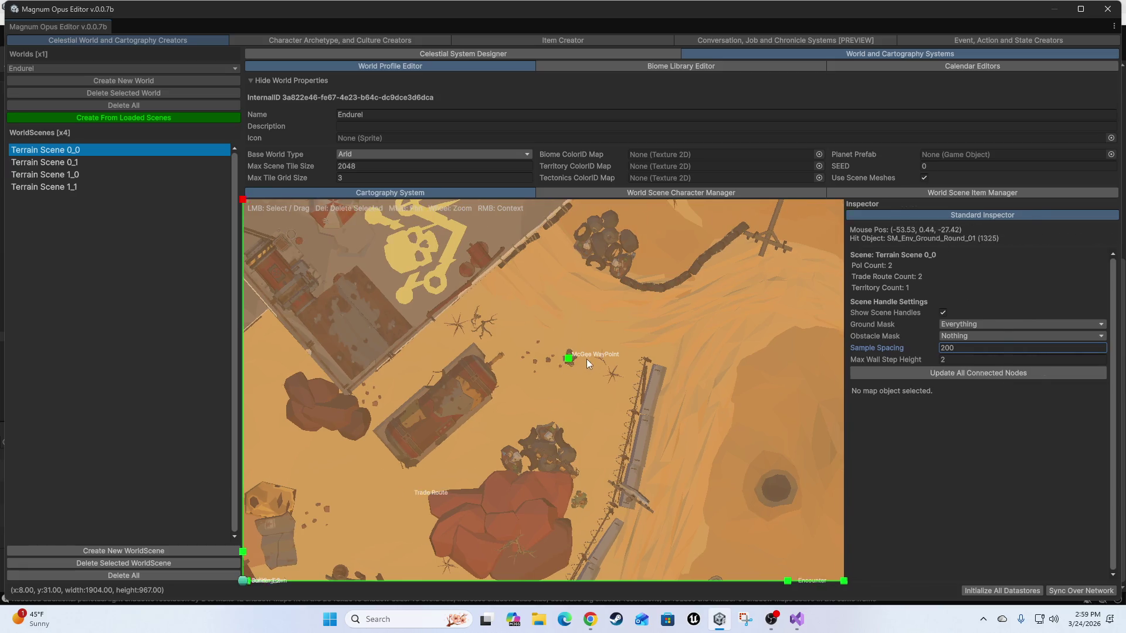
pyautogui.moveTo(588, 359)
pyautogui.mouseDown()
pyautogui.moveTo(529, 422)
pyautogui.moveTo(504, 416)
pyautogui.moveTo(486, 447)
pyautogui.mouseUp()
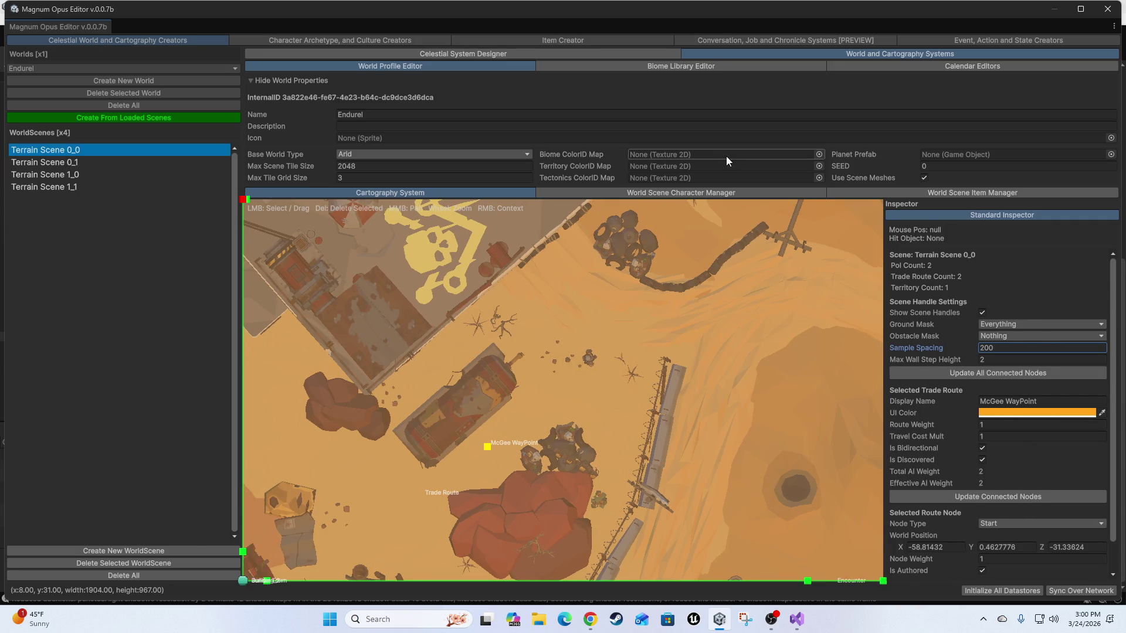
pyautogui.doubleClick(992, 14)
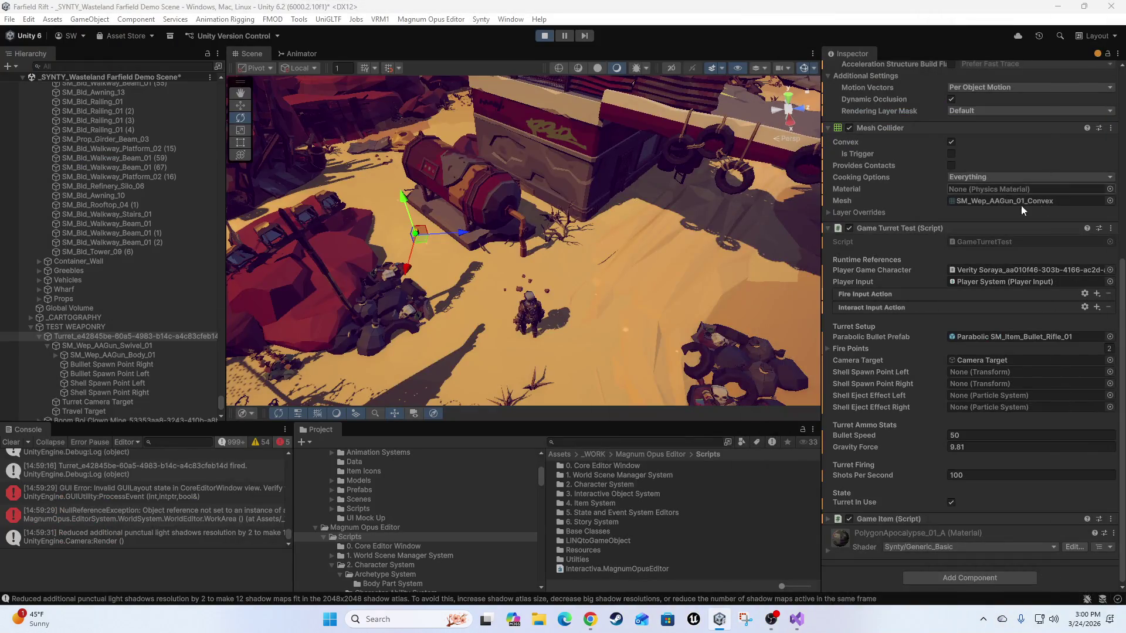
# Collapse the Environment_Assets and Utetopia_Assets groups in the Hierarchy.
pyautogui.moveTo(670, 257)
pyautogui.mouseDown()
pyautogui.moveTo(704, 264)
pyautogui.moveTo(640, 306)
pyautogui.moveTo(720, 301)
pyautogui.moveTo(752, 381)
pyautogui.mouseUp()
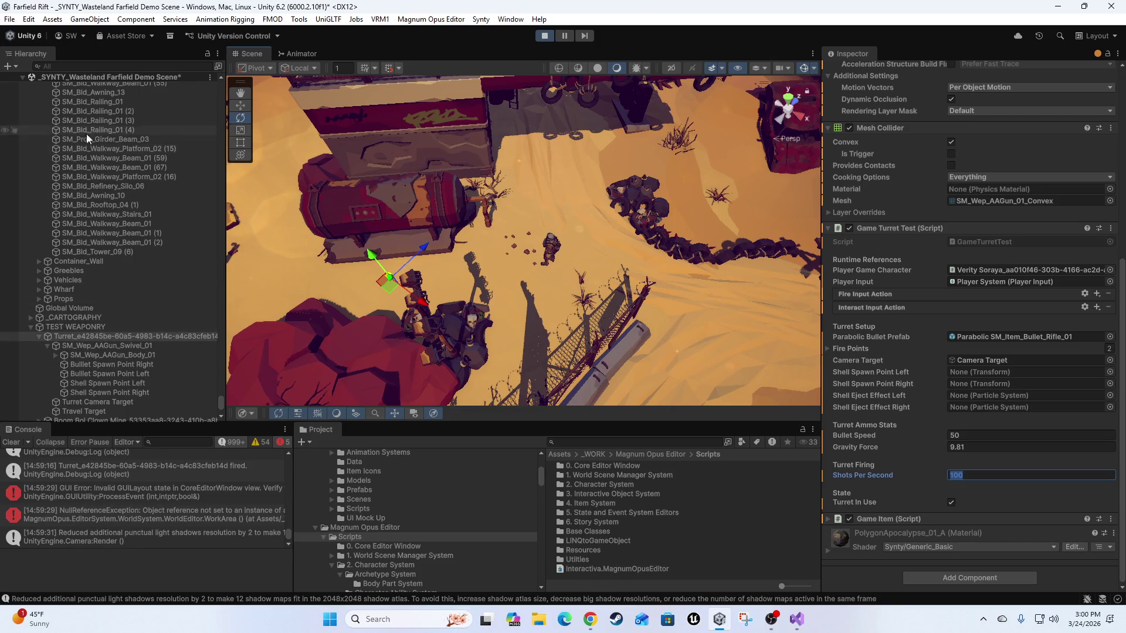
pyautogui.scroll(10, 120, 284)
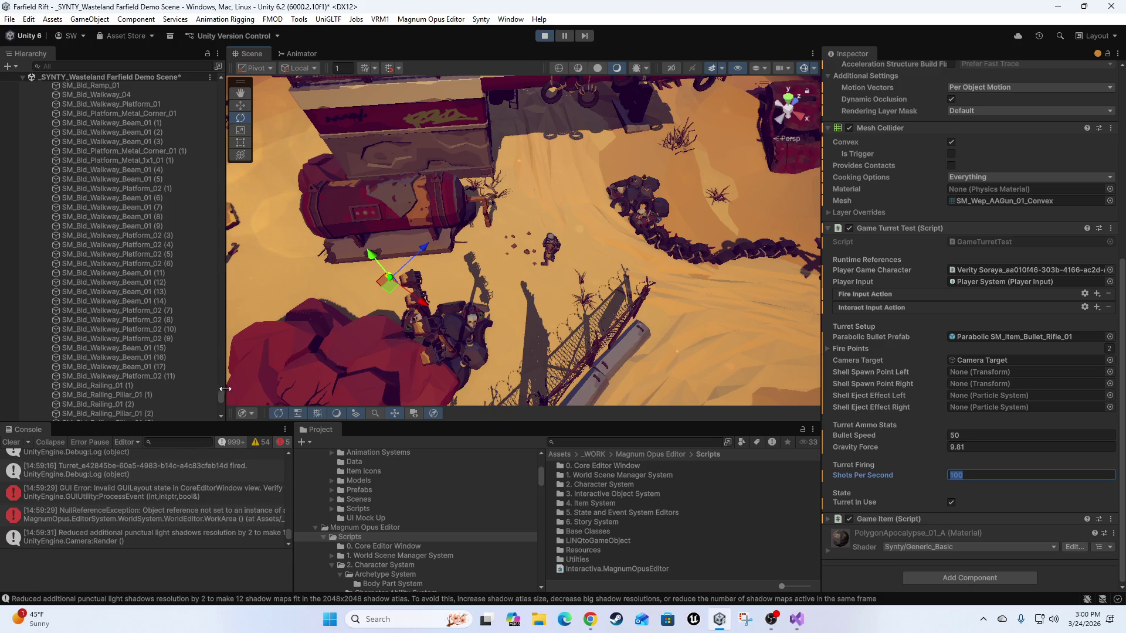
pyautogui.moveTo(220, 400); pyautogui.dragTo(223, 97)
pyautogui.scroll(10, 194, 113)
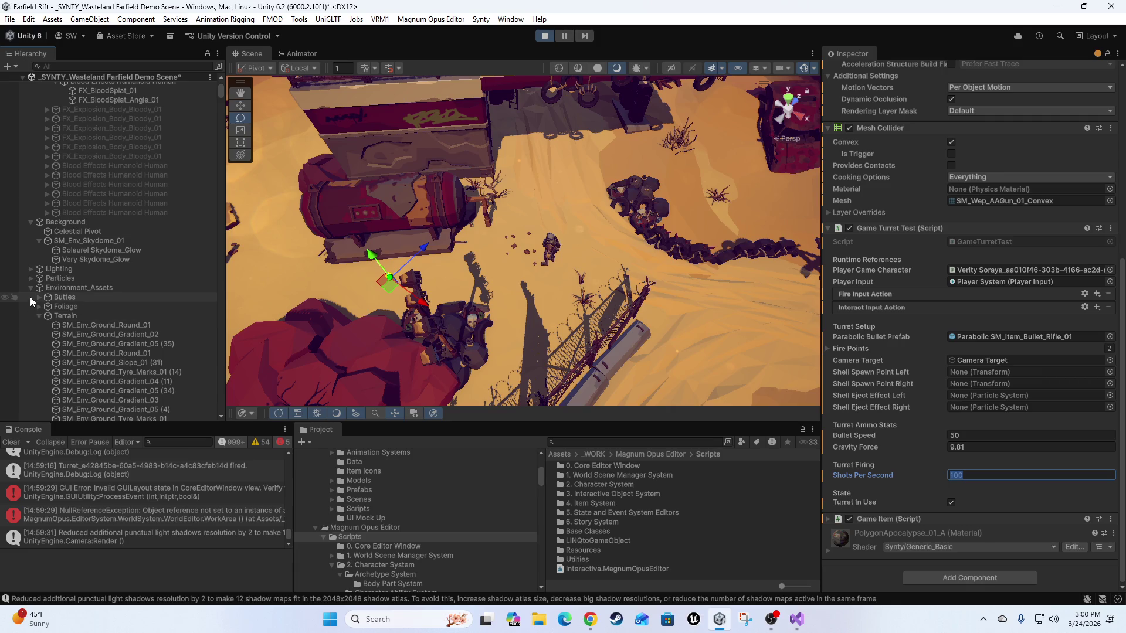
pyautogui.click(30, 289)
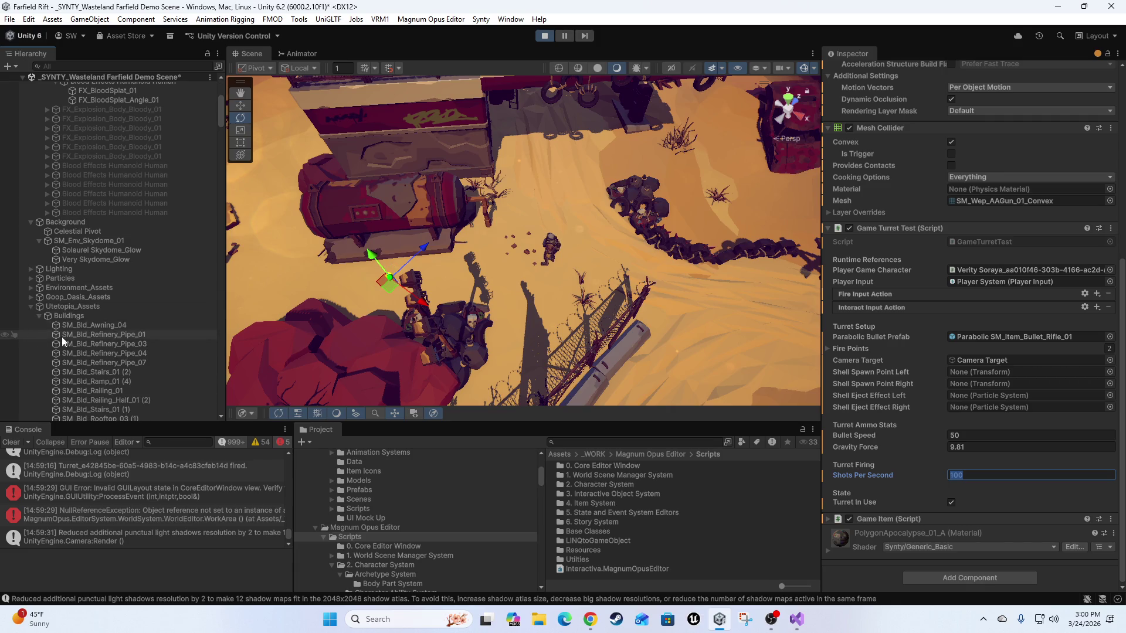
pyautogui.click(31, 307)
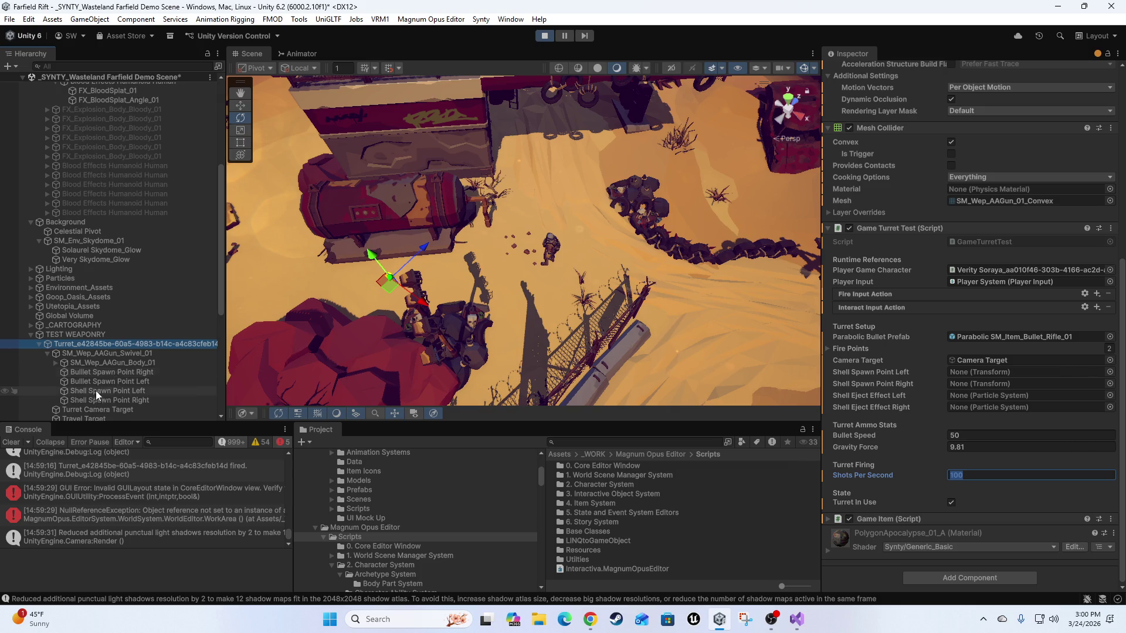
pyautogui.scroll(-3, 96, 394)
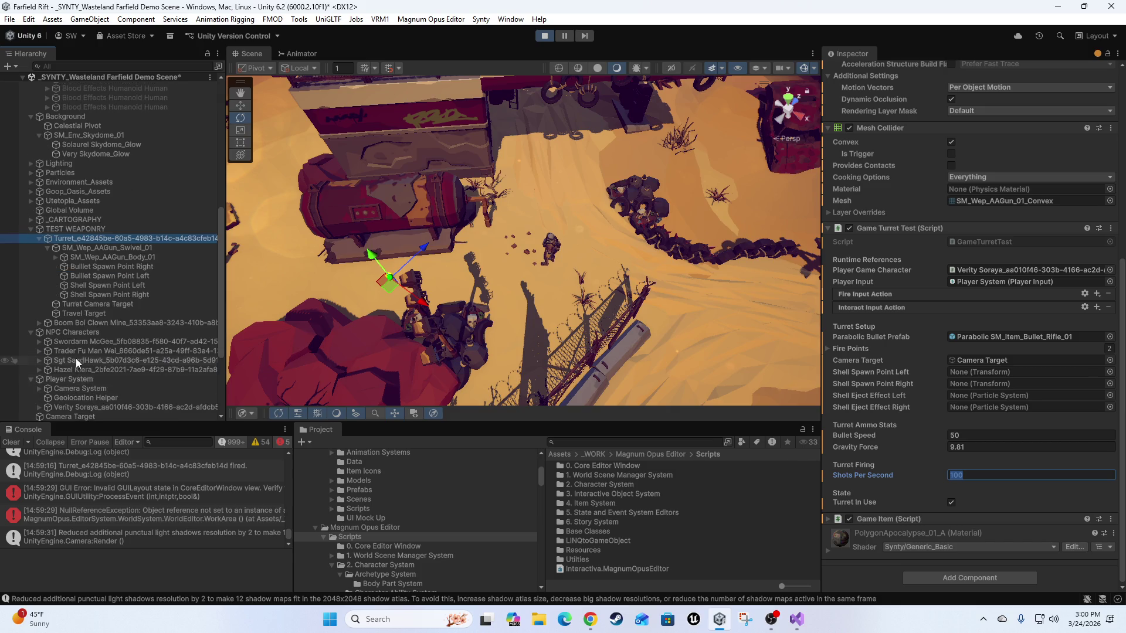
# Select Swordarm McGee, expand its Nav Mesh Agent, and open the RevengeOfTheOwls script.
pyautogui.click(72, 342)
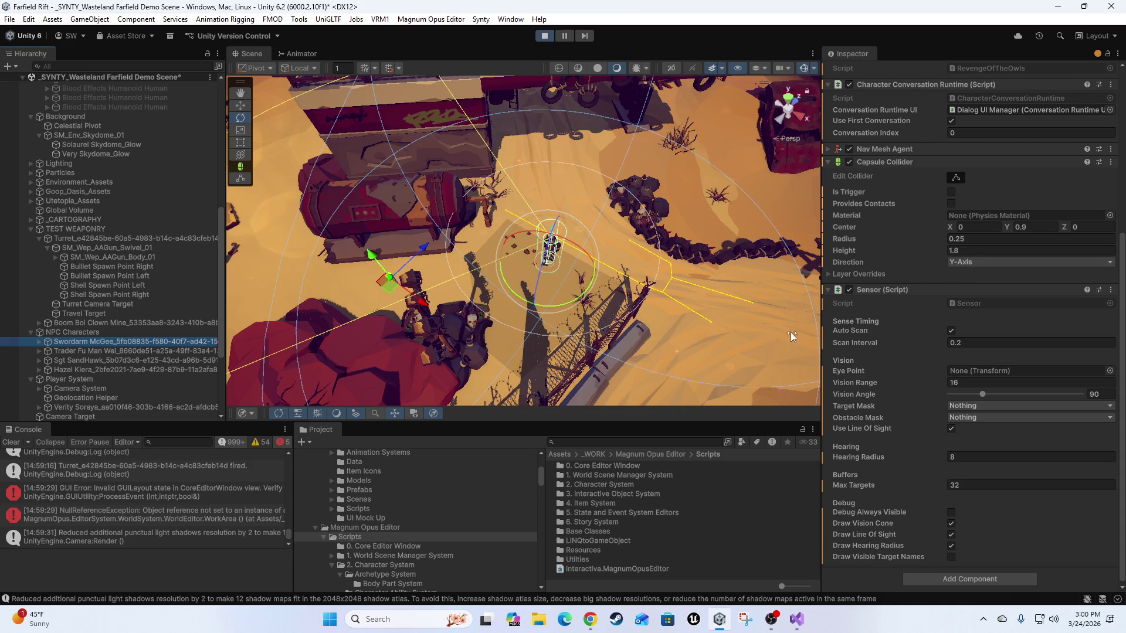
pyautogui.scroll(5, 888, 304)
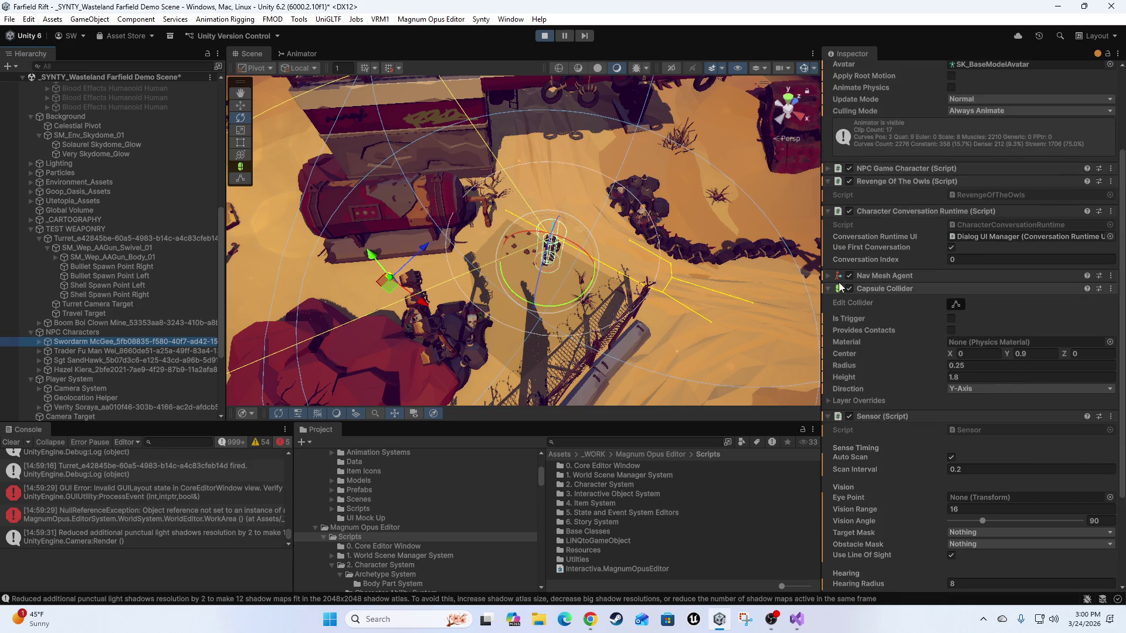
pyautogui.click(828, 277)
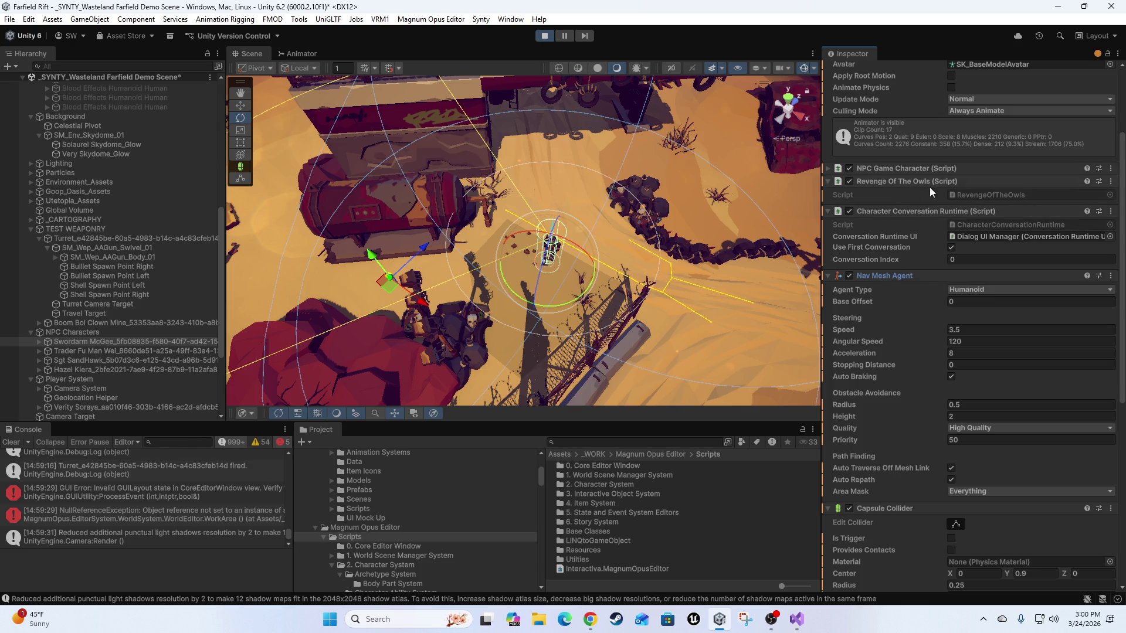
pyautogui.doubleClick(980, 197)
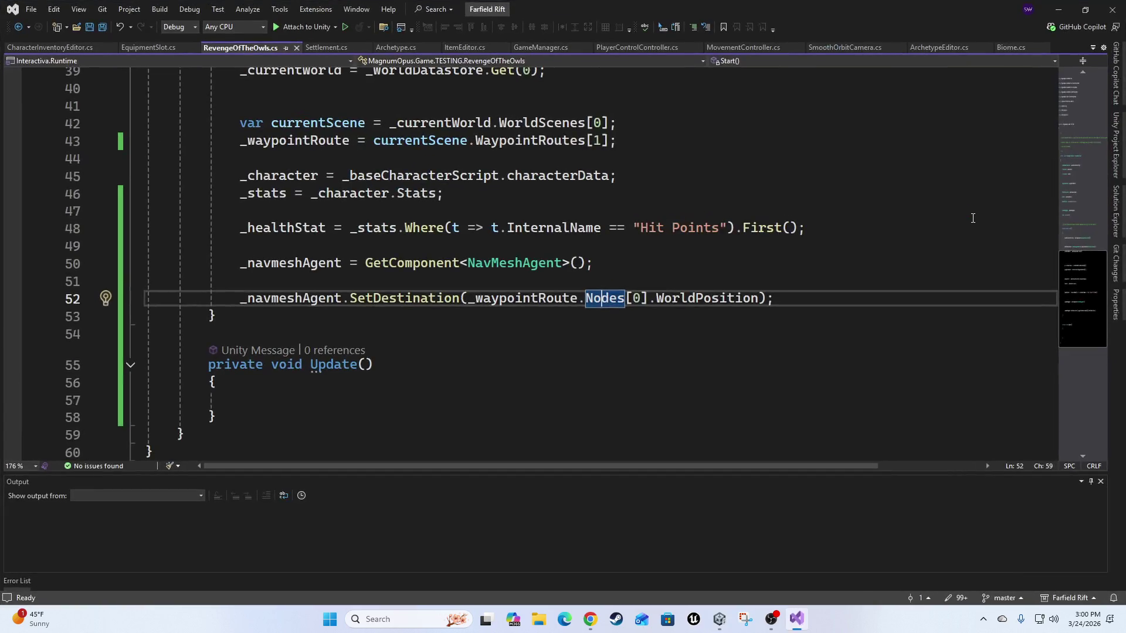
# Paste line 52's SetDestination call to Nodes[0] into Update() and save RevengeOfTheOwls.cs.
pyautogui.click(856, 290)
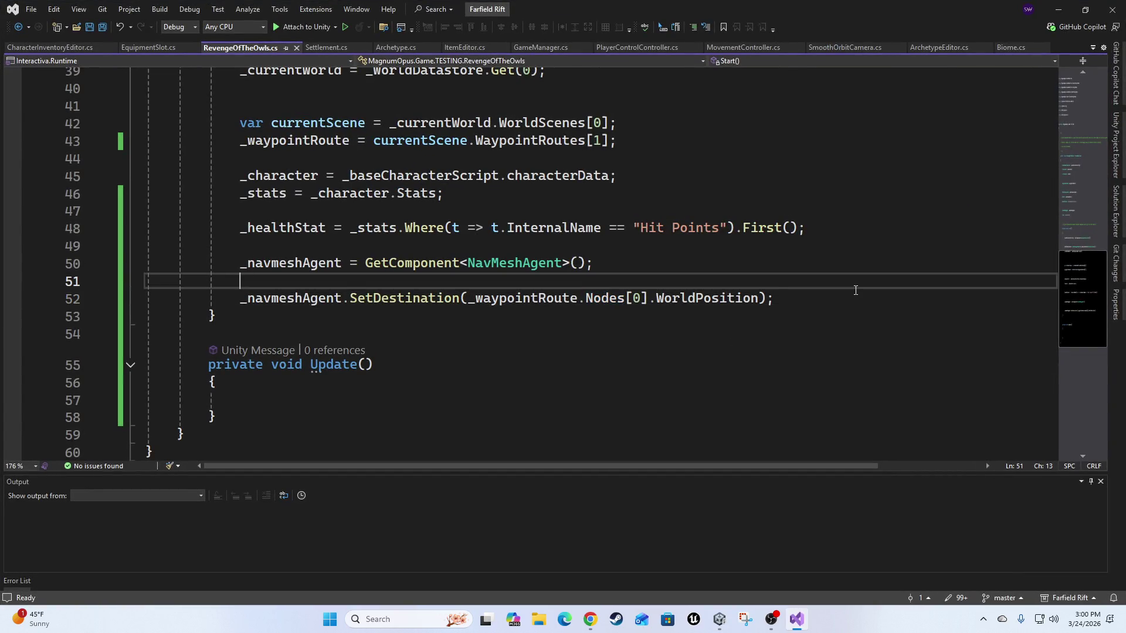
pyautogui.press('Down')
pyautogui.press('Down')
pyautogui.press('Down')
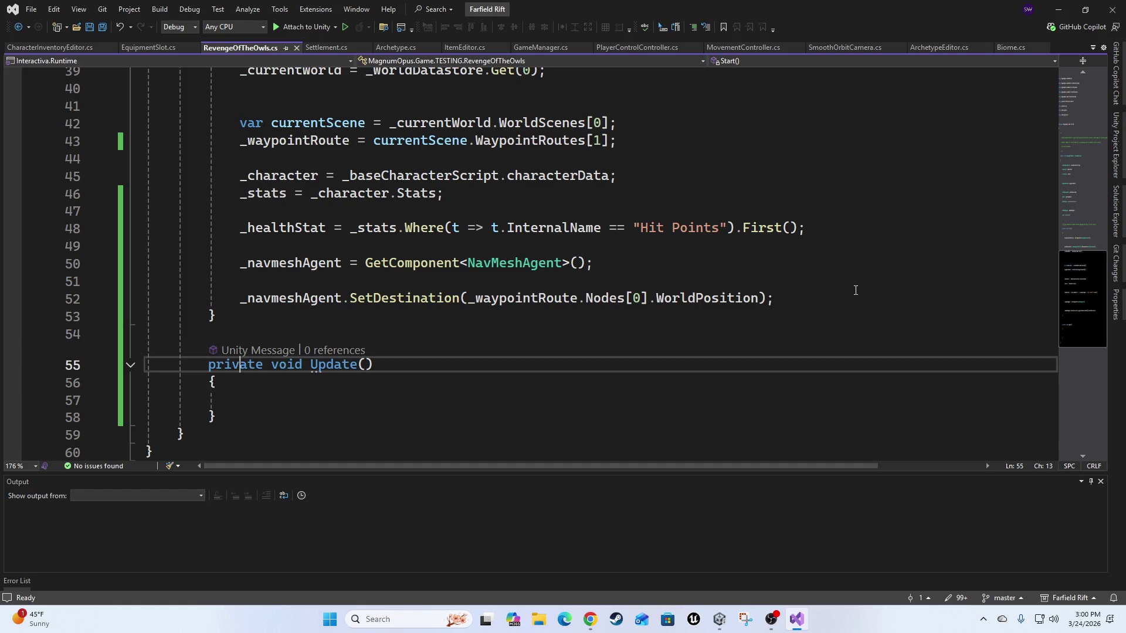
pyautogui.press('Home')
pyautogui.press('Down')
pyautogui.press('Down')
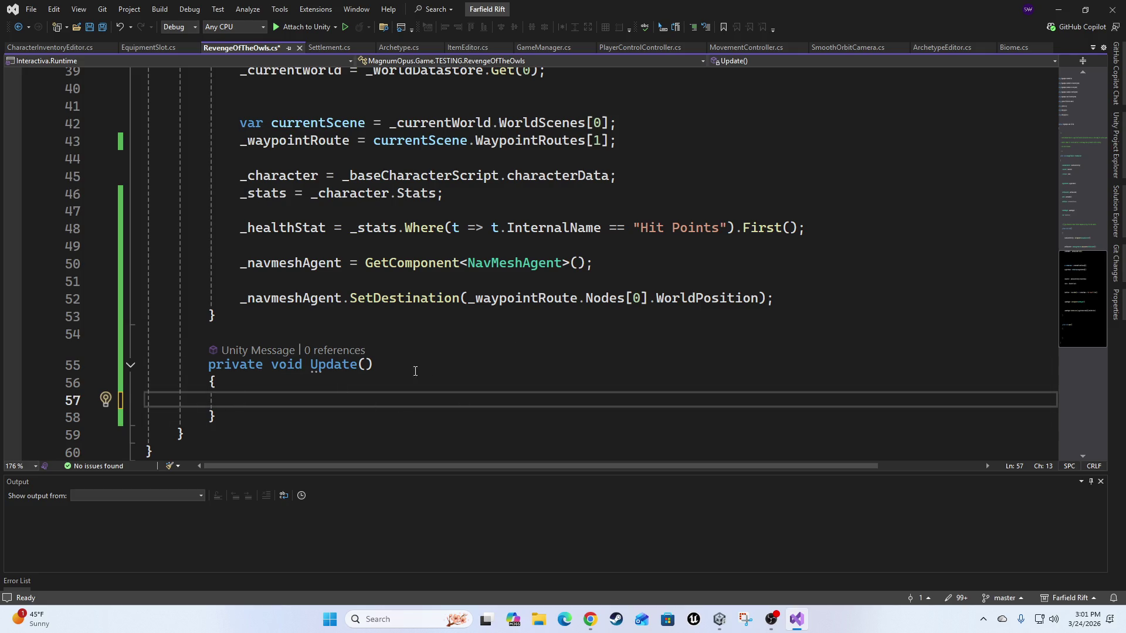
pyautogui.press('Up')
pyautogui.press('Up')
pyautogui.press('Up')
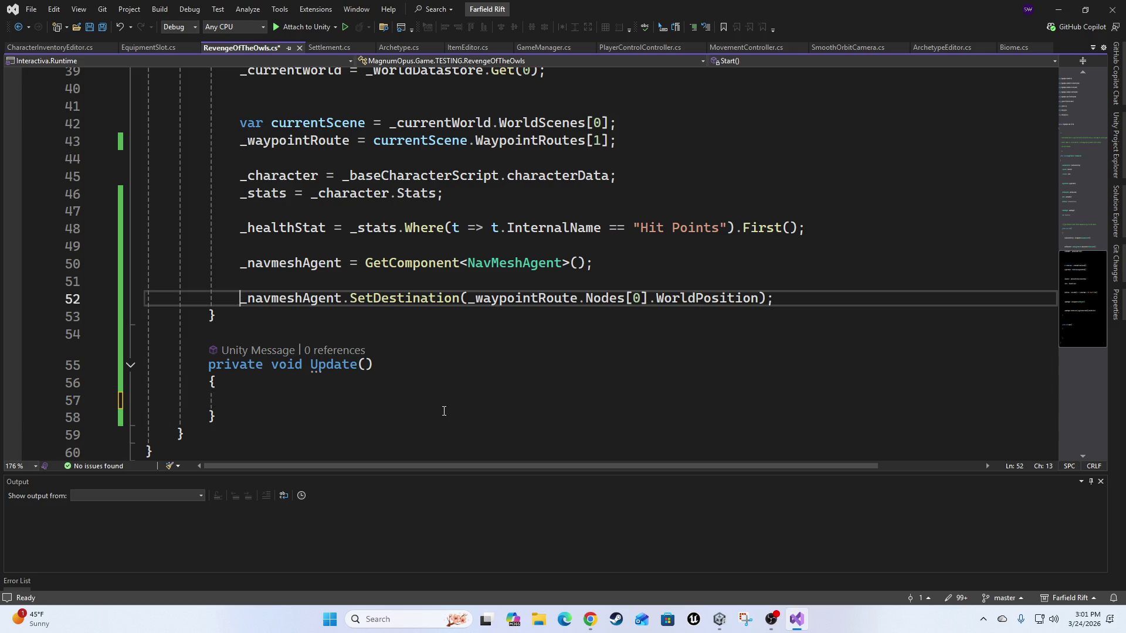
pyautogui.hotkey('shift', 'End')
pyautogui.hotkey('ctrl', 'c')
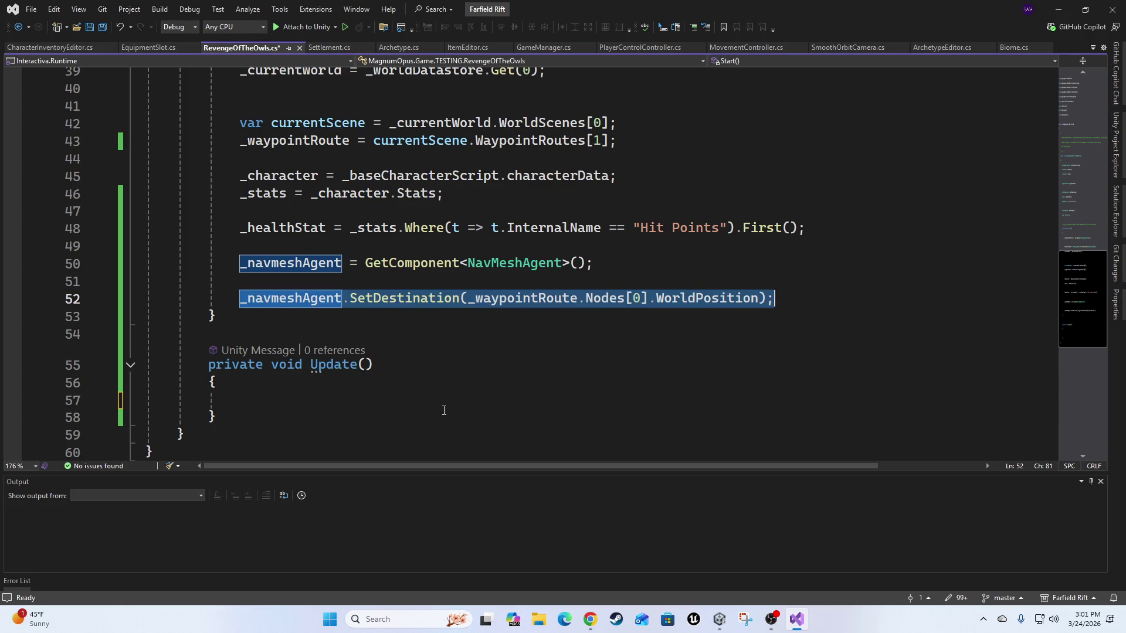
pyautogui.press('Down')
pyautogui.press('Down')
pyautogui.press('Down')
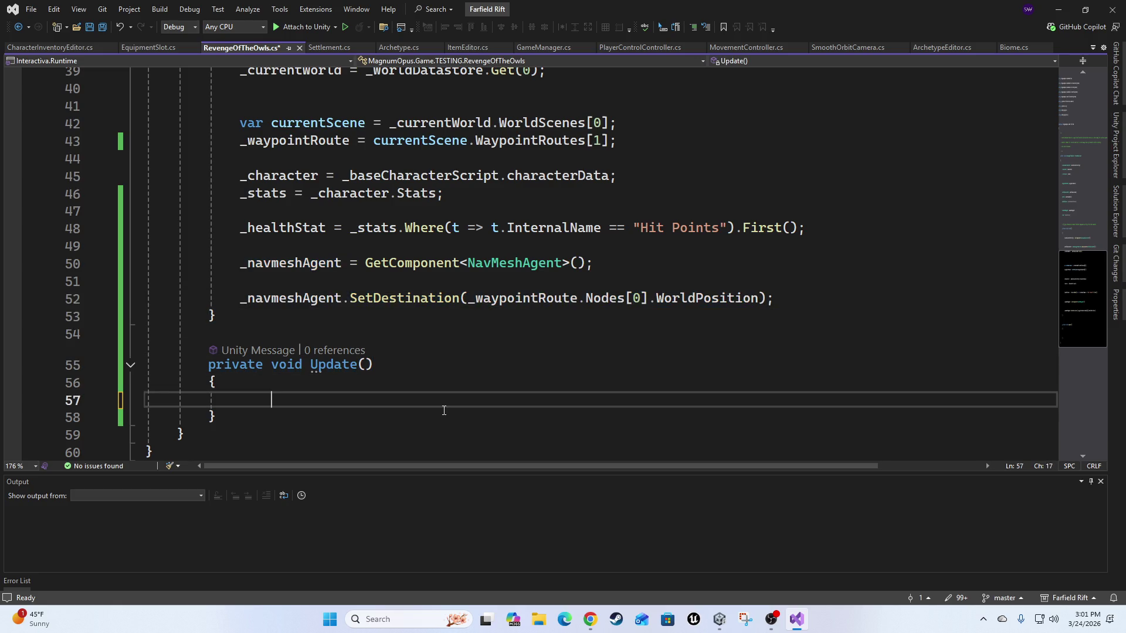
pyautogui.hotkey('ctrl', 'v')
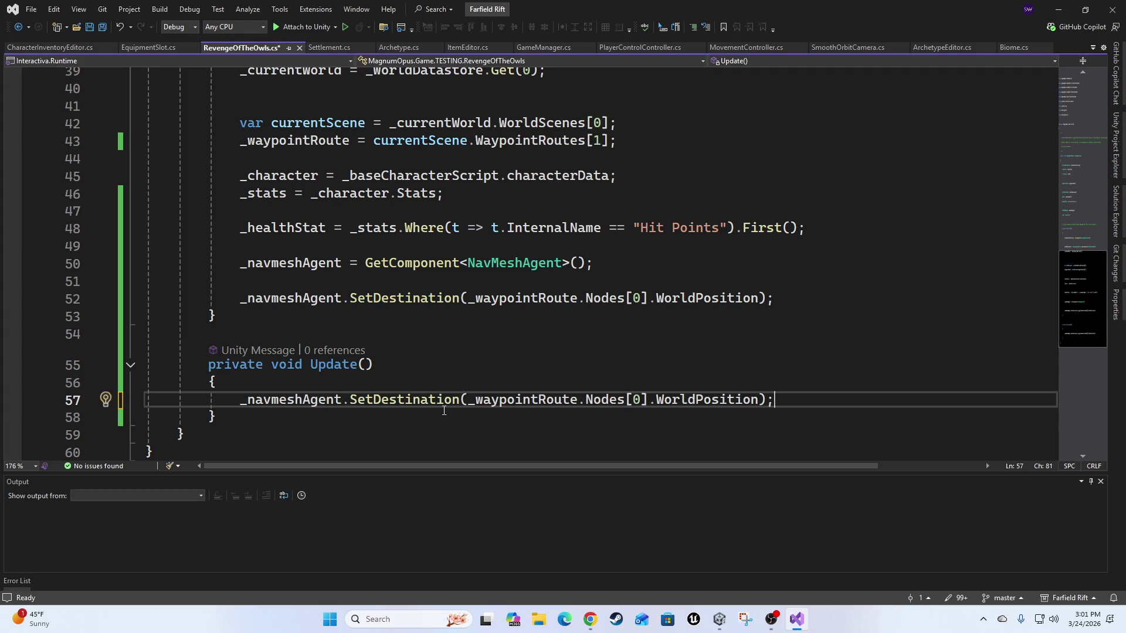
pyautogui.hotkey('ctrl', 's')
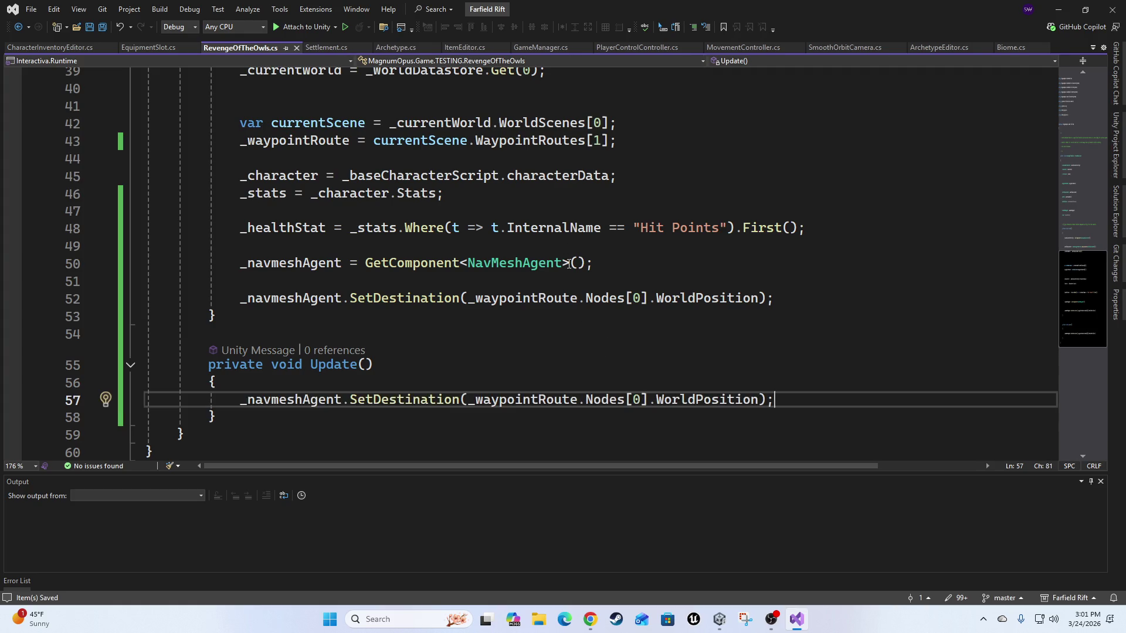
pyautogui.click(1058, 10)
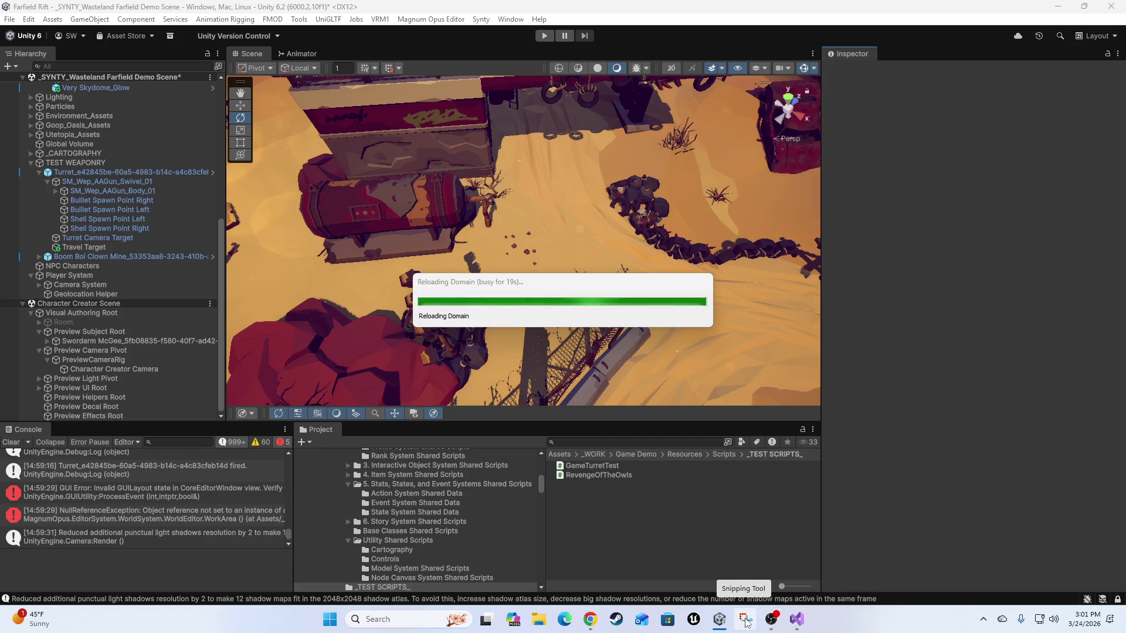
# Bring Unity back and let the domain reload to recompile the edited RevengeOfTheOwls.cs.
pyautogui.moveTo(771, 619)
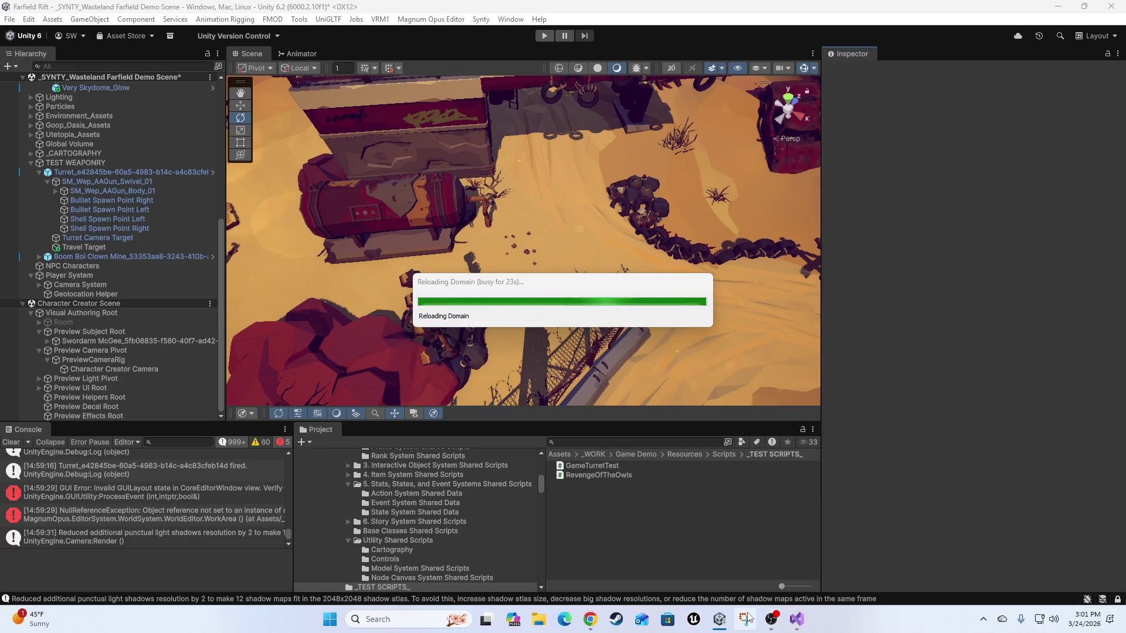
pyautogui.moveTo(719, 620)
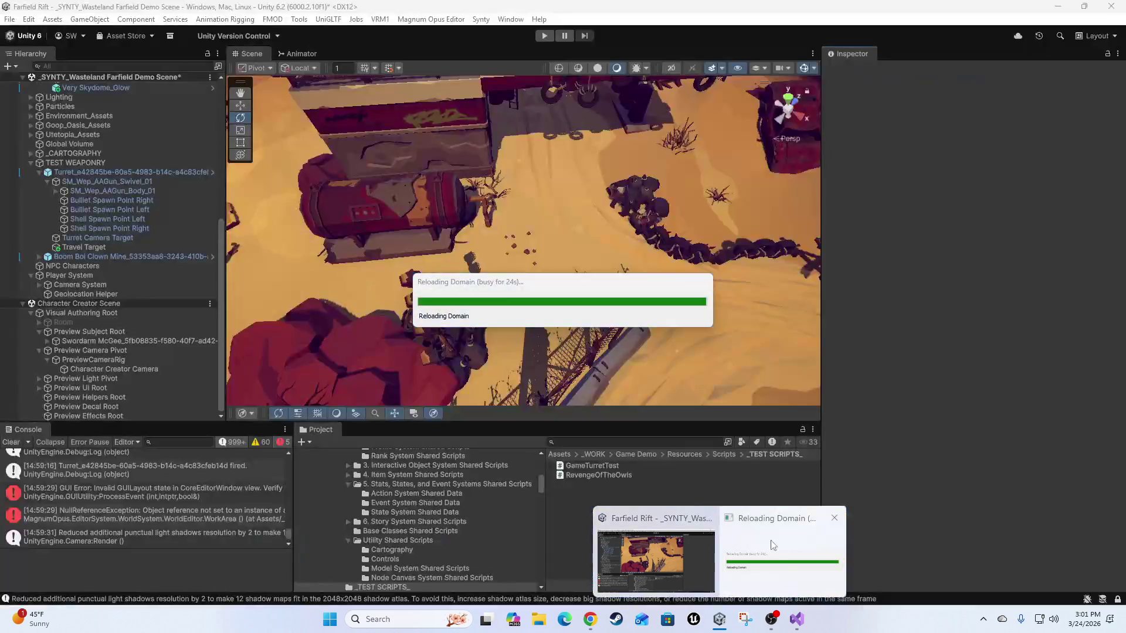
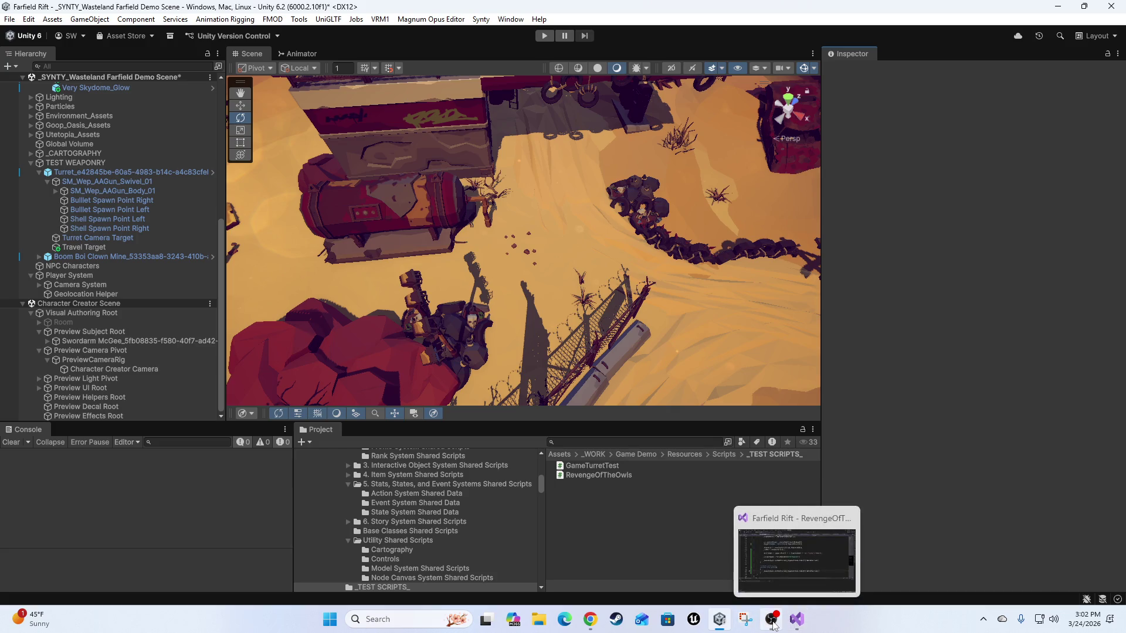
# Check the RevengeOfTheOwls script in Visual Studio, then pop the Game view into a floating window.
pyautogui.click(598, 475)
pyautogui.doubleClick(596, 474)
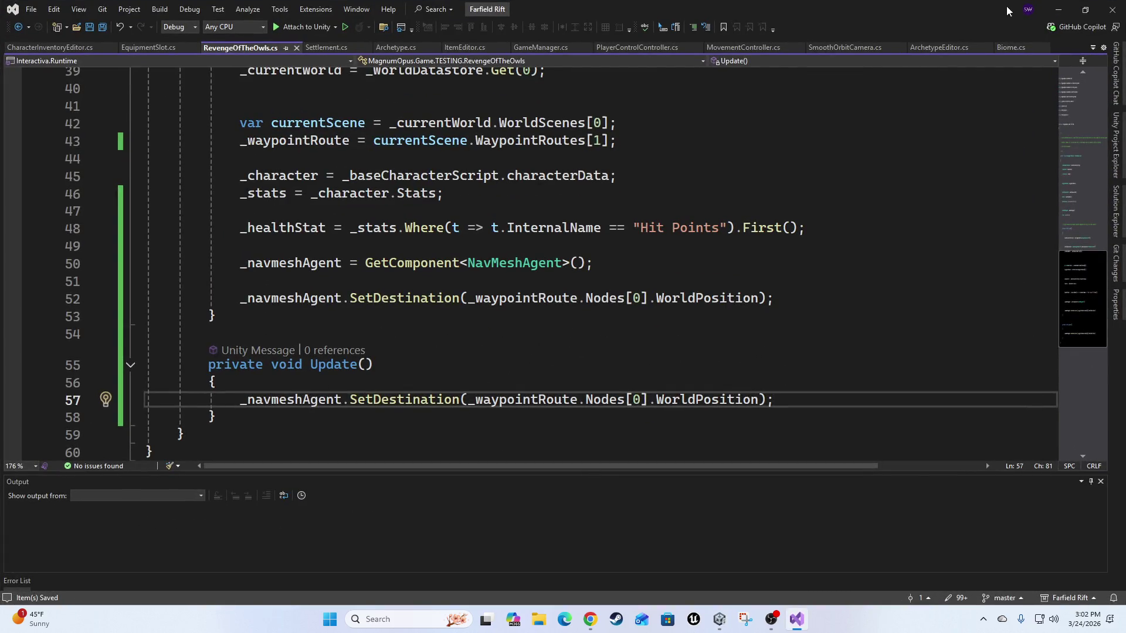
pyautogui.click(1058, 9)
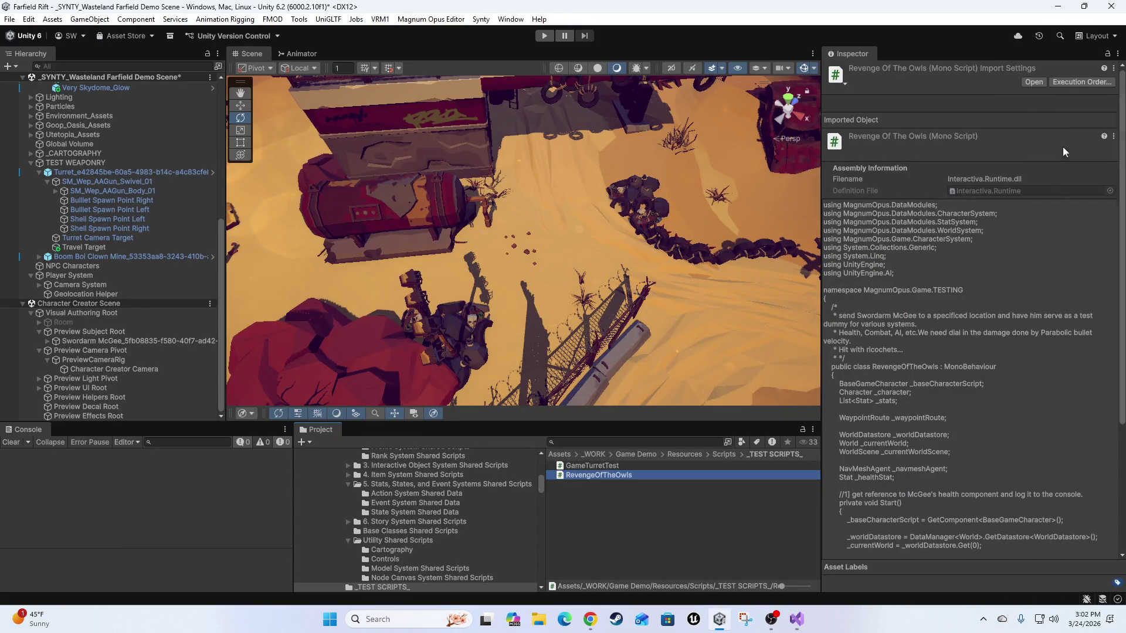
pyautogui.hotkey('ctrl', '2')
pyautogui.moveTo(956, 126)
pyautogui.mouseDown()
pyautogui.moveTo(674, 188)
pyautogui.moveTo(656, 176)
pyautogui.moveTo(645, 1)
pyautogui.mouseUp()
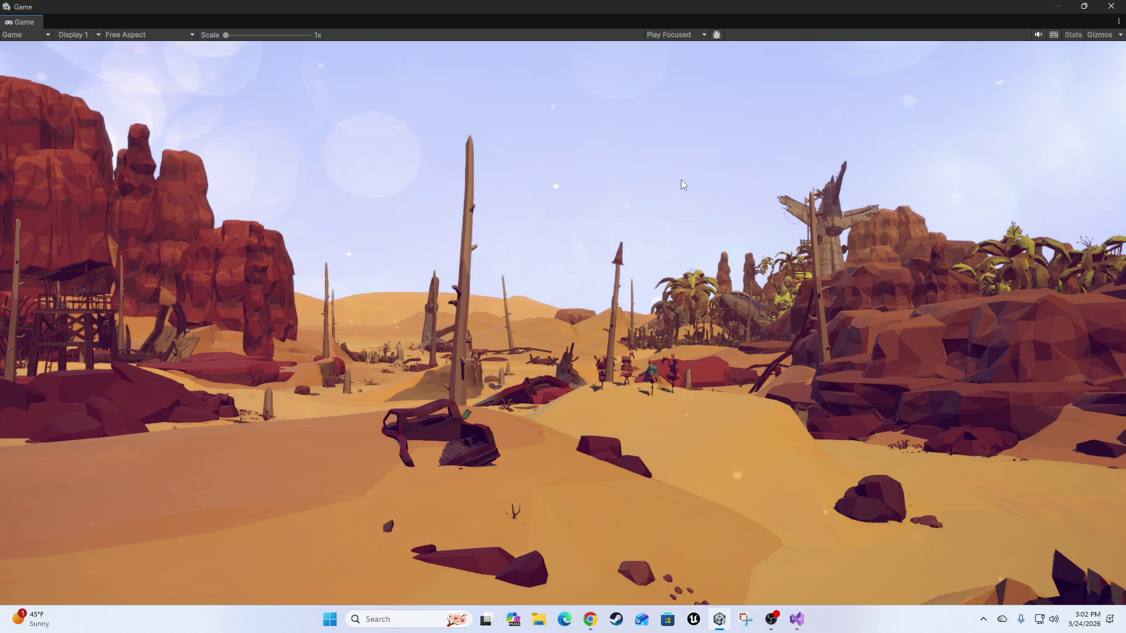
# Restore the floating Game window from full screen, then widen and reposition it.
pyautogui.doubleClick(798, 9)
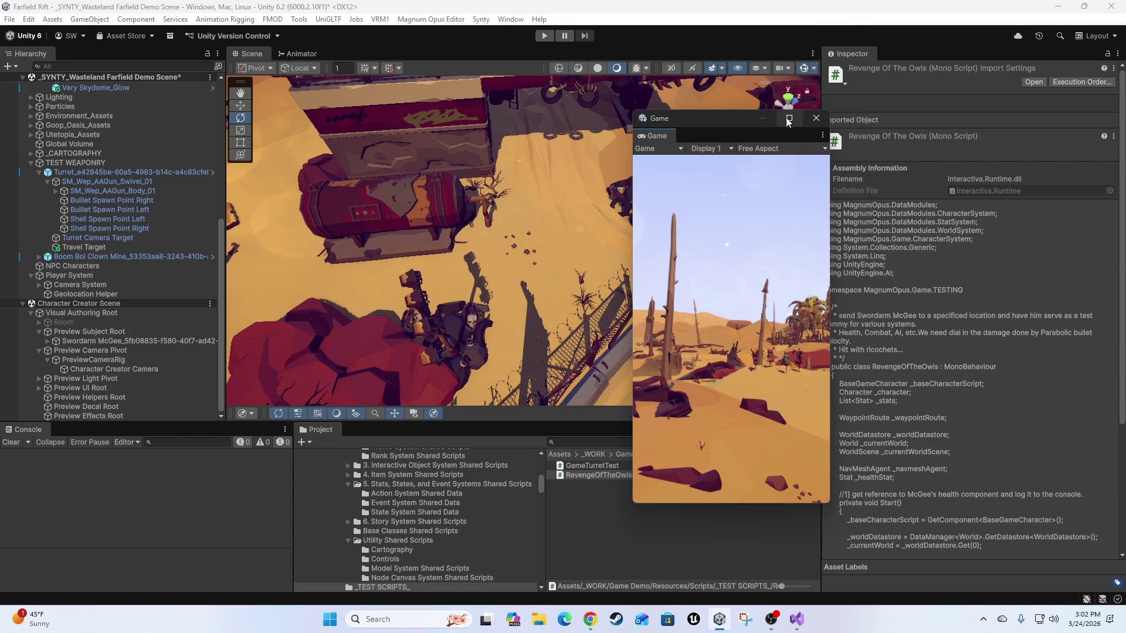
pyautogui.moveTo(829, 201); pyautogui.dragTo(1123, 200)
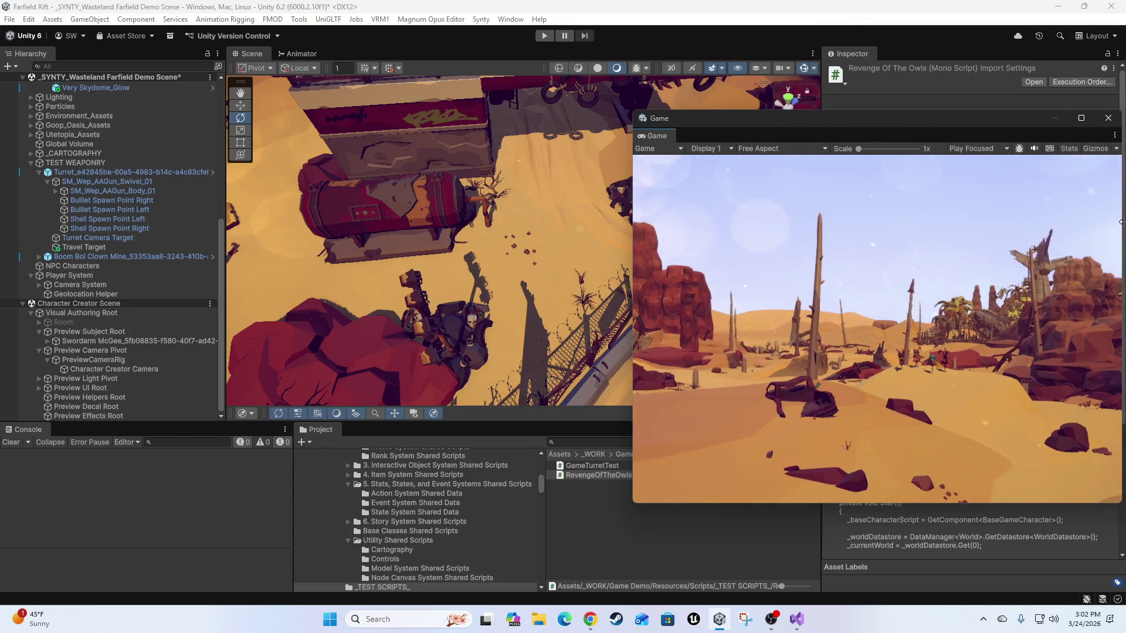
pyautogui.moveTo(867, 117); pyautogui.dragTo(797, 113)
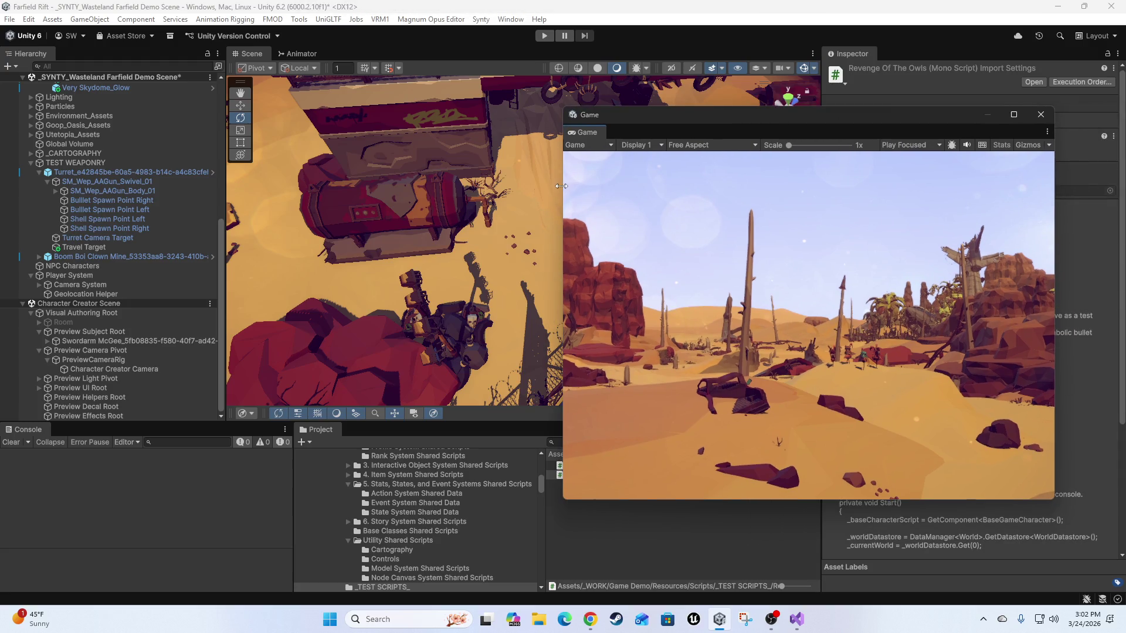
pyautogui.moveTo(561, 197); pyautogui.dragTo(463, 193)
pyautogui.moveTo(608, 125)
pyautogui.mouseDown()
pyautogui.moveTo(593, 144)
pyautogui.moveTo(618, 174)
pyautogui.moveTo(669, 202)
pyautogui.moveTo(398, 186)
pyautogui.moveTo(599, 197)
pyautogui.moveTo(636, 164)
pyautogui.mouseUp()
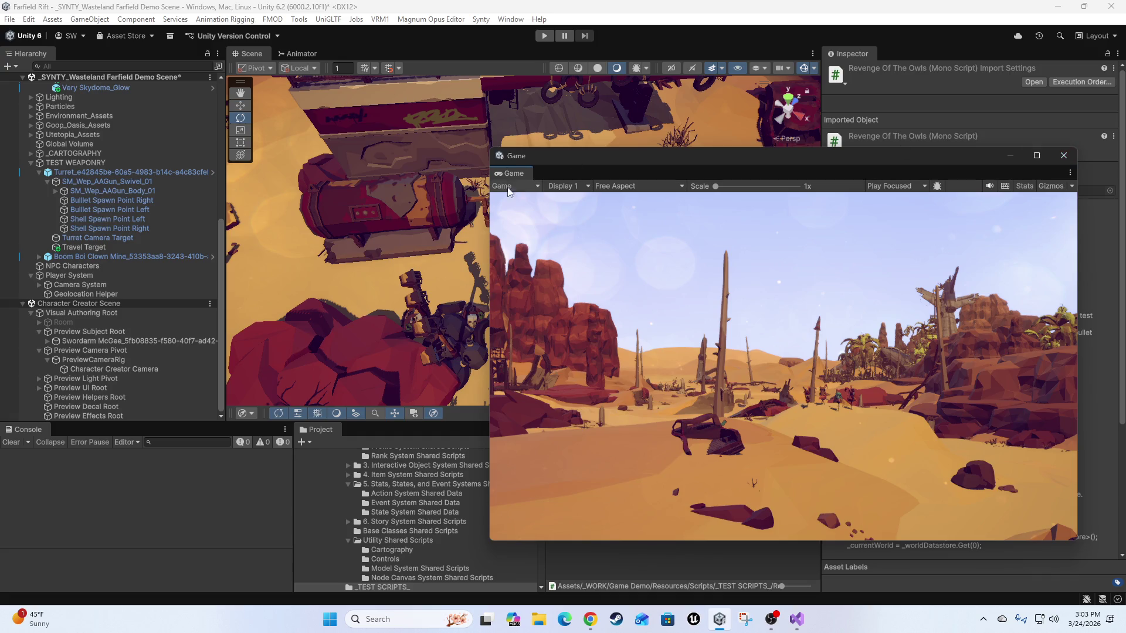
# Dock the Game view as a tab beside Animator, return to Scene view, and reopen RevengeOfTheOwls.cs.
pyautogui.moveTo(516, 174)
pyautogui.mouseDown()
pyautogui.moveTo(445, 57)
pyautogui.moveTo(434, 56)
pyautogui.mouseUp()
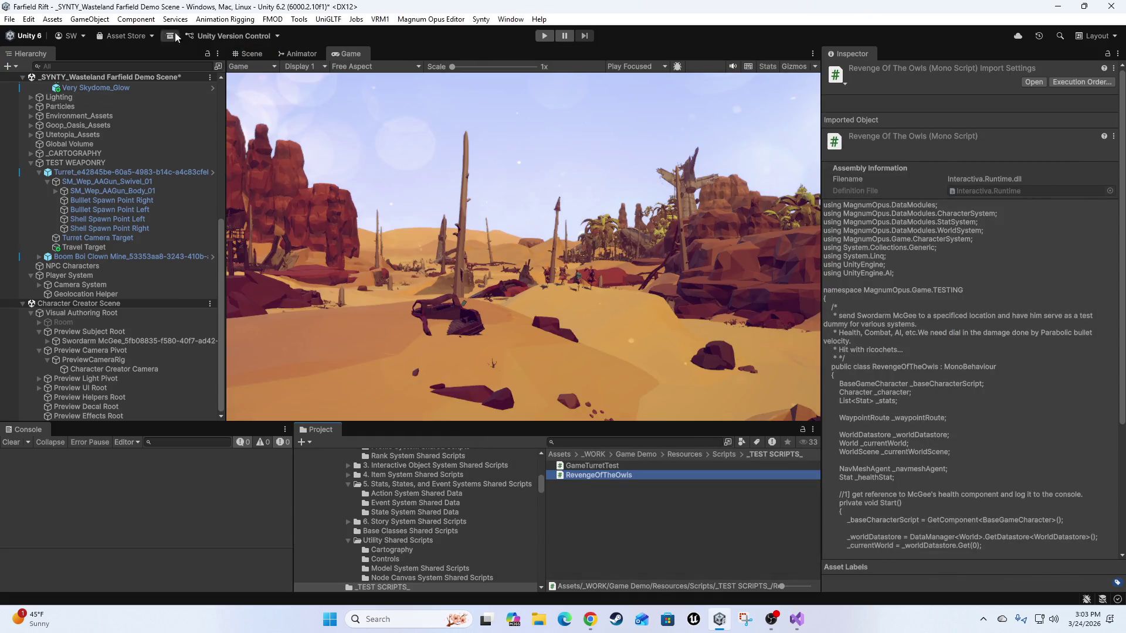
pyautogui.click(249, 53)
pyautogui.doubleClick(610, 476)
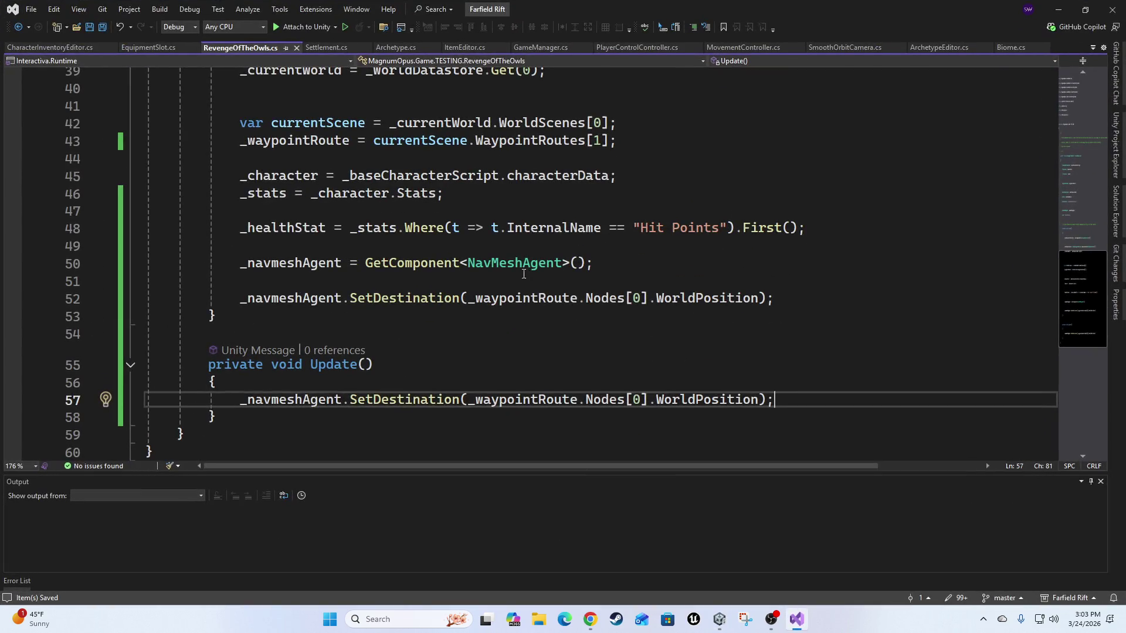
# Insert a blank line after the Update method's closing brace in RevengeOfTheOwls.cs.
pyautogui.scroll(-1, 662, 395)
pyautogui.scroll(1, 839, 404)
pyautogui.press('Down')
pyautogui.press('Return')
pyautogui.press('Return')
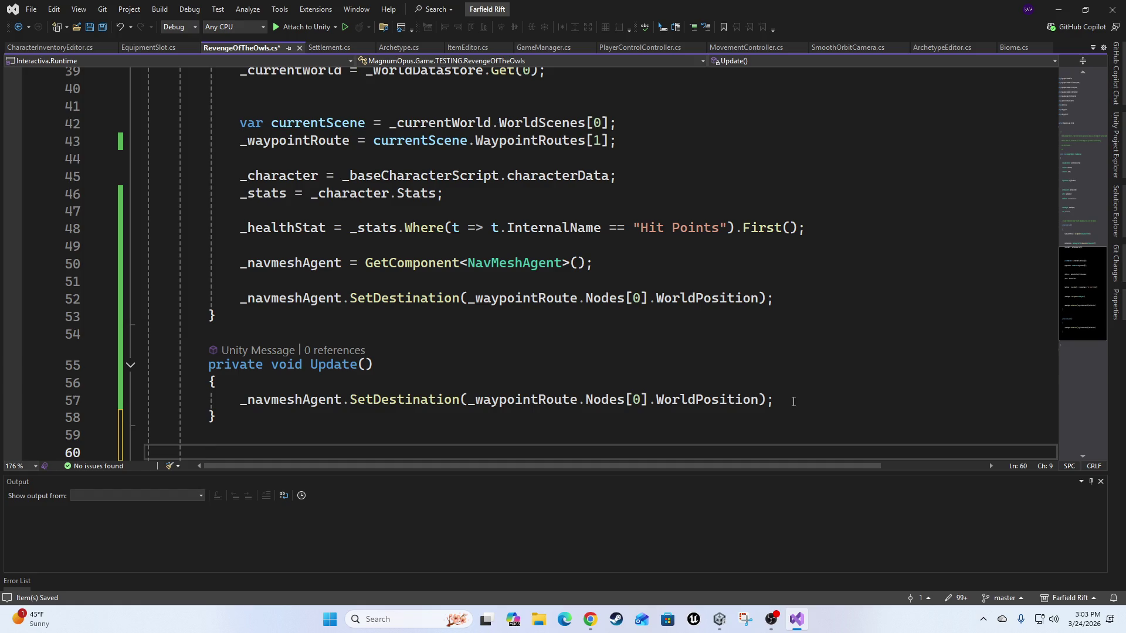
pyautogui.press('Up')
pyautogui.press('Up')
pyautogui.press('Down')
pyautogui.press('Down')
pyautogui.press('Up')
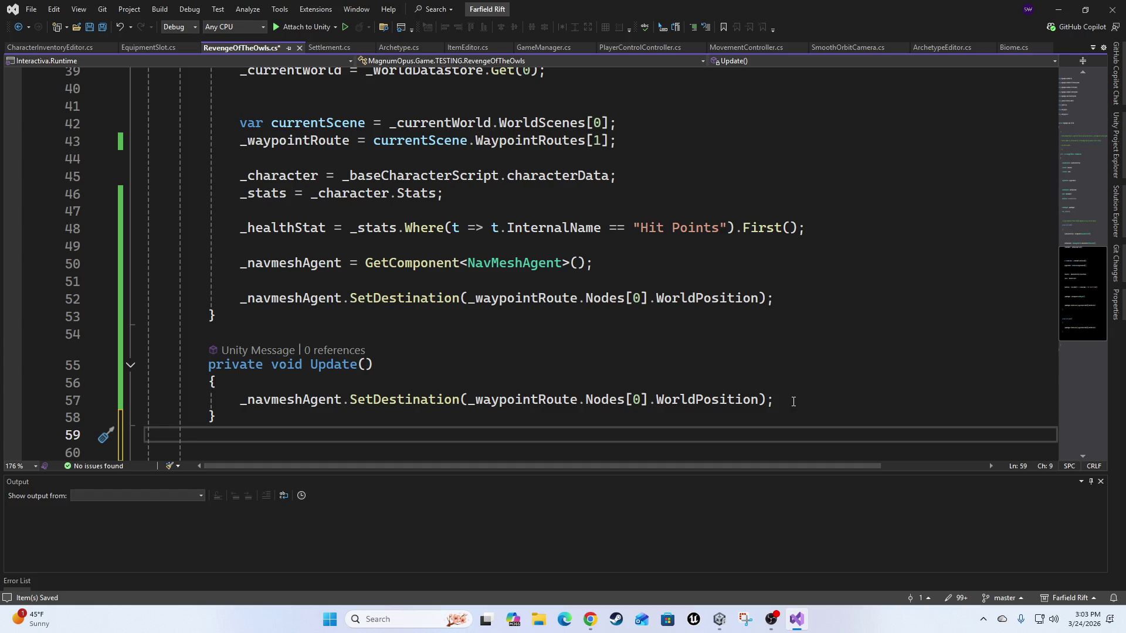
# Review the surrounding code and open the Solution Explorer file tree.
pyautogui.scroll(7, 678, 370)
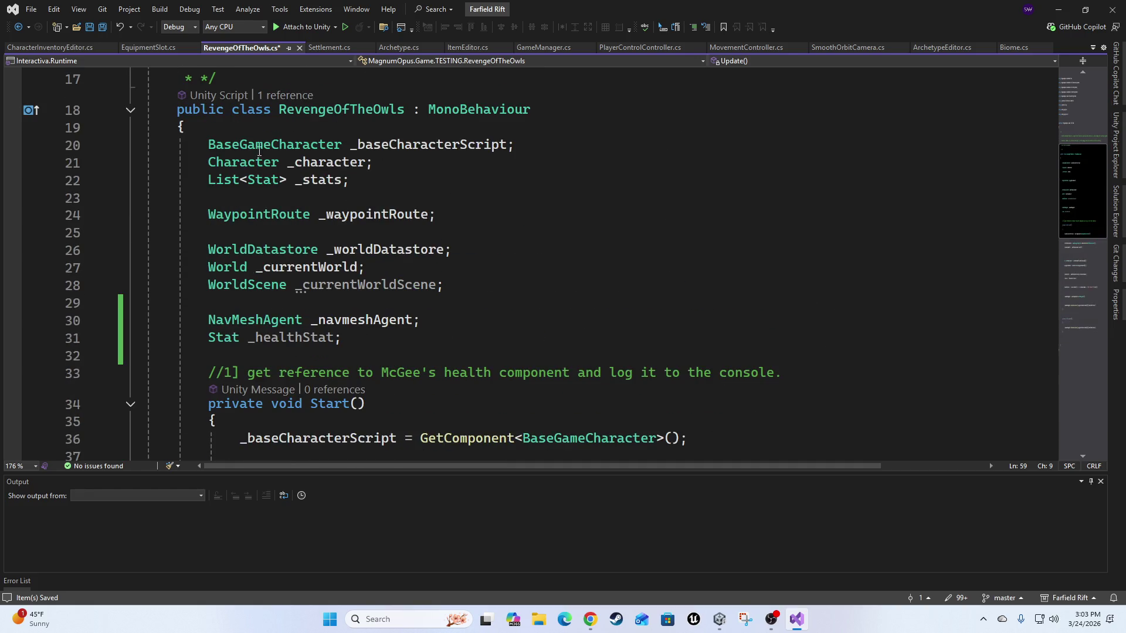
pyautogui.scroll(-10, 425, 243)
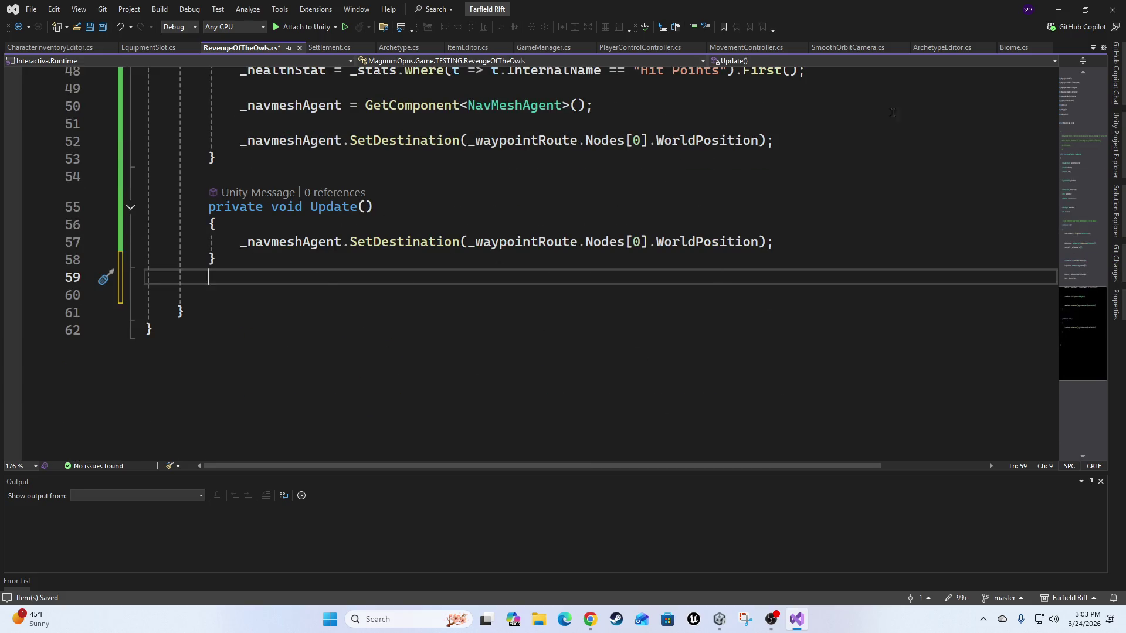
pyautogui.scroll(2, 375, 262)
pyautogui.scroll(-2, 444, 231)
pyautogui.scroll(4, 406, 273)
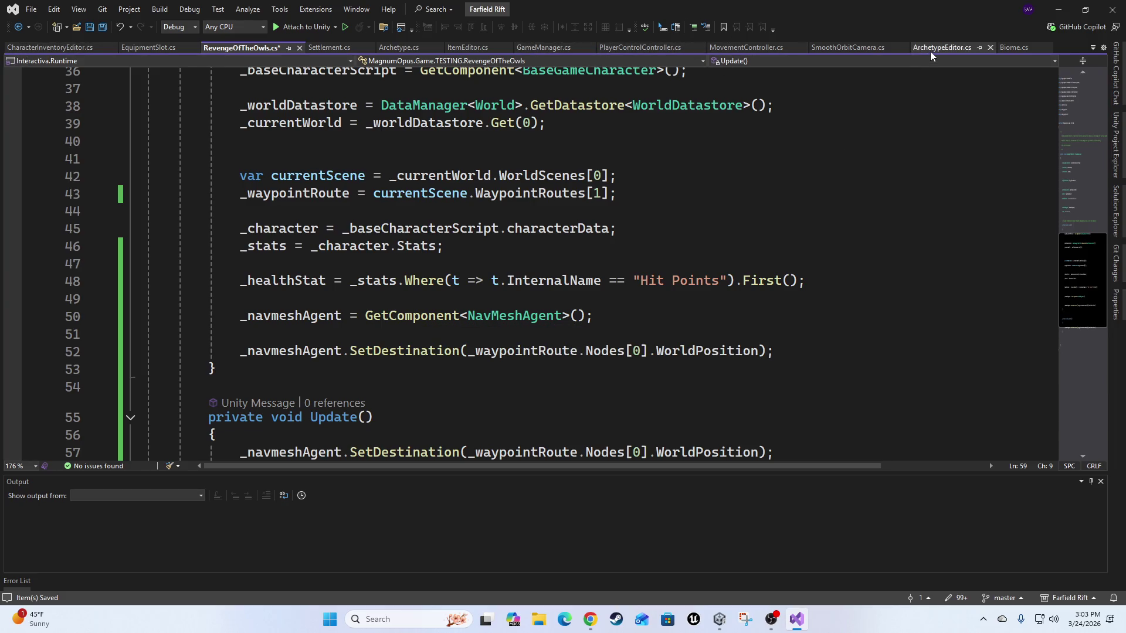
pyautogui.scroll(5, 1085, 229)
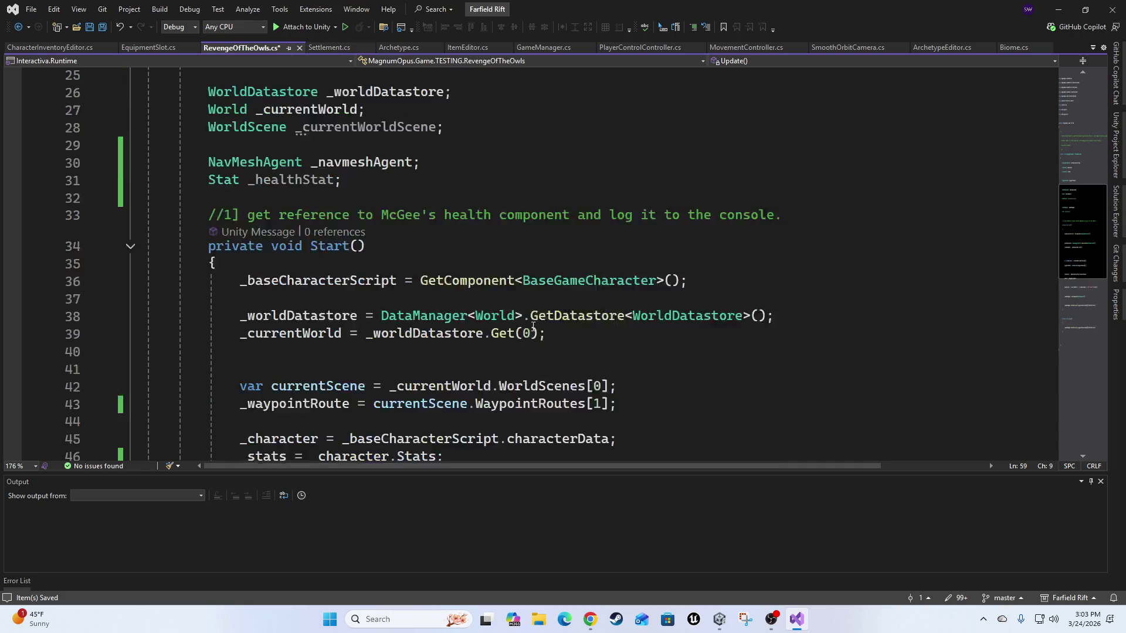
pyautogui.click(1113, 211)
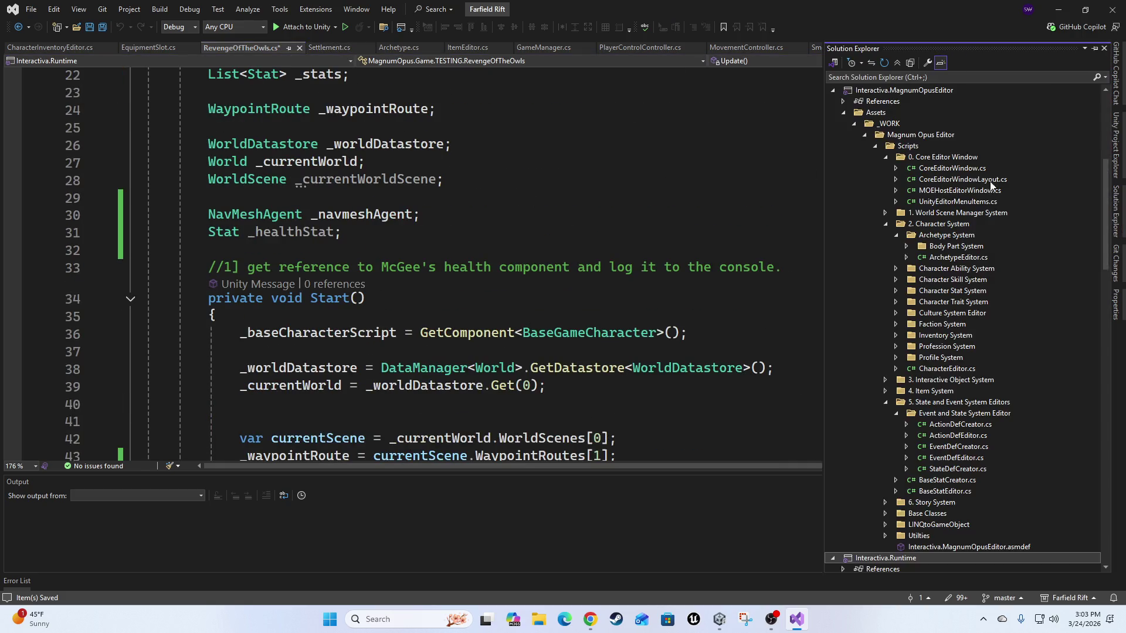
# Browse the runtime project's script folders in Solution Explorer.
pyautogui.click(978, 77)
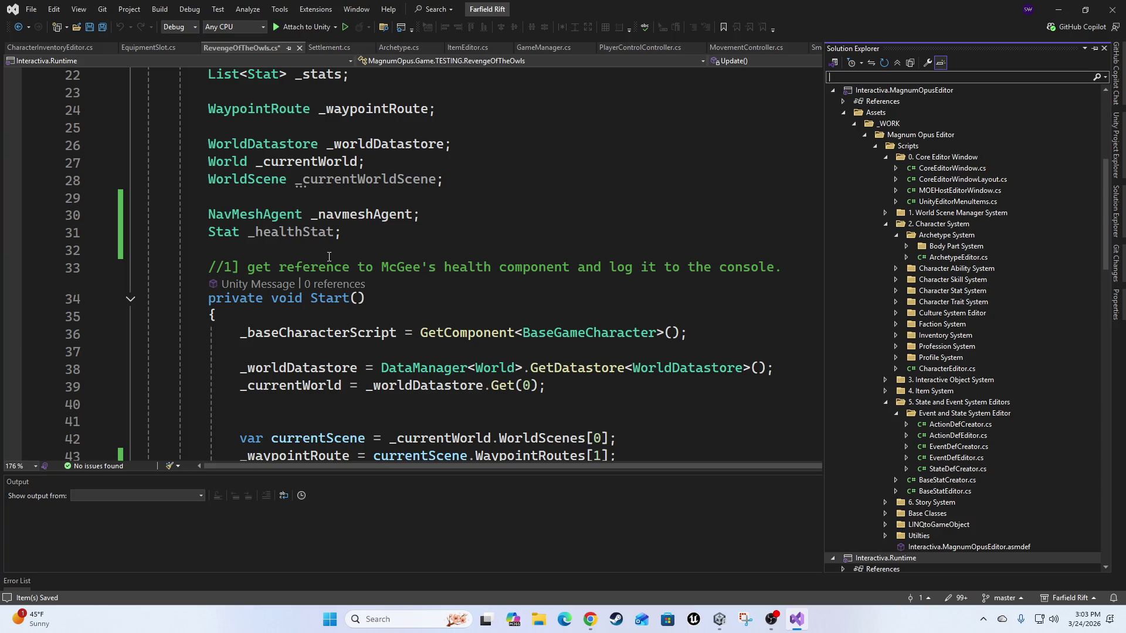
pyautogui.scroll(-4, 439, 208)
pyautogui.scroll(5, 445, 207)
pyautogui.scroll(-7, 454, 207)
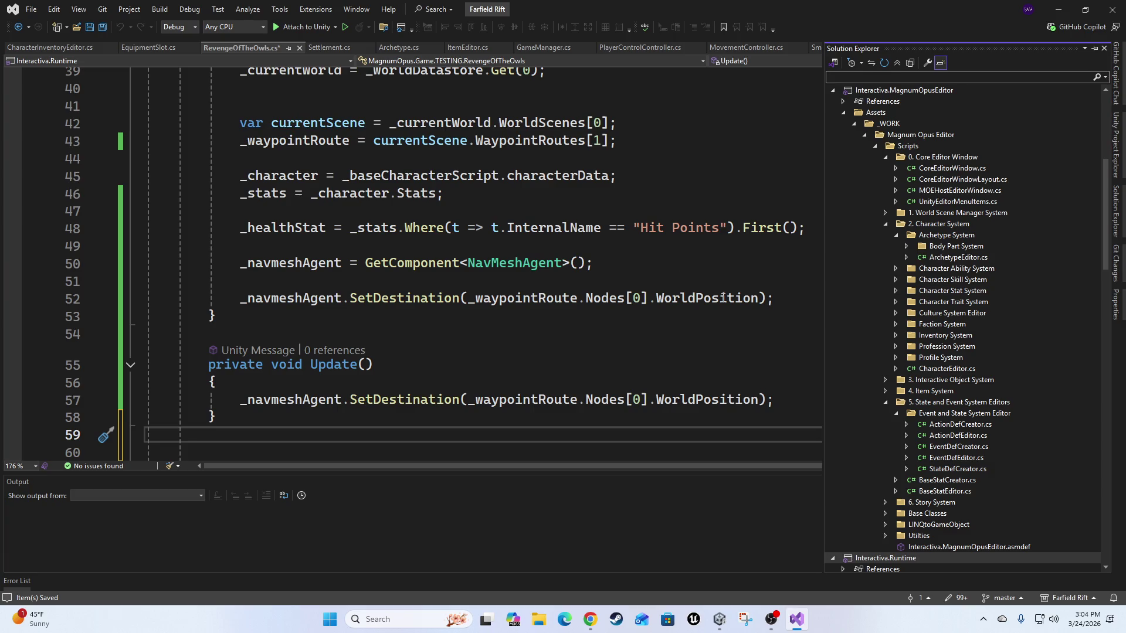
pyautogui.scroll(5, 543, 295)
pyautogui.scroll(8, 542, 295)
pyautogui.scroll(-6, 528, 305)
pyautogui.scroll(4, 503, 301)
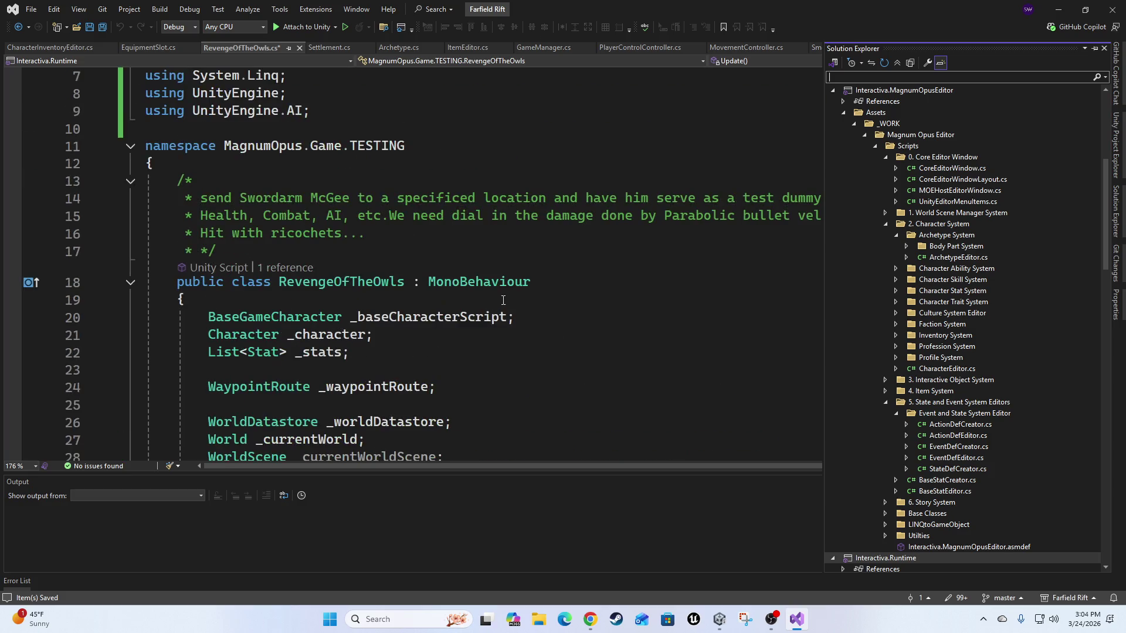
pyautogui.scroll(-8, 371, 288)
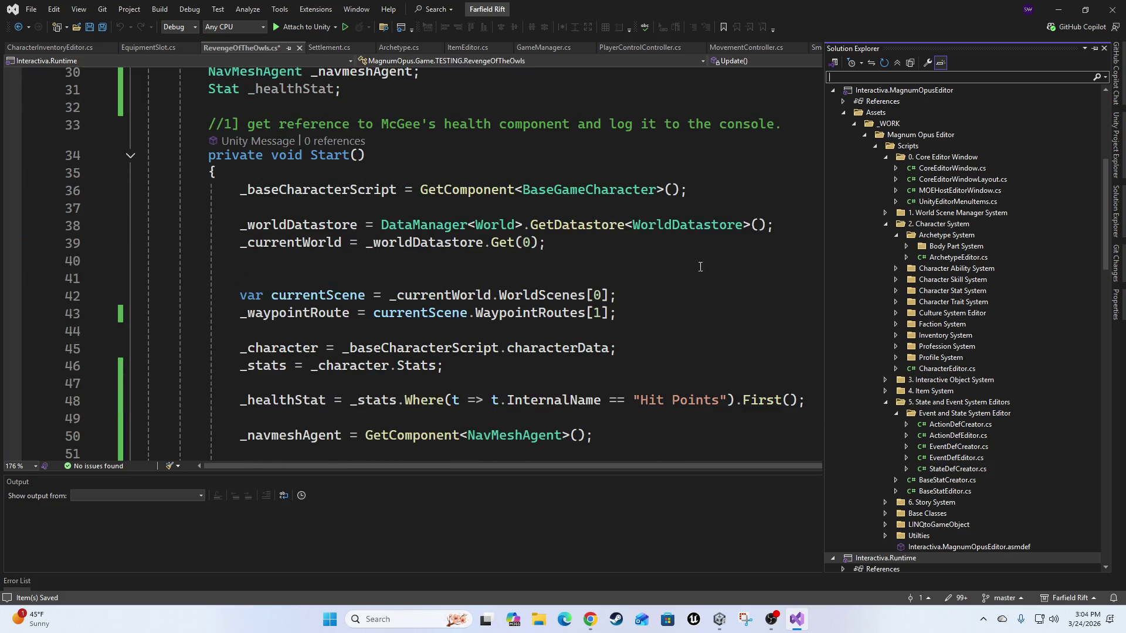
pyautogui.scroll(-5, 670, 160)
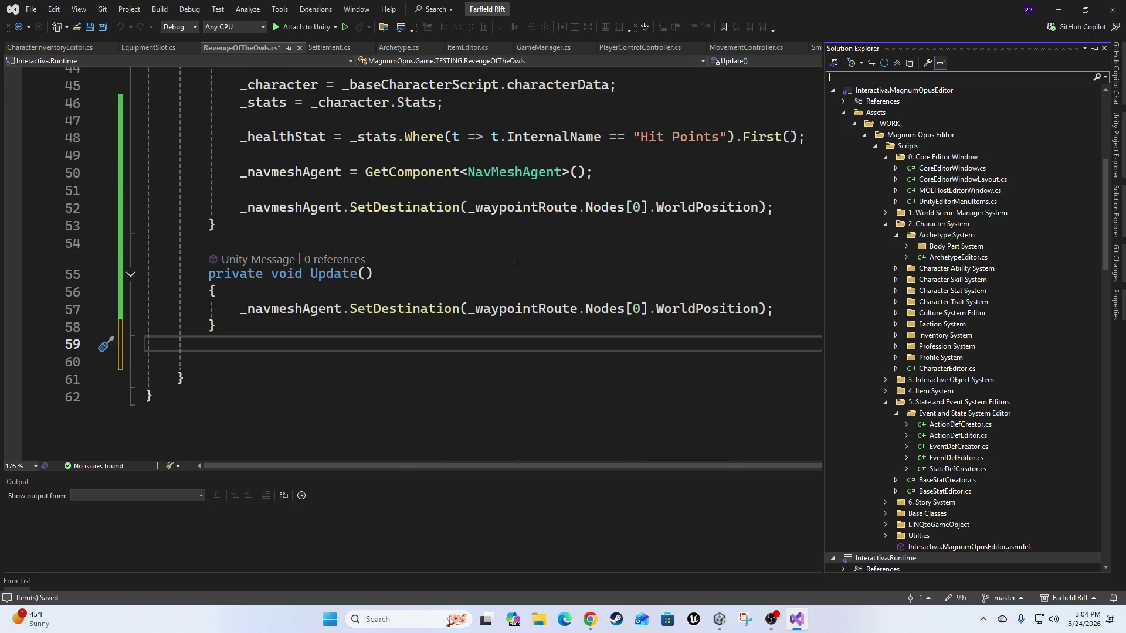
pyautogui.scroll(3, 531, 273)
pyautogui.scroll(3, 557, 311)
pyautogui.scroll(-9, 1023, 340)
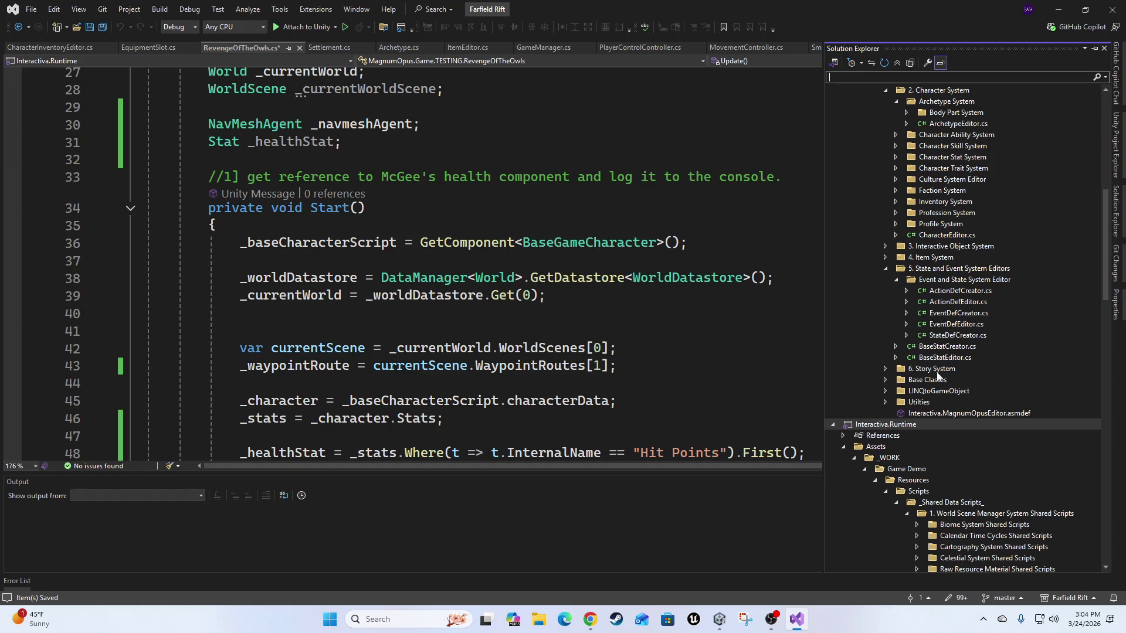
pyautogui.scroll(5, 1026, 356)
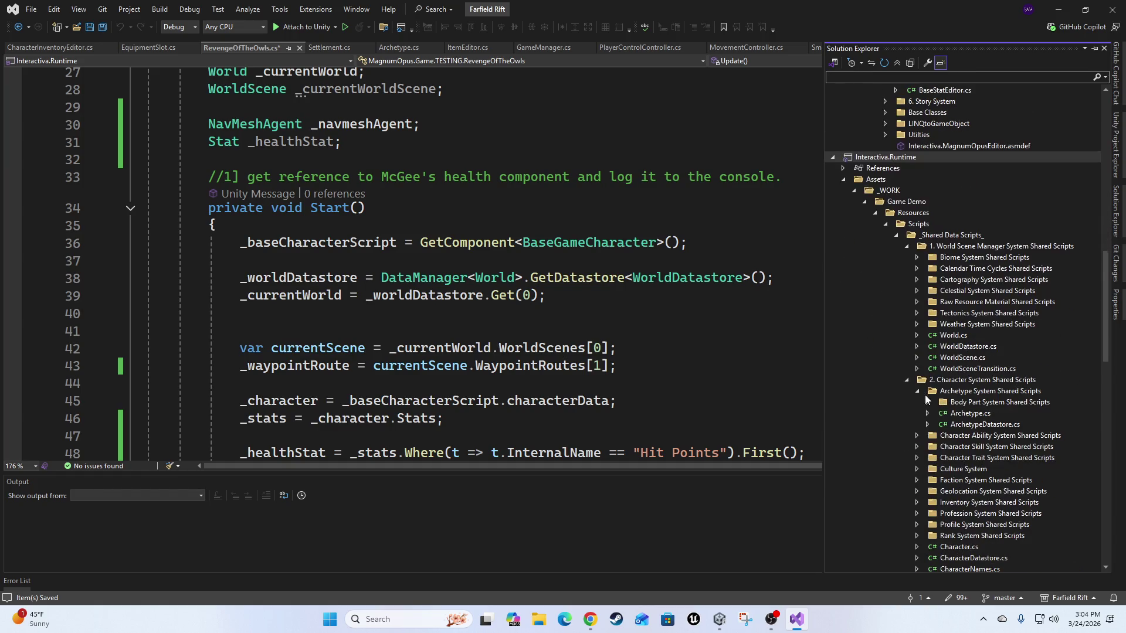
pyautogui.scroll(9, 1025, 403)
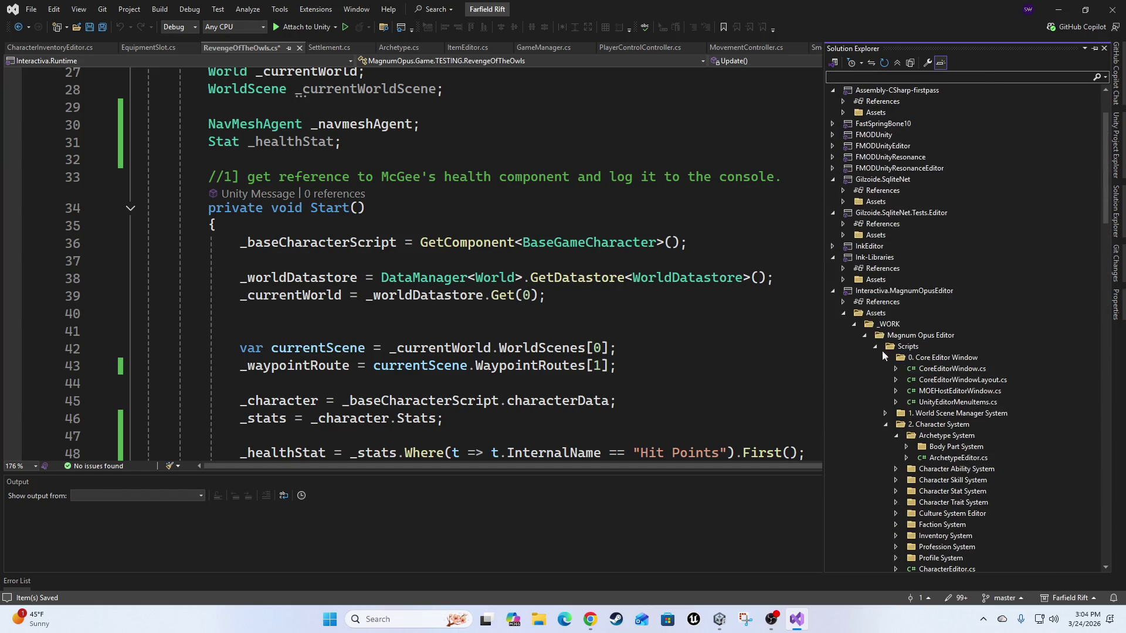
pyautogui.scroll(-4, 980, 392)
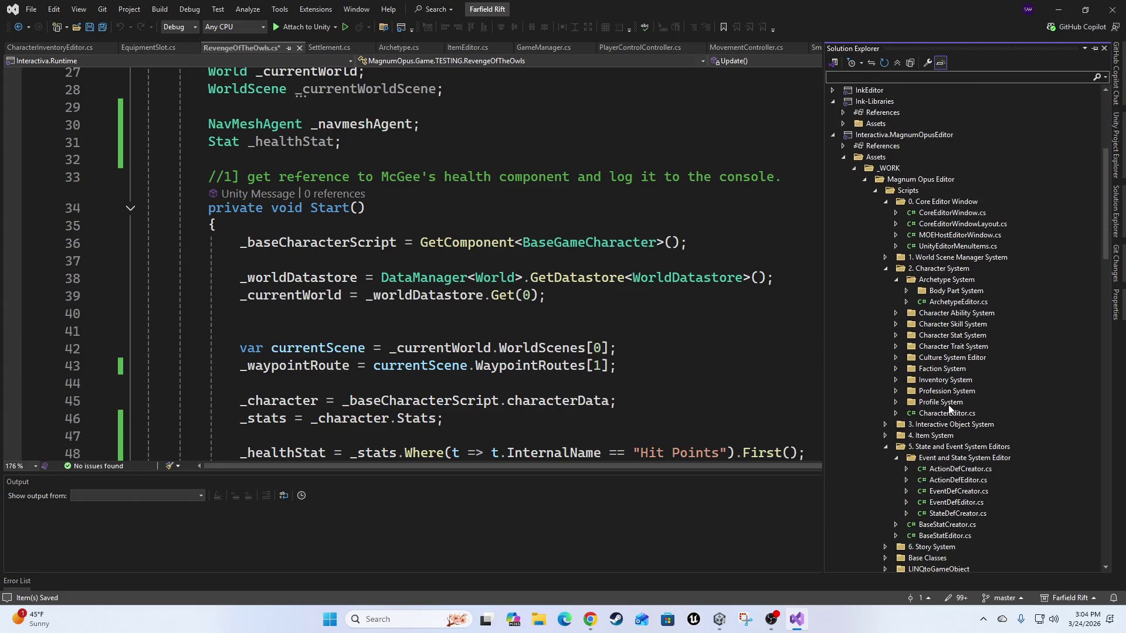
pyautogui.scroll(-9, 722, 396)
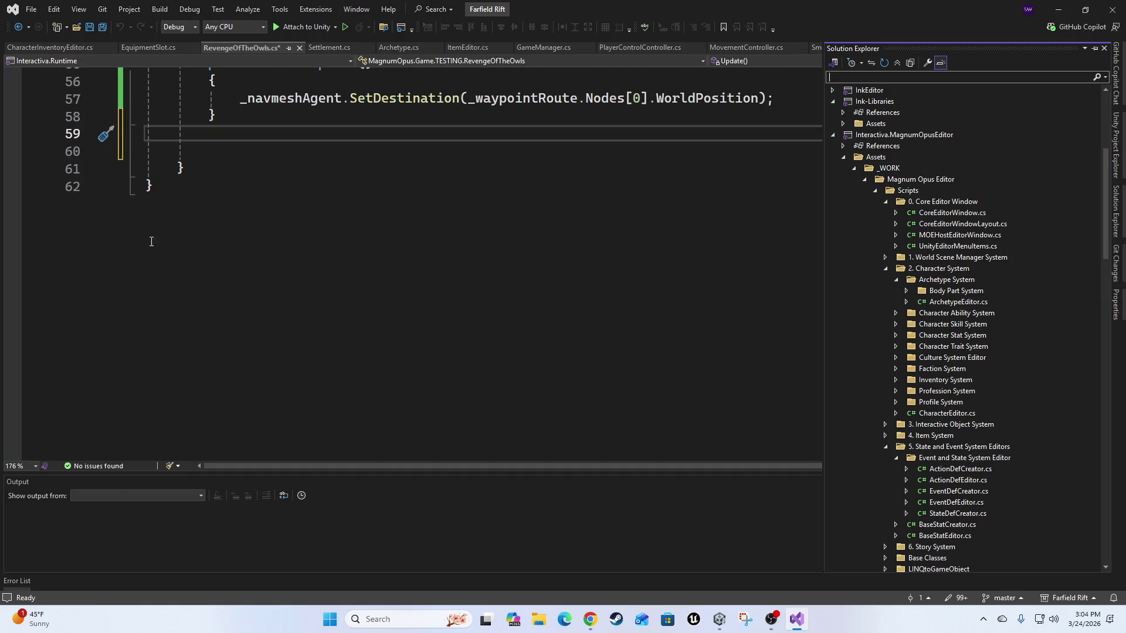
pyautogui.scroll(4, 346, 256)
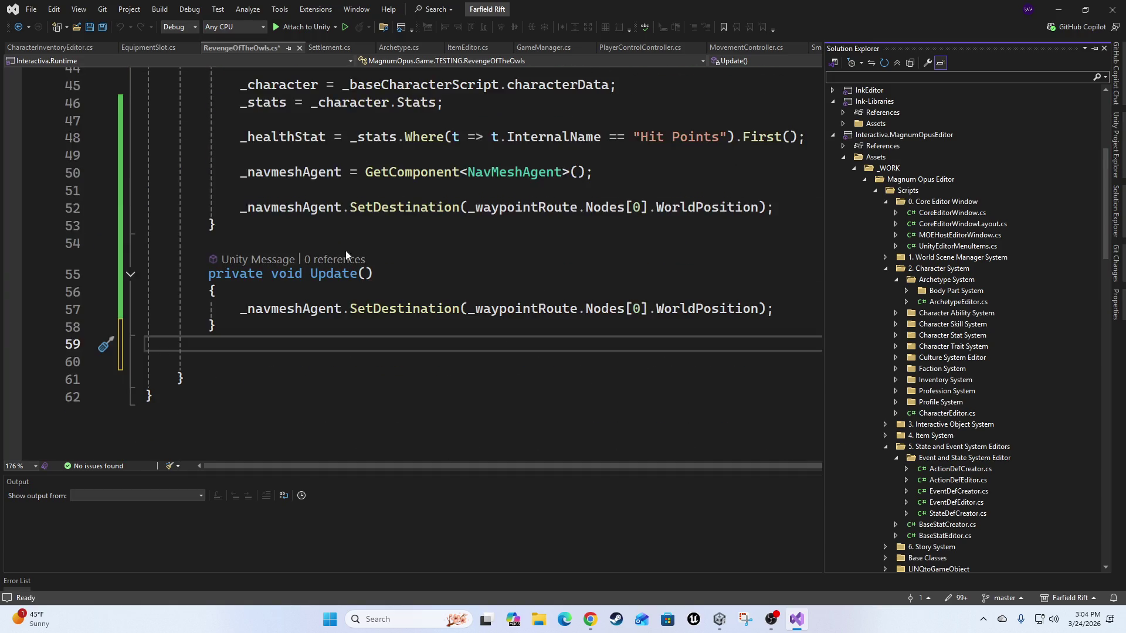
# Step from the Profile System folder to preview BehaviorGraphWrapper.cs in Event System Shared Data.
pyautogui.click(925, 406)
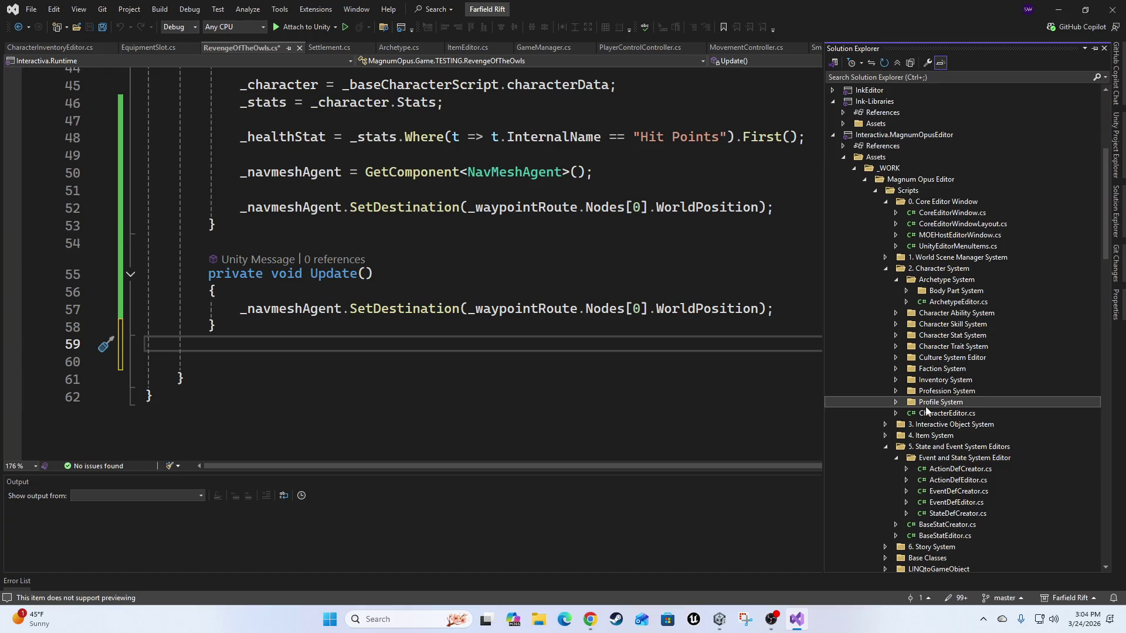
pyautogui.press('Up')
pyautogui.press('Up')
pyautogui.press('Up')
pyautogui.press('Down')
pyautogui.press('Down')
pyautogui.press('Down')
pyautogui.press('Down')
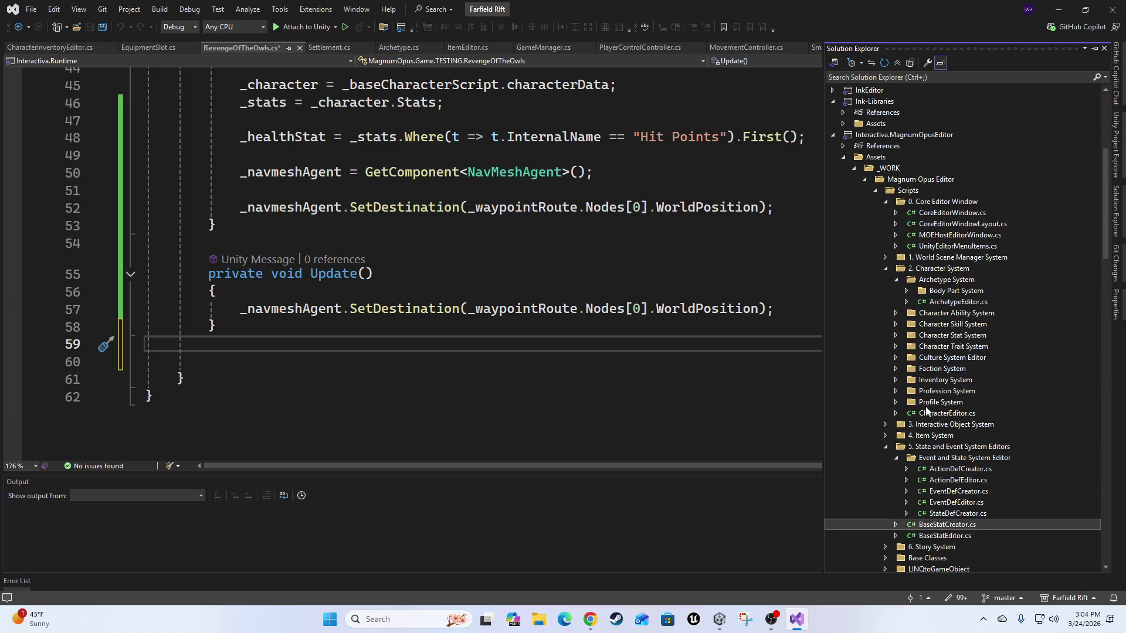
pyautogui.press('Down')
pyautogui.press('Down')
pyautogui.press('Down')
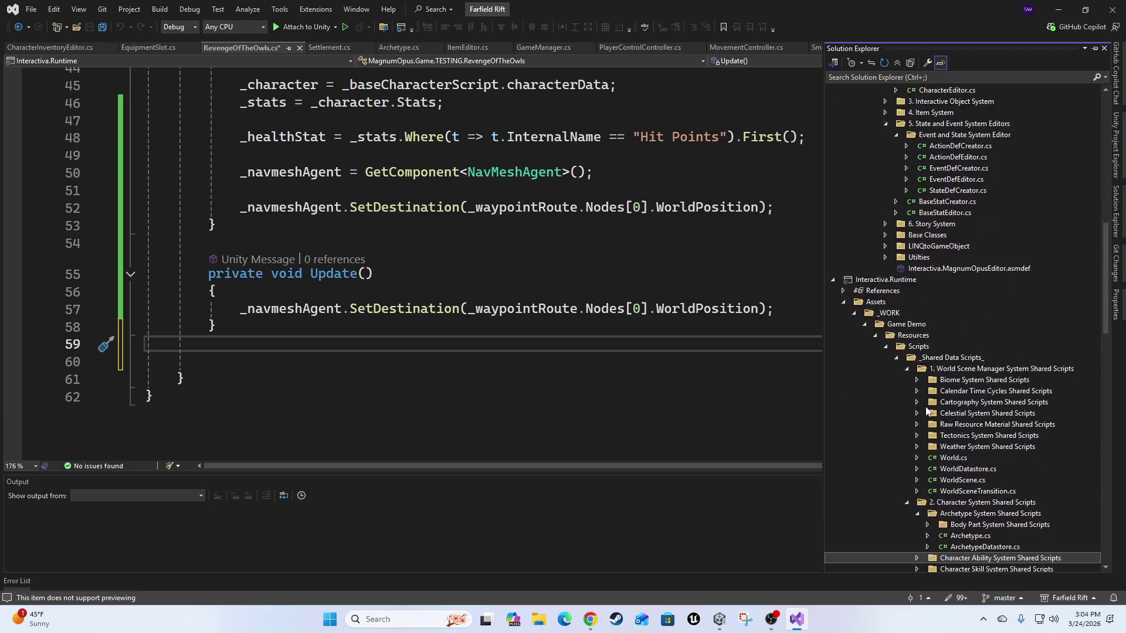
pyautogui.press('Up')
pyautogui.press('Up')
pyautogui.press('Up')
pyautogui.press('Up')
pyautogui.press('Up')
pyautogui.press('Up')
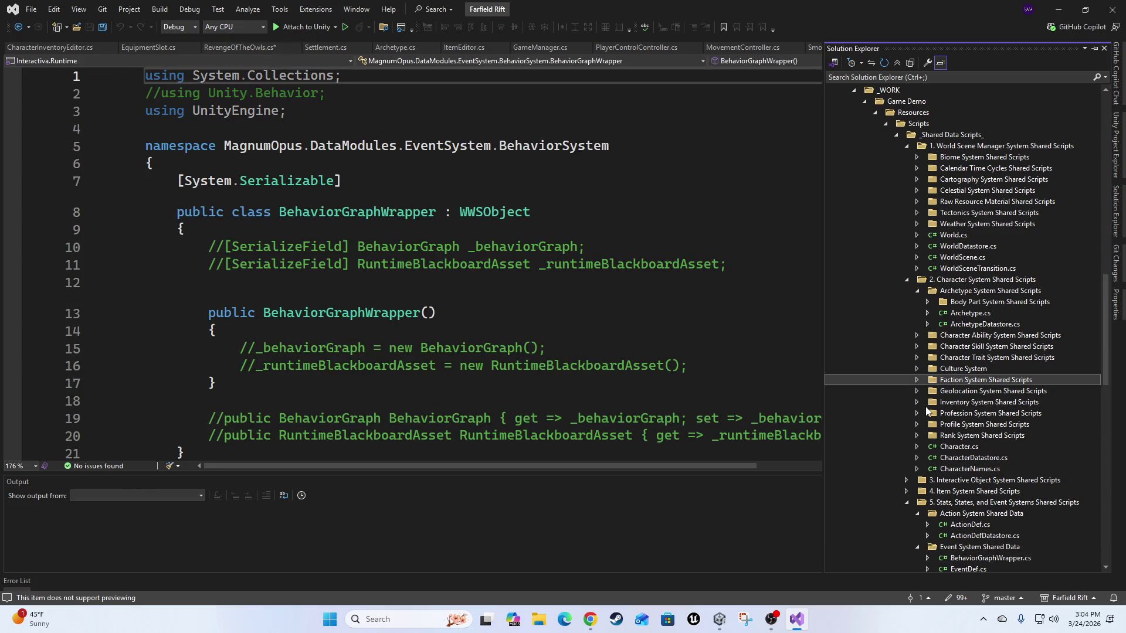
# Collapse the 5. State and Event System Editors folder in Solution Explorer.
pyautogui.scroll(1, 988, 413)
pyautogui.scroll(12, 989, 414)
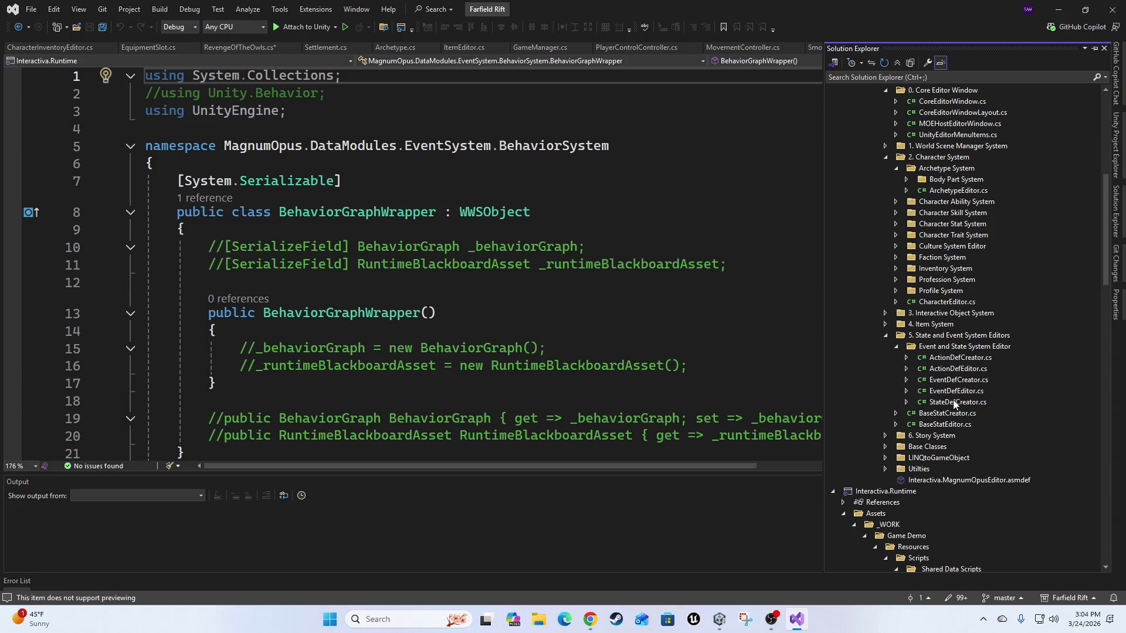
pyautogui.scroll(2, 913, 335)
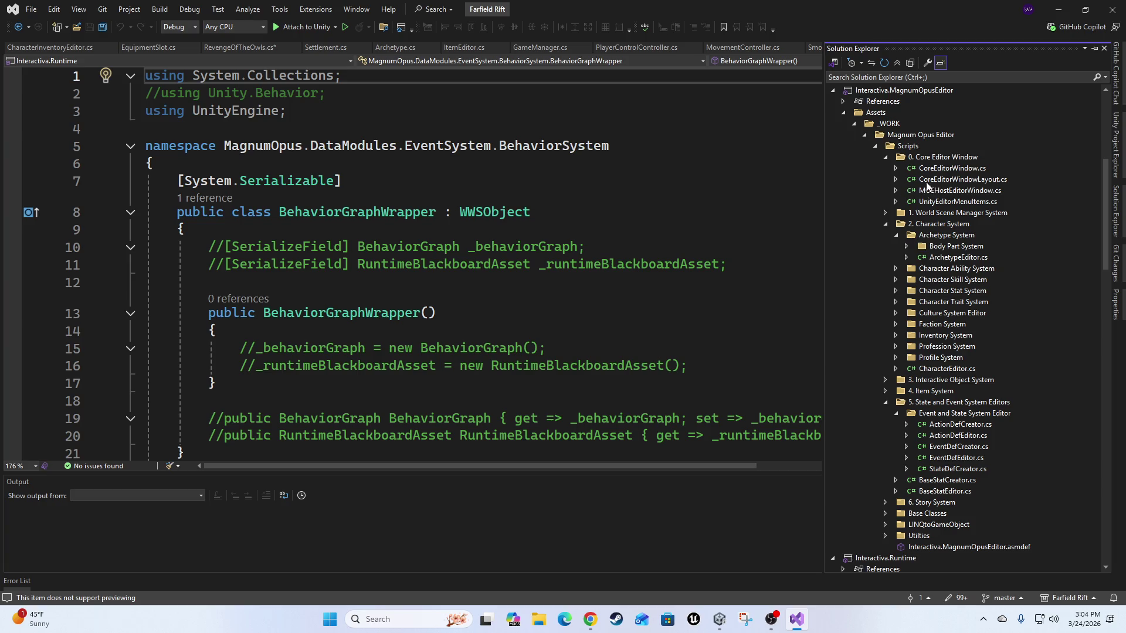
pyautogui.scroll(-4, 979, 403)
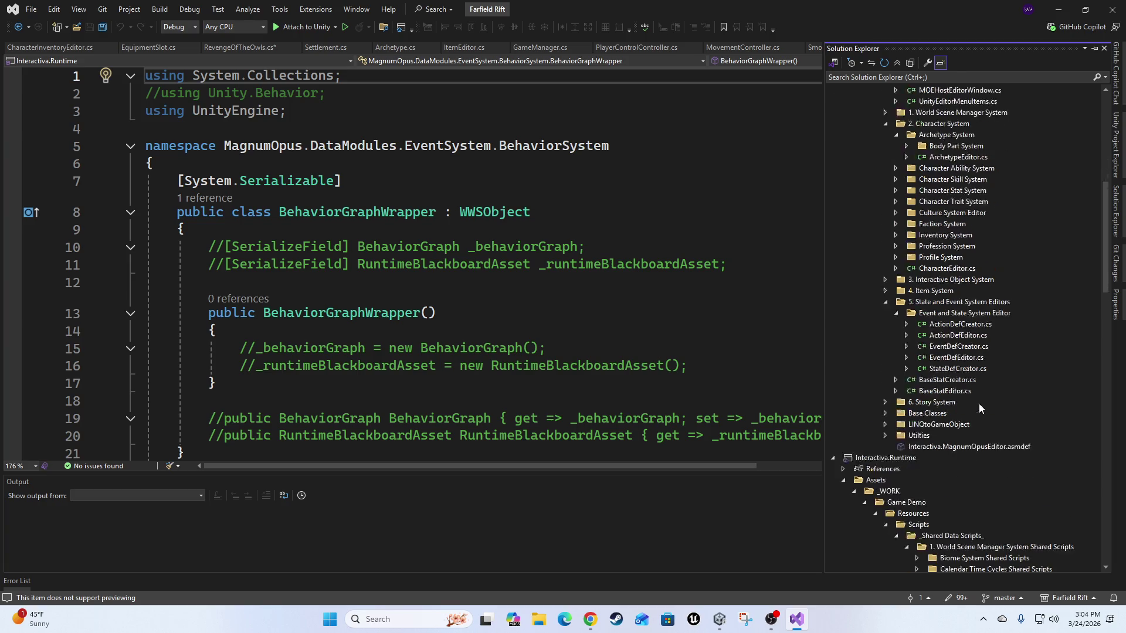
pyautogui.click(885, 268)
pyautogui.scroll(-5, 991, 410)
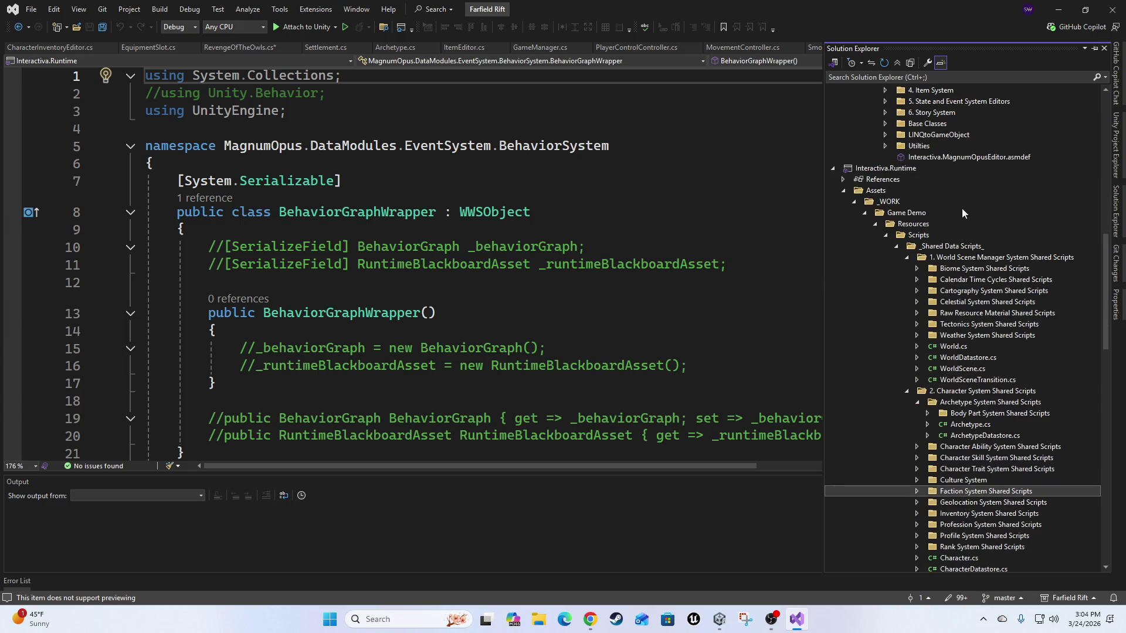
pyautogui.scroll(10, 962, 205)
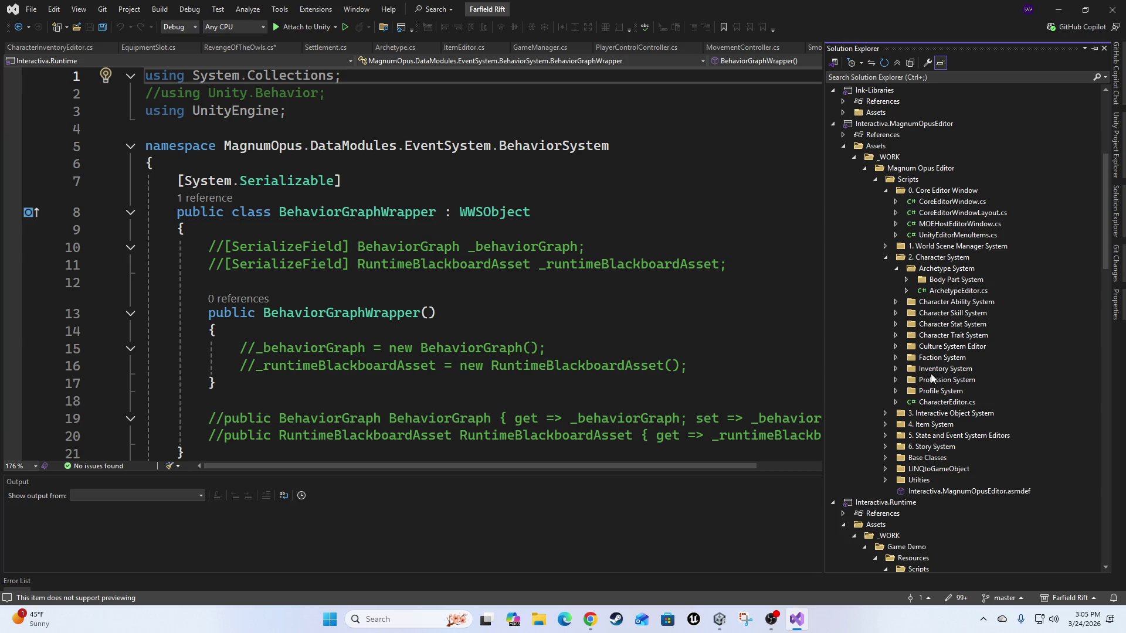
# Scroll down to _TEST SCRIPTS_/Character Scripts and open NPCGameCharacter.cs in a tab.
pyautogui.scroll(-8, 942, 370)
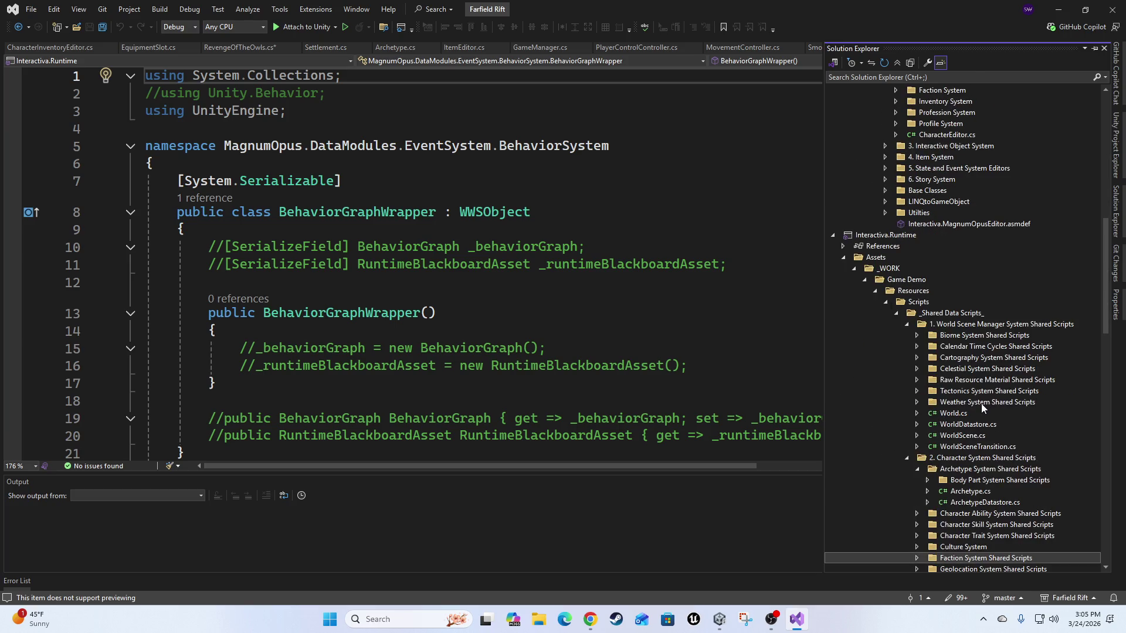
pyautogui.scroll(-5, 983, 408)
pyautogui.scroll(-1, 913, 417)
pyautogui.scroll(-2, 917, 429)
pyautogui.scroll(-3, 935, 431)
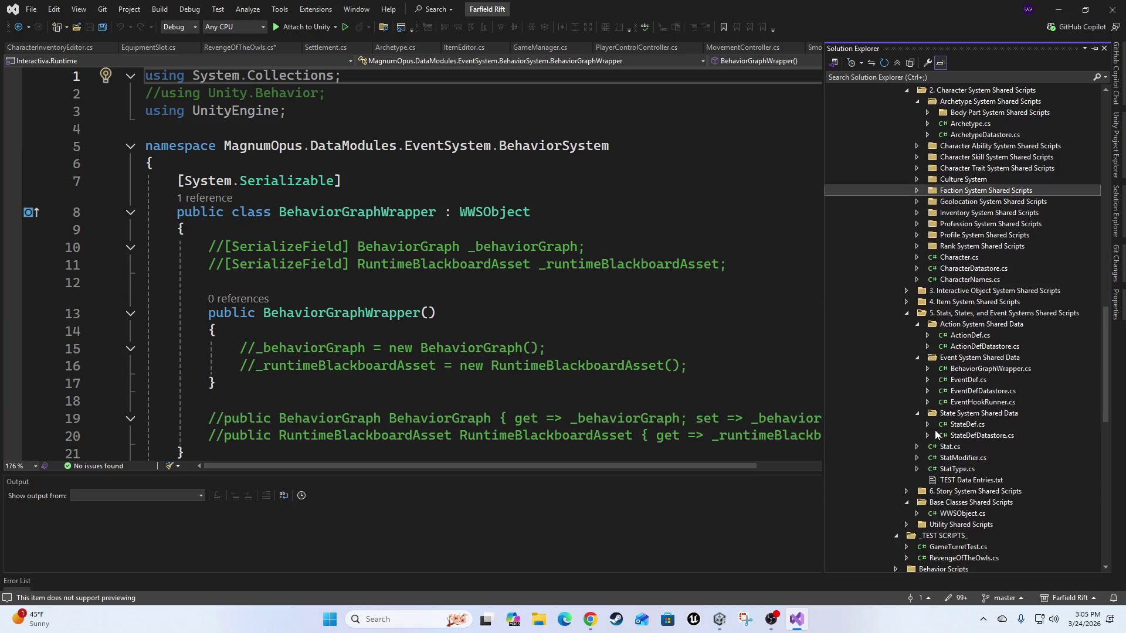
pyautogui.scroll(-3, 977, 492)
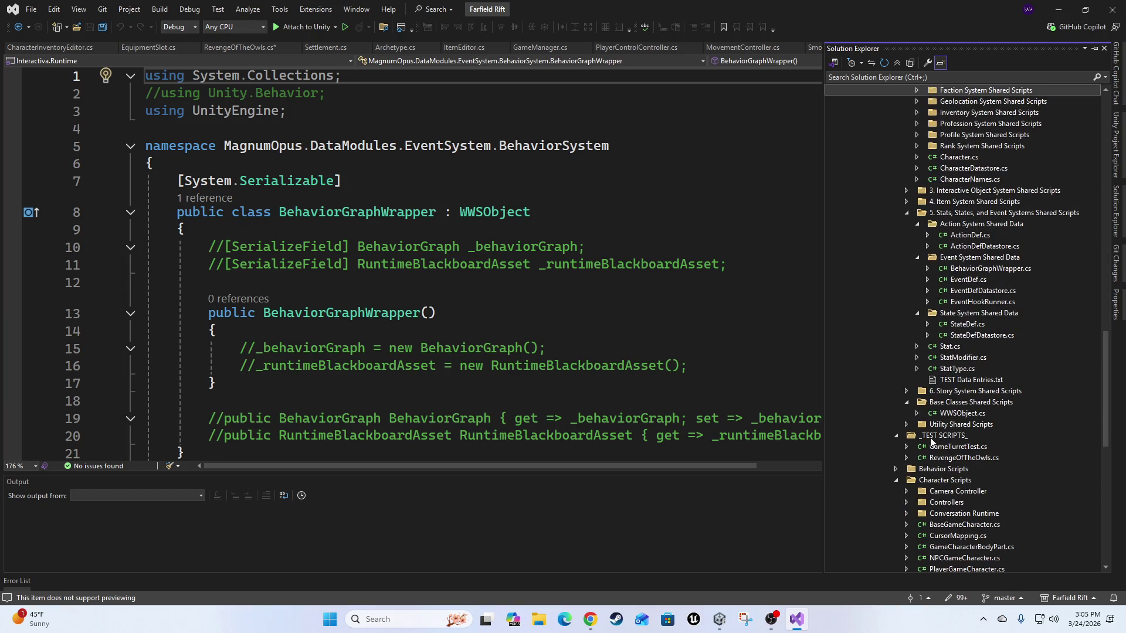
pyautogui.scroll(-2, 928, 461)
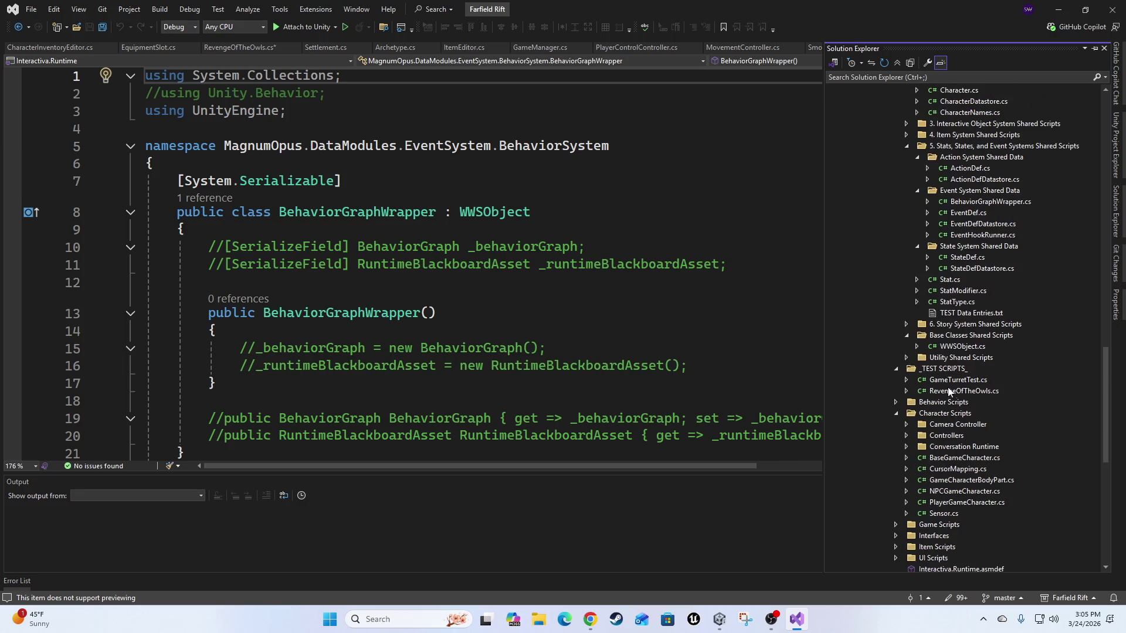
pyautogui.click(895, 402)
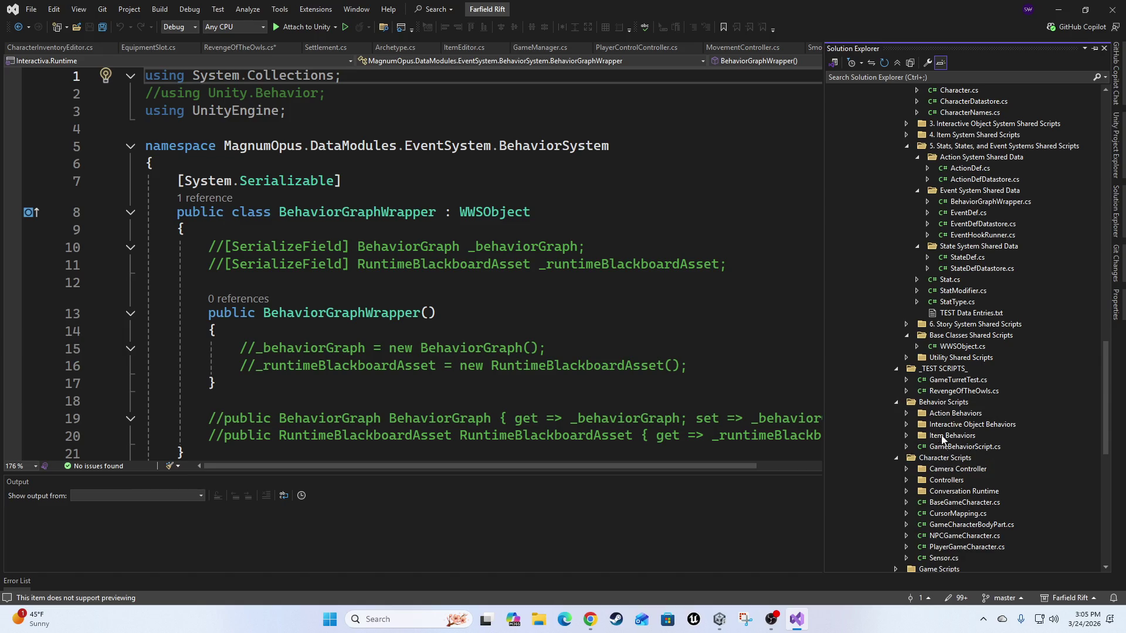
pyautogui.click(895, 403)
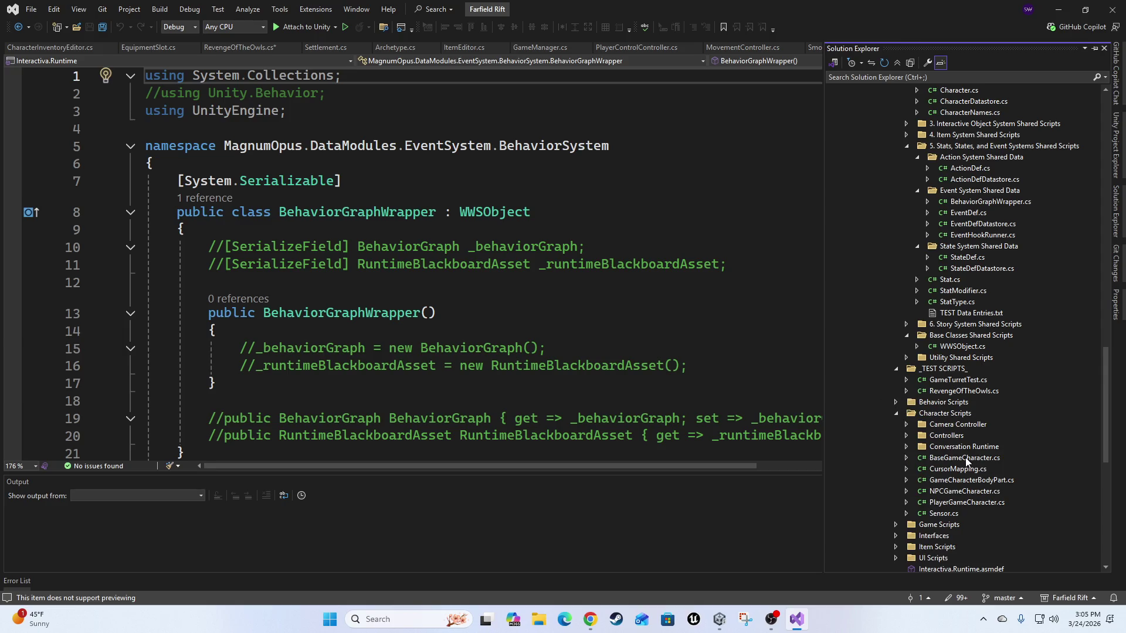
pyautogui.doubleClick(950, 492)
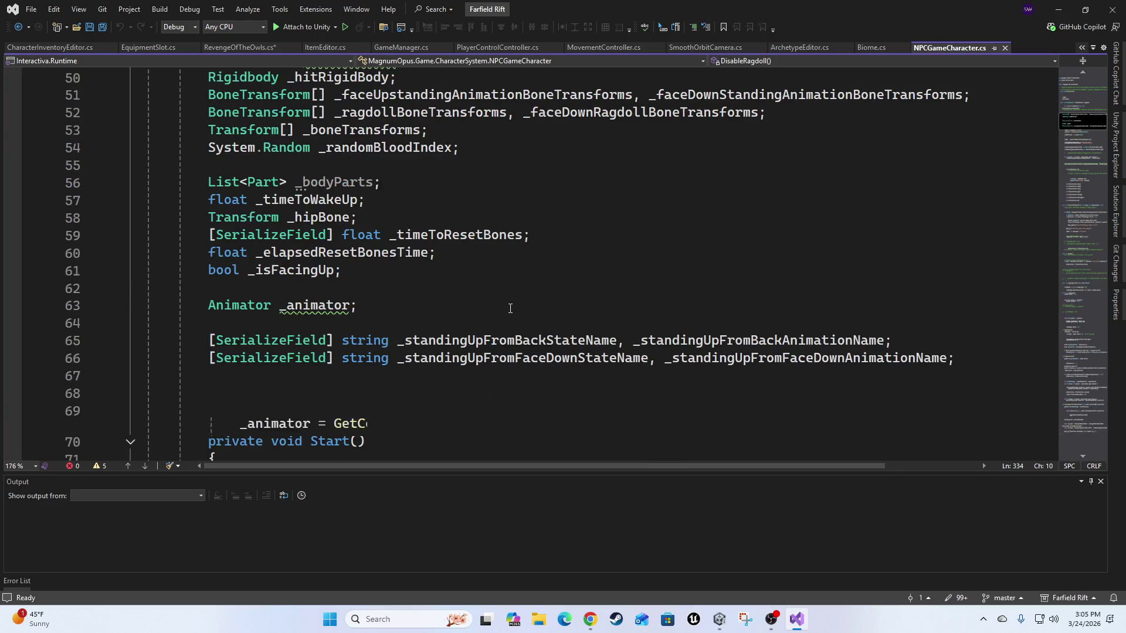
# Delete the commented-out bone-transform loop on lines 100–105 of Start.
pyautogui.scroll(-3, 511, 308)
pyautogui.moveTo(305, 148)
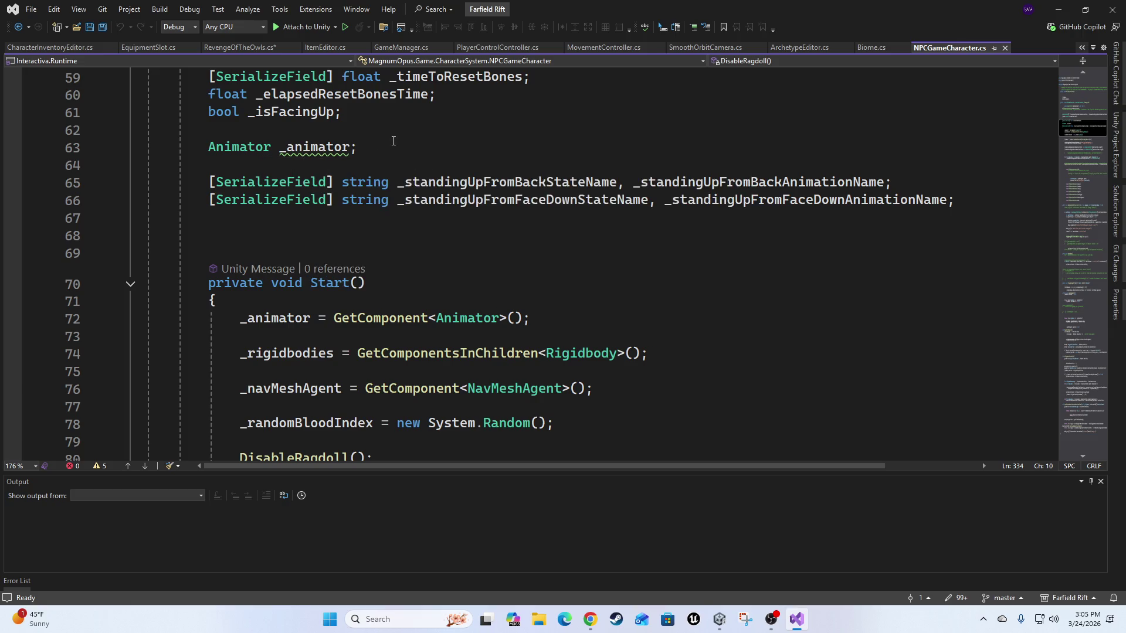
pyautogui.scroll(-3, 528, 303)
pyautogui.scroll(-8, 499, 295)
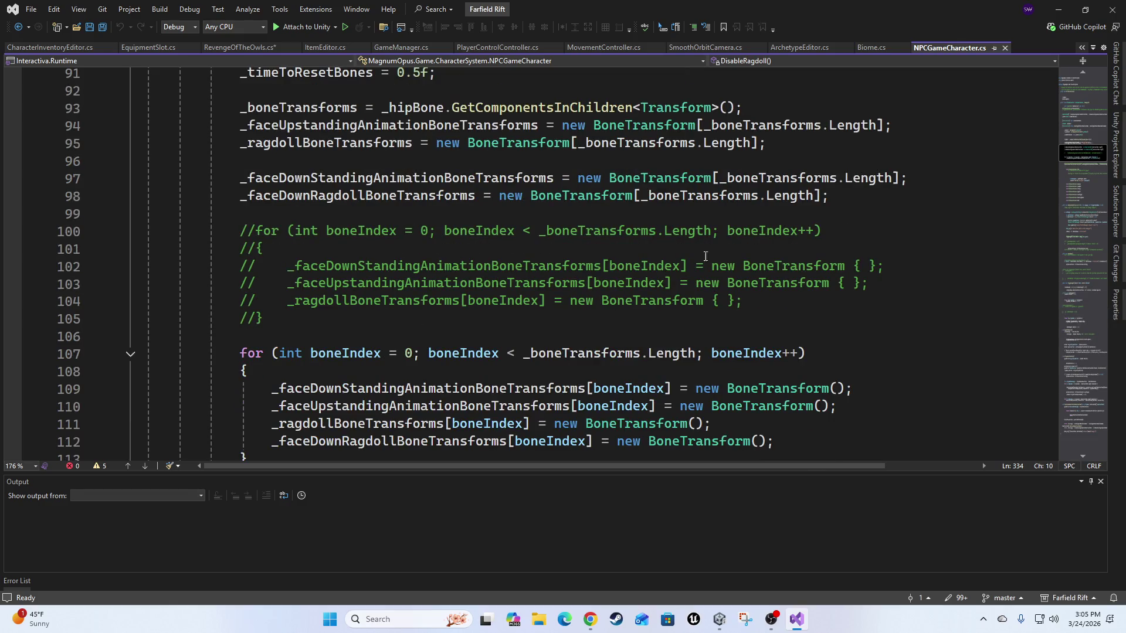
pyautogui.scroll(-1, 671, 328)
pyautogui.moveTo(200, 178); pyautogui.dragTo(350, 268)
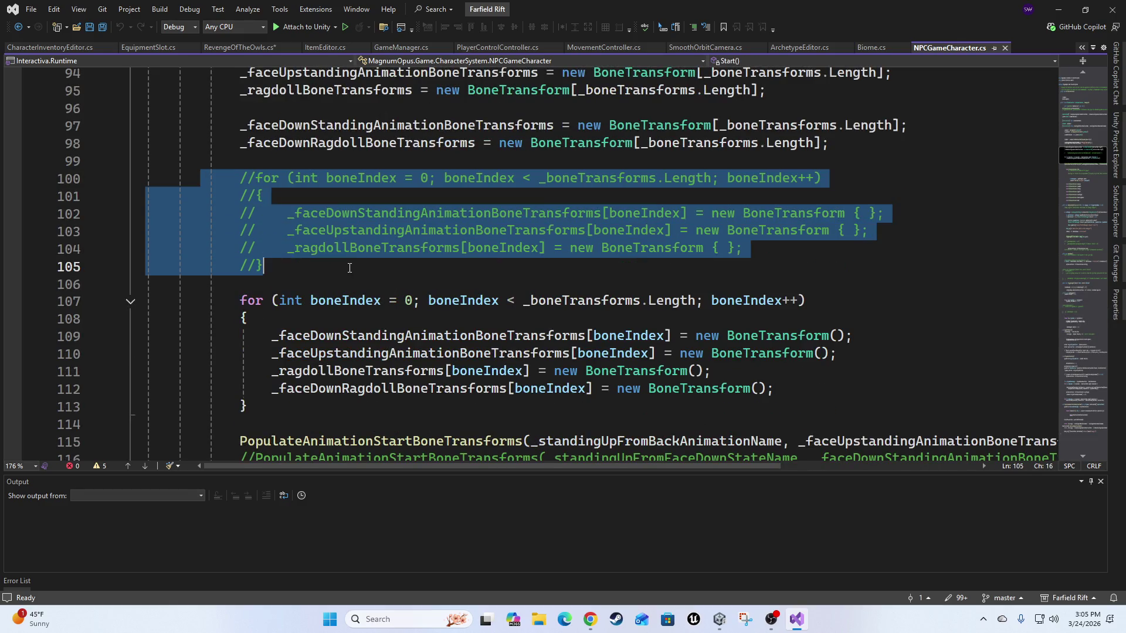
pyautogui.press('BackSpace')
pyautogui.press('BackSpace')
pyautogui.press('BackSpace')
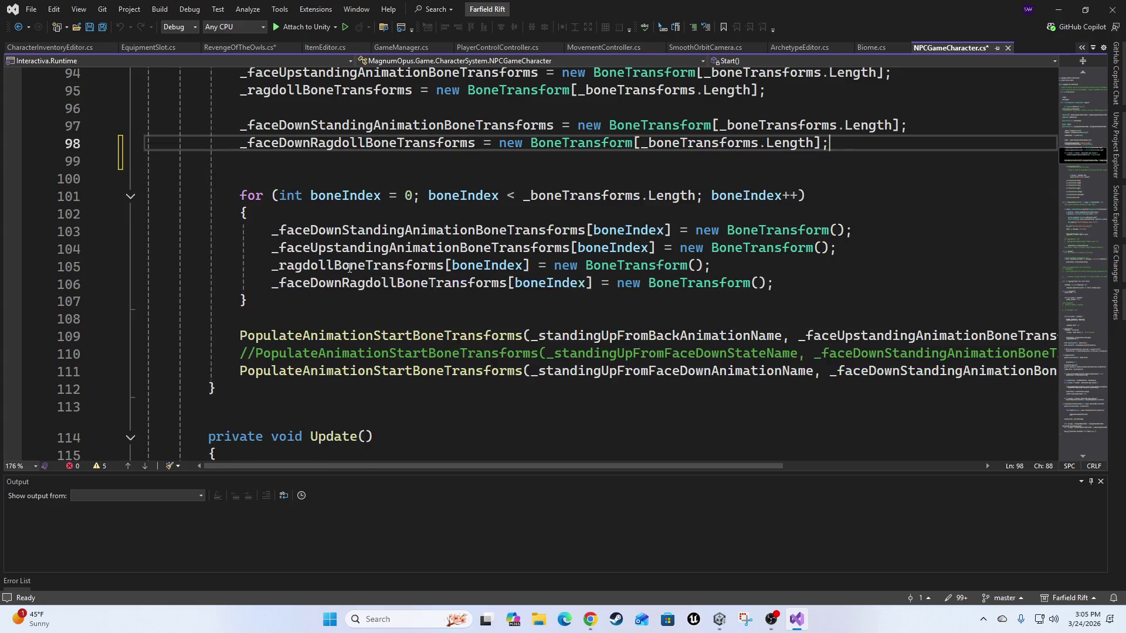
# Remove the commented-out PopulateAnimationStartBoneTransforms call so the two remaining calls sit adjacent.
pyautogui.press('Down')
pyautogui.press('Down')
pyautogui.press('Down')
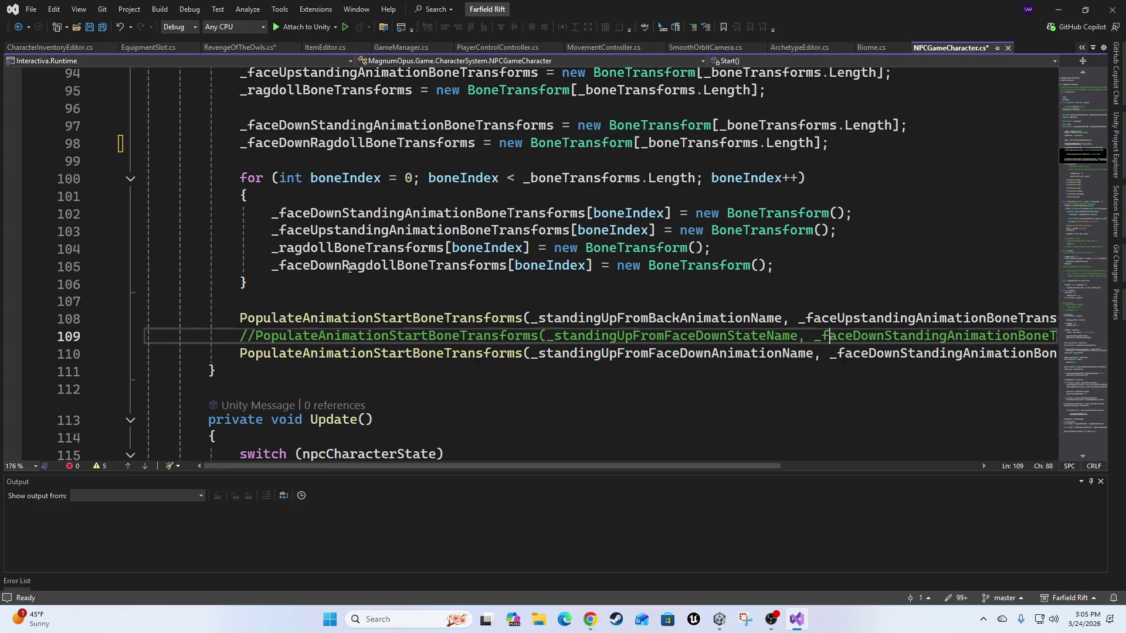
pyautogui.hotkey('shift', 'End')
pyautogui.press('Delete')
pyautogui.press('Up')
pyautogui.press('End')
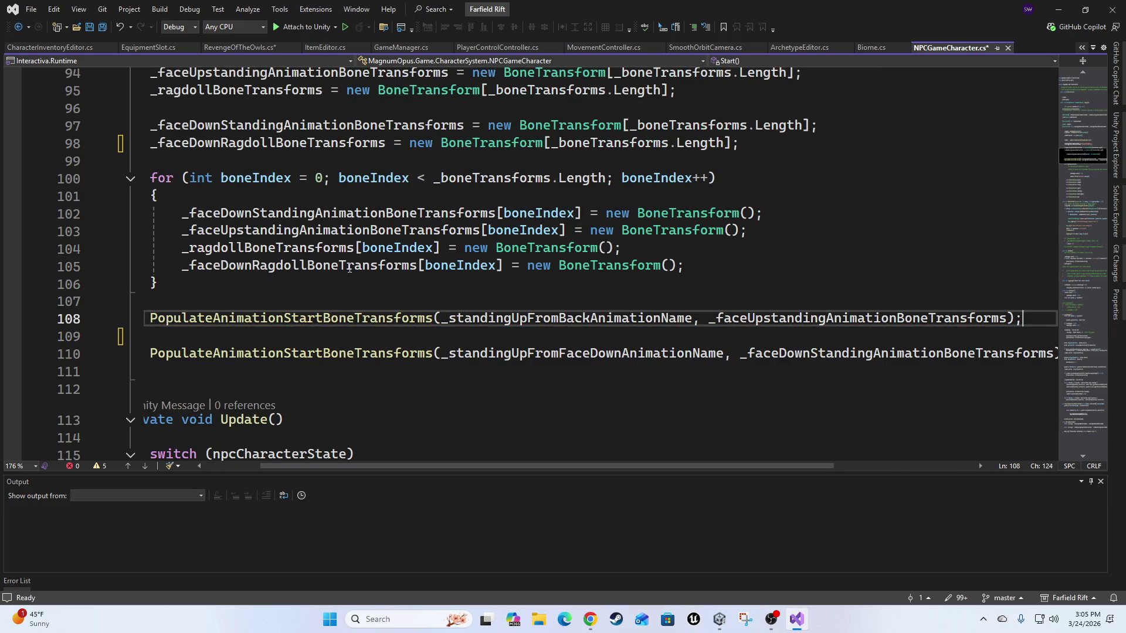
pyautogui.press('Delete')
pyautogui.press('Home')
pyautogui.press('Home')
pyautogui.press('Down')
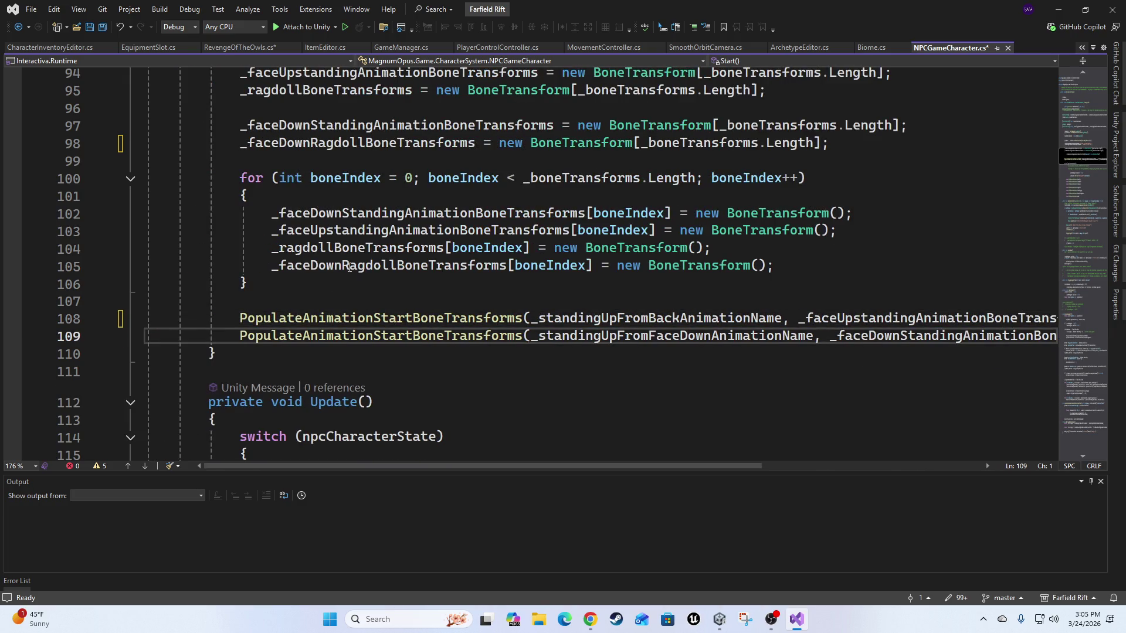
# Select the old commented-out DisableRagdoll block further down.
pyautogui.scroll(-20, 349, 268)
pyautogui.scroll(-20, 291, 414)
pyautogui.scroll(-12, 422, 329)
pyautogui.scroll(6, 351, 241)
pyautogui.scroll(-3, 351, 241)
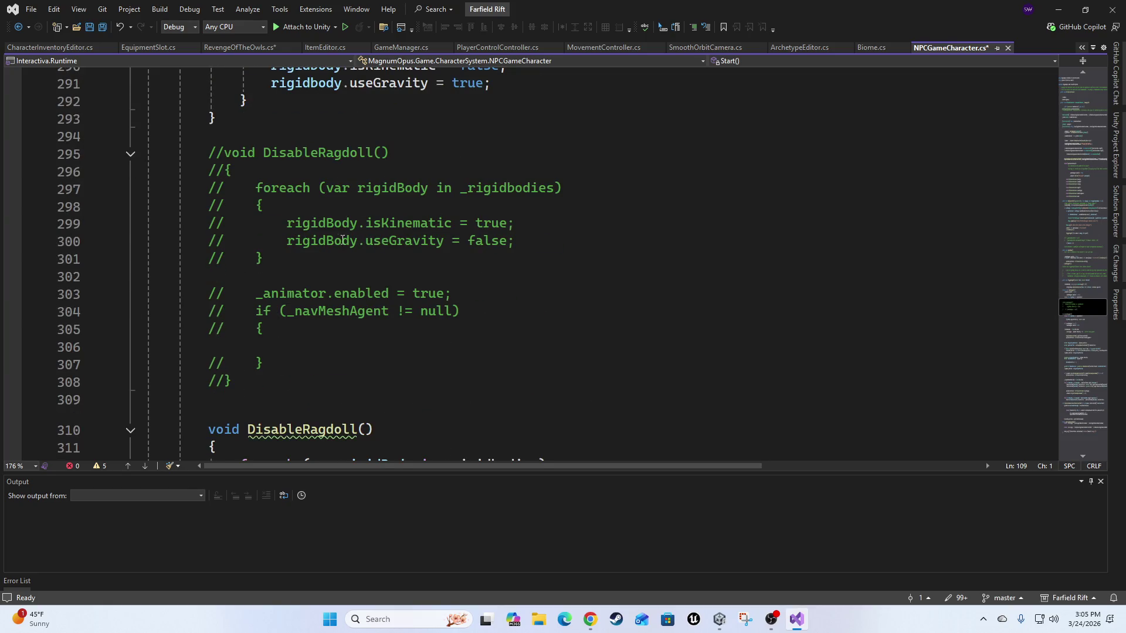
pyautogui.moveTo(201, 143); pyautogui.dragTo(378, 388)
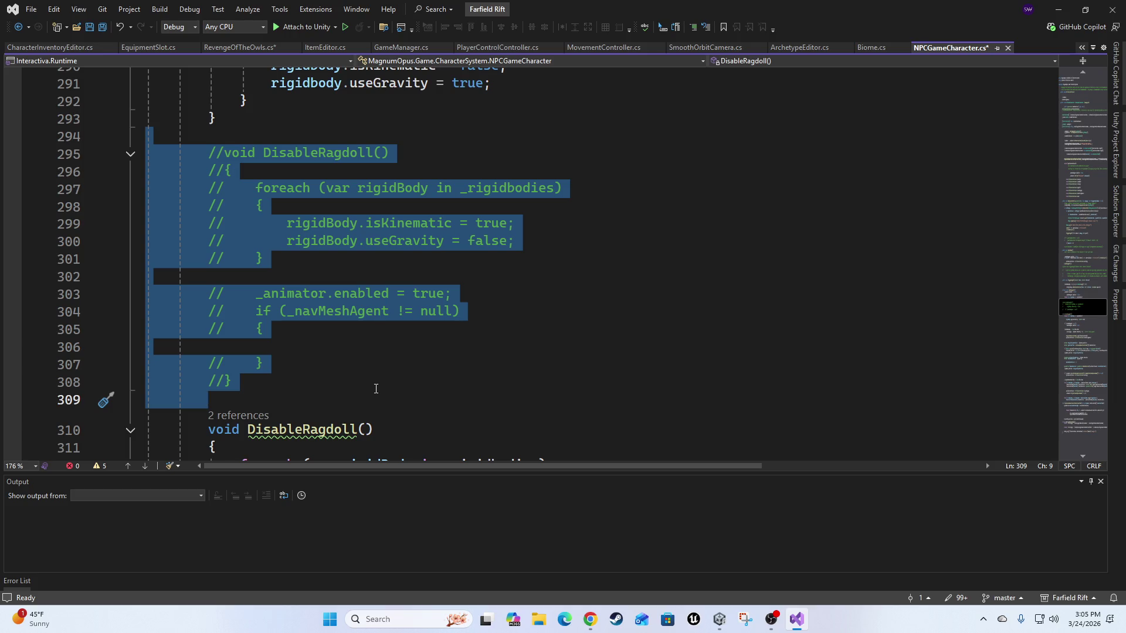
pyautogui.scroll(-3, 380, 381)
pyautogui.scroll(-7, 384, 370)
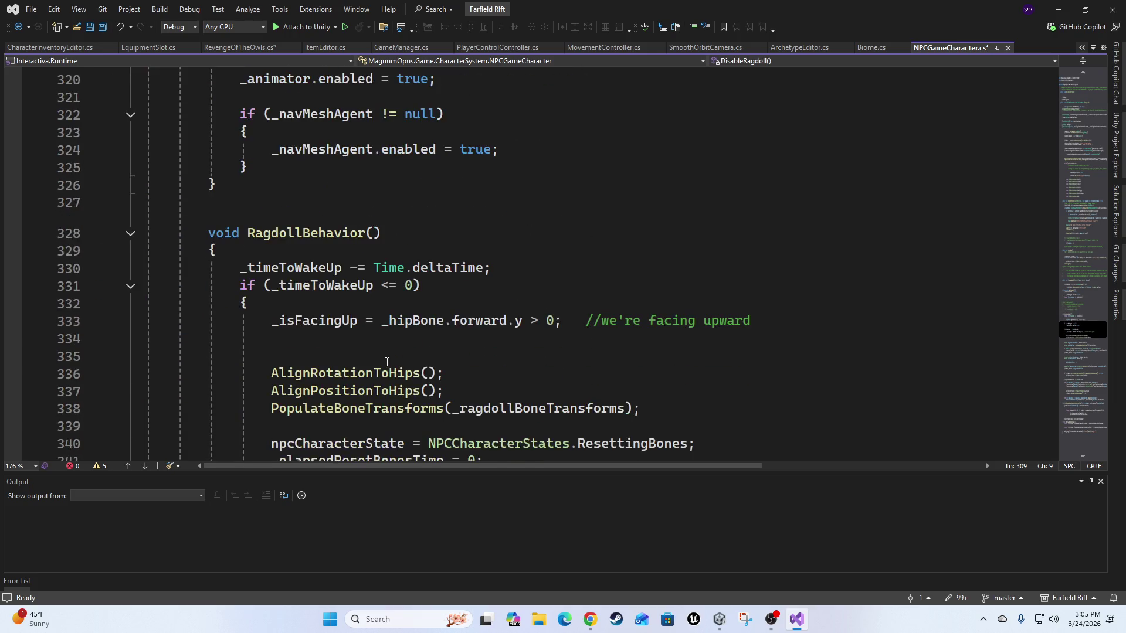
# Scroll to the Damage method near line 460 and place the cursor at the end of its Debug.Log line.
pyautogui.scroll(-3, 309, 307)
pyautogui.scroll(-1, 595, 260)
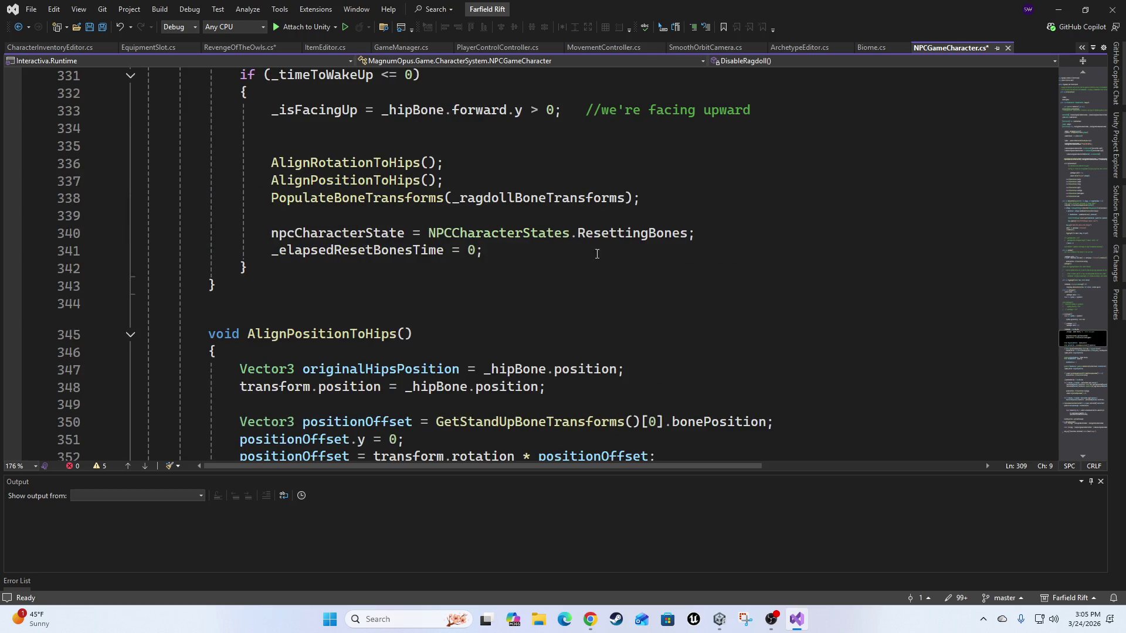
pyautogui.scroll(2, 652, 285)
pyautogui.scroll(-17, 650, 293)
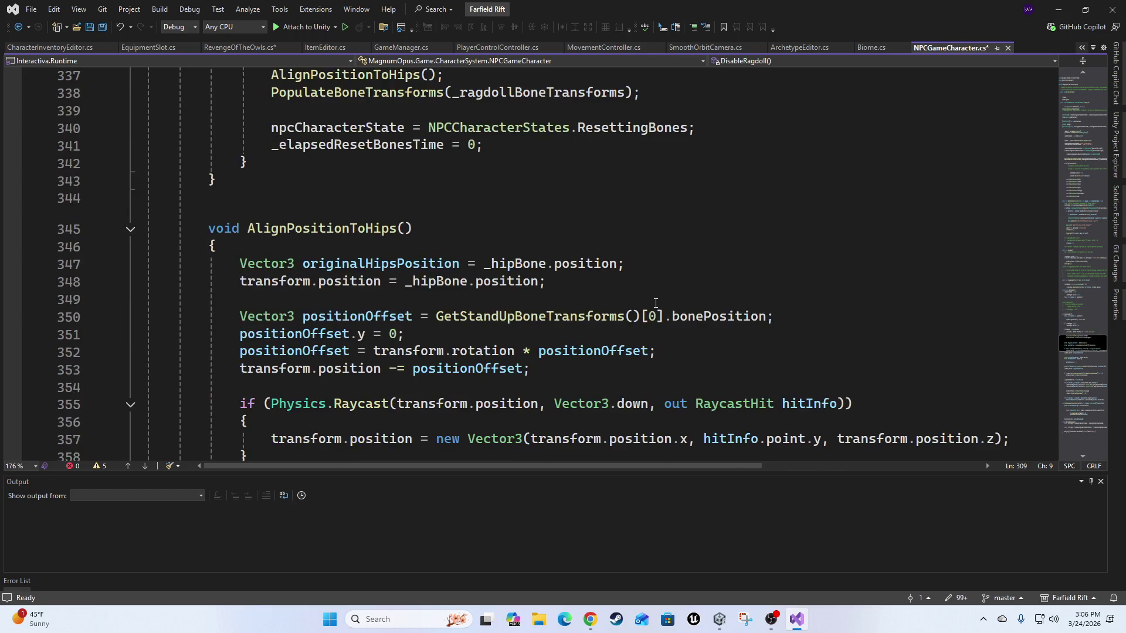
pyautogui.scroll(-20, 653, 311)
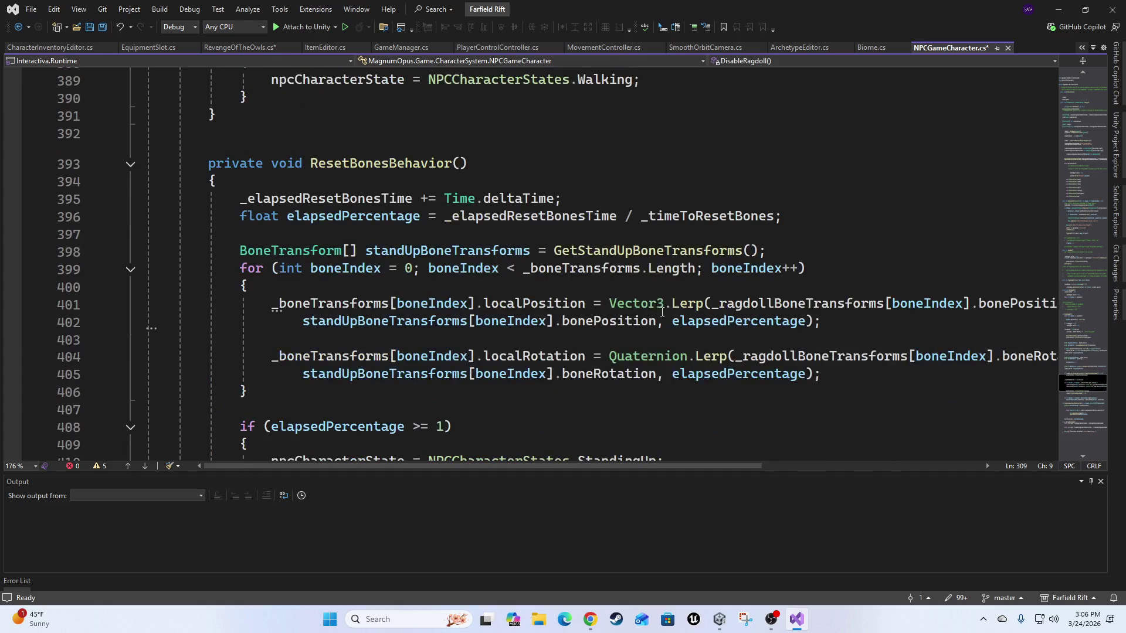
pyautogui.scroll(5, 666, 359)
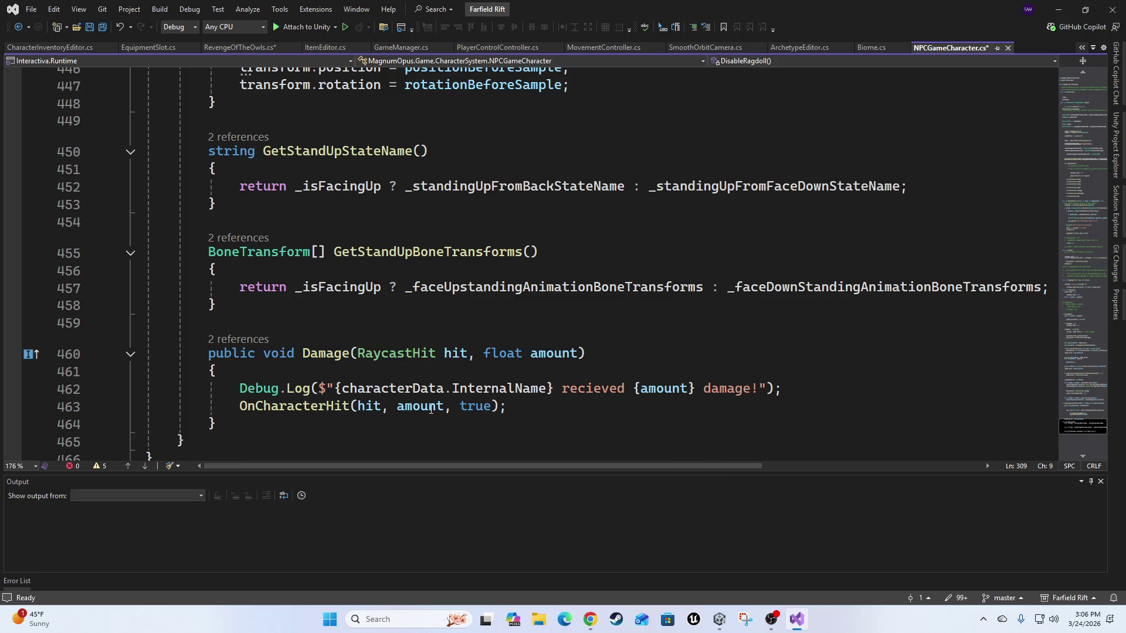
pyautogui.moveTo(469, 404)
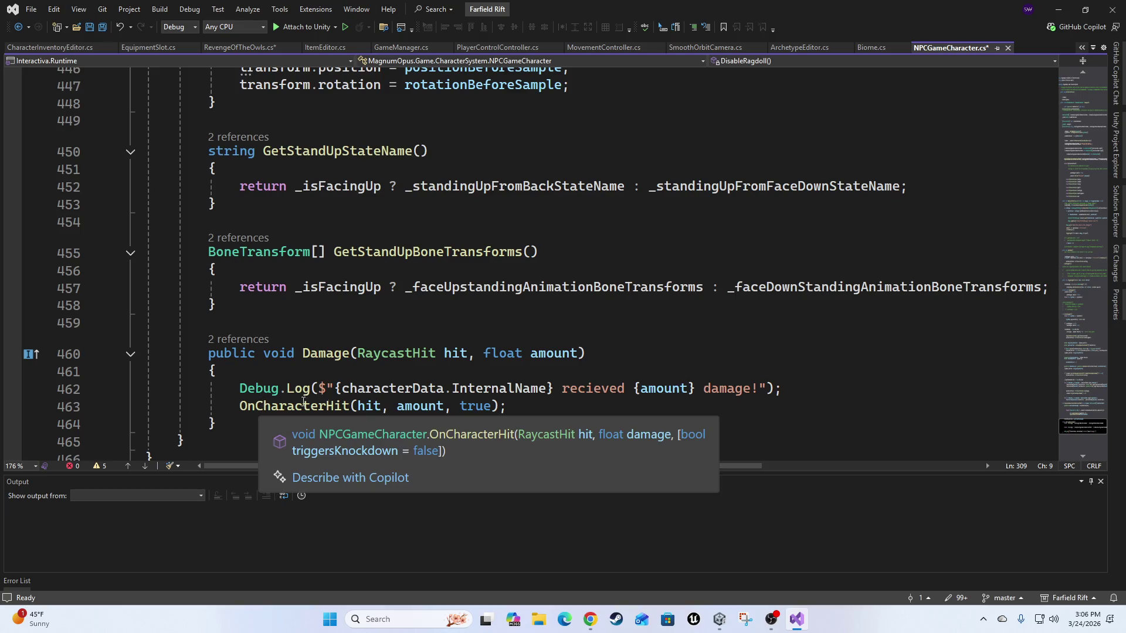
pyautogui.click(528, 413)
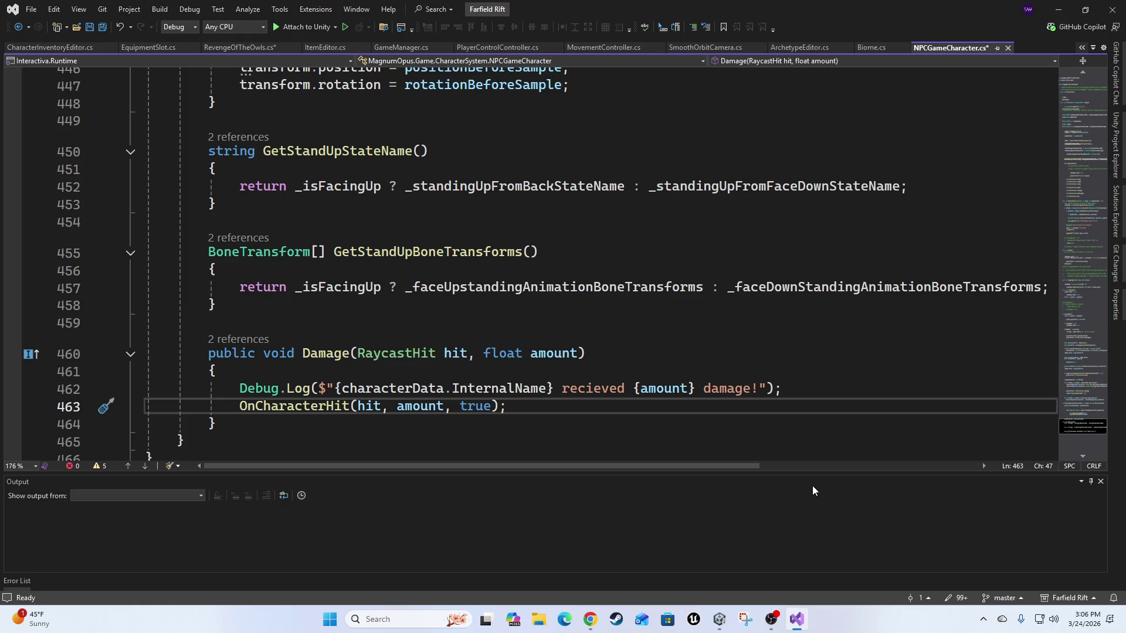
pyautogui.press('Up')
pyautogui.press('End')
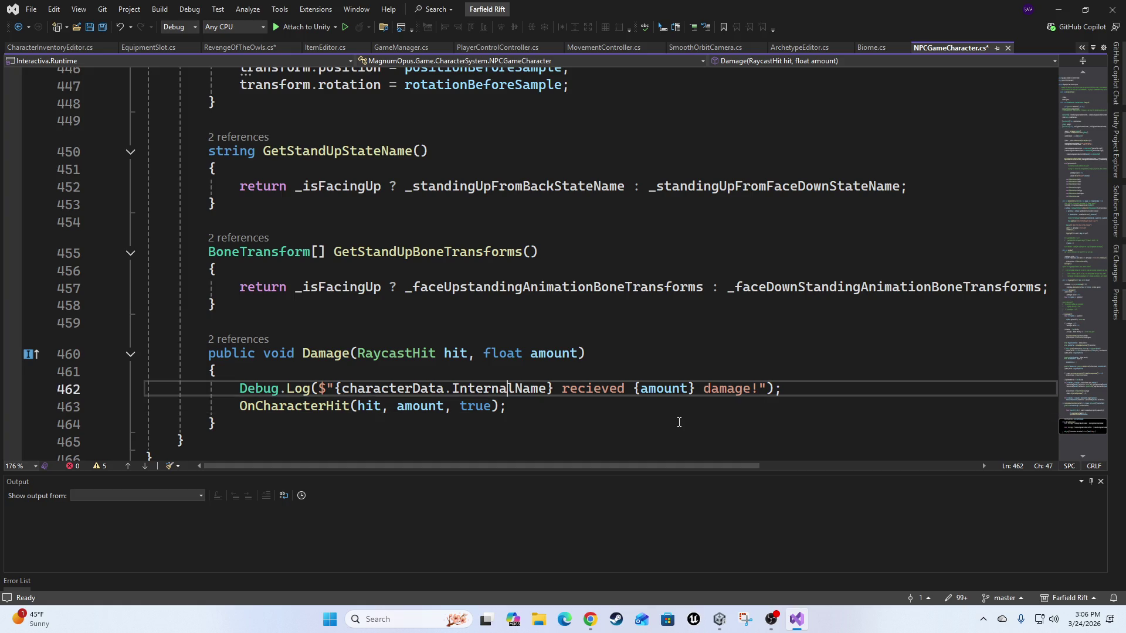
# Jump to OnCharacterHit and insert the suggested Debug.Log of the hit rigidbody on line 169.
pyautogui.keyDown('ctrl'); pyautogui.click(308, 406); pyautogui.keyUp('ctrl')
pyautogui.scroll(-2, 388, 292)
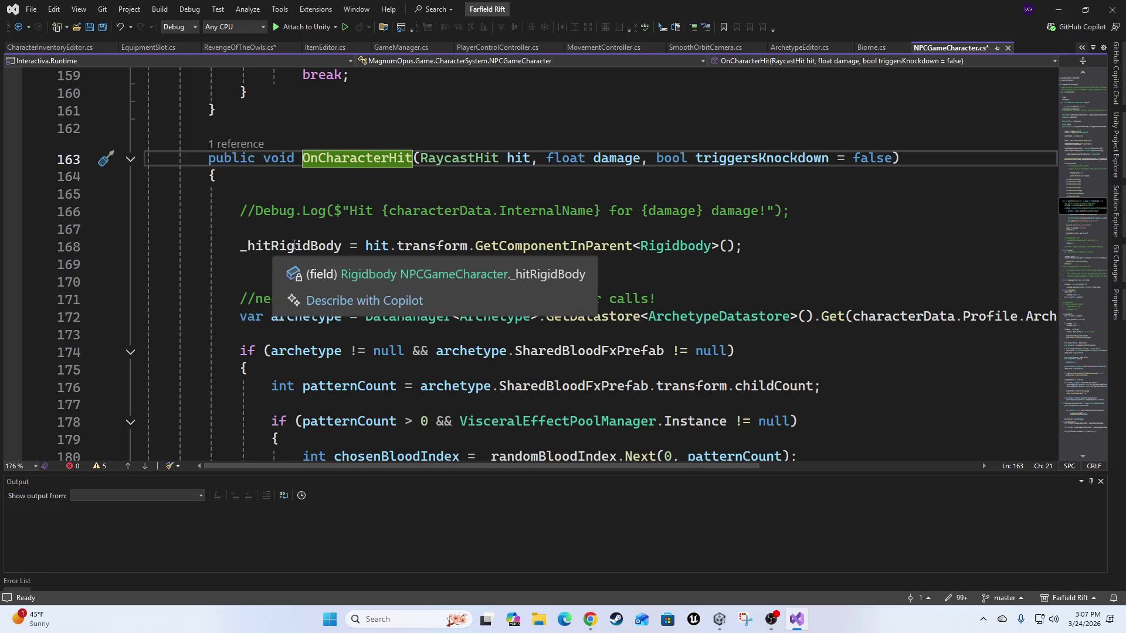
pyautogui.click(307, 265)
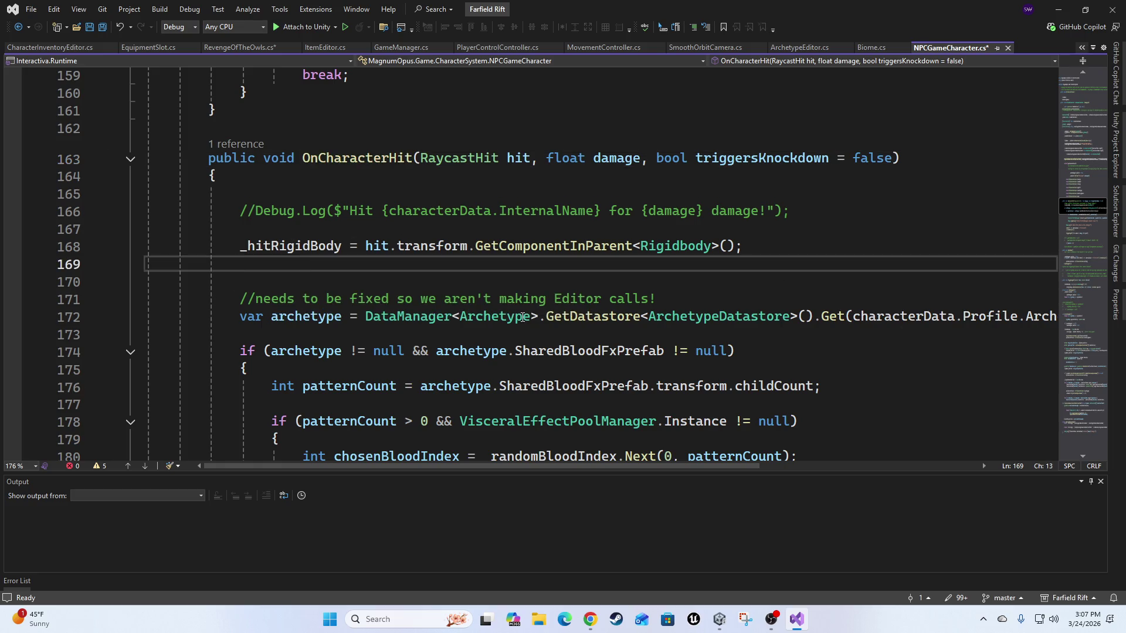
pyautogui.moveTo(520, 317)
pyautogui.write('Debug')
pyautogui.press('Tab')
# Extend the log string with "for {damage} Points of Damage" and save NPCGameCharacter.cs.
pyautogui.press('Left')
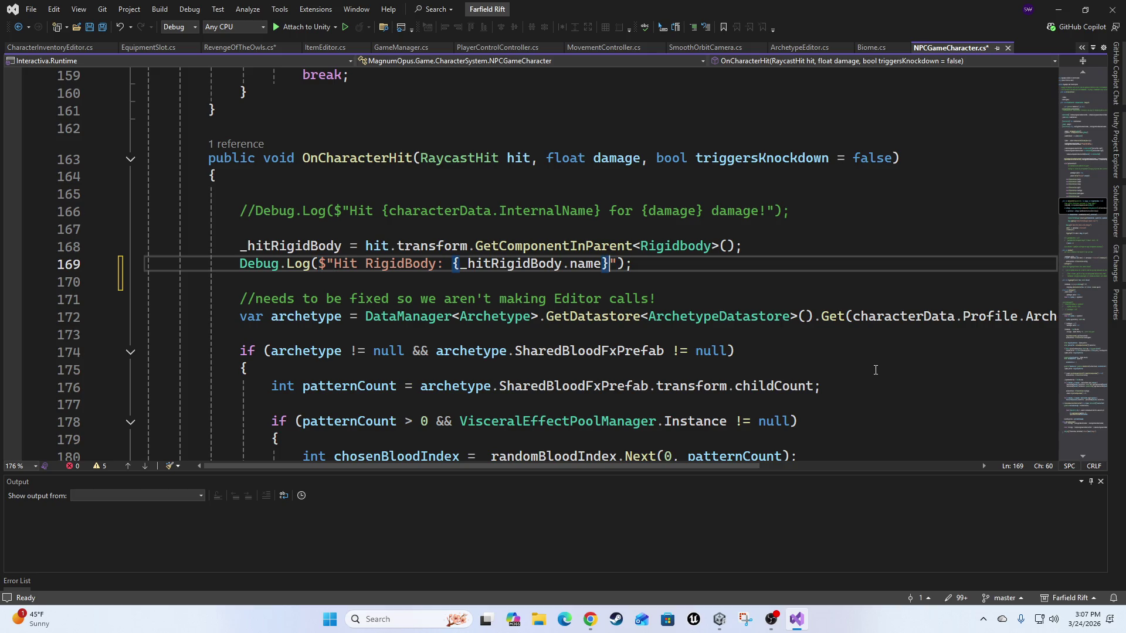
pyautogui.write('for P{')
pyautogui.press('Left')
pyautogui.press('BackSpace')
pyautogui.press('Right')
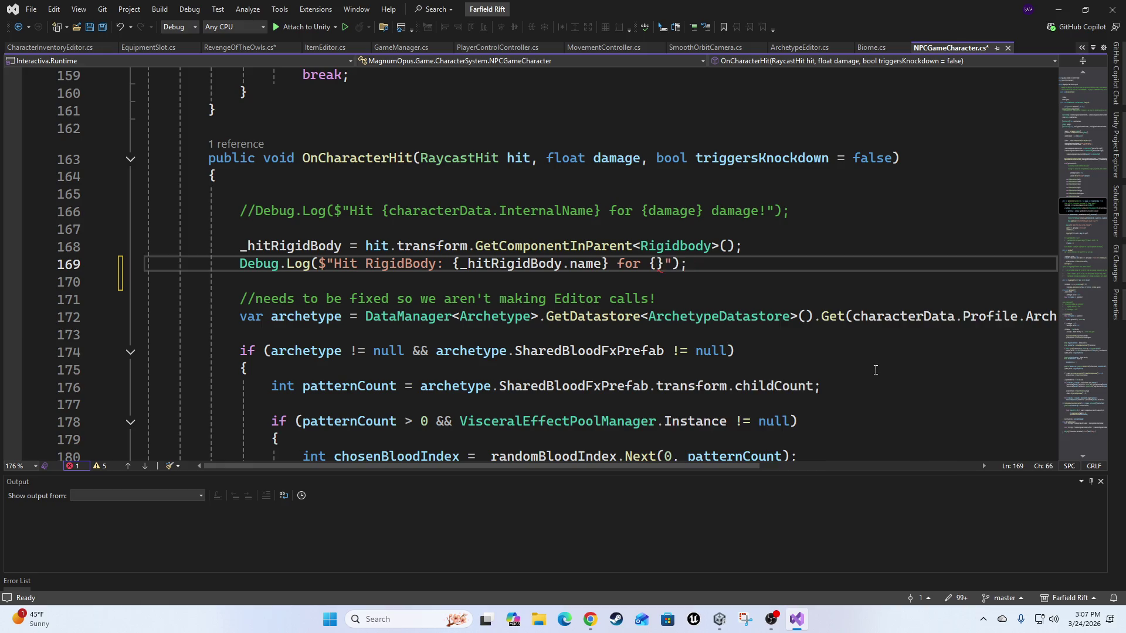
pyautogui.write('da')
pyautogui.press('Tab')
pyautogui.press('Right')
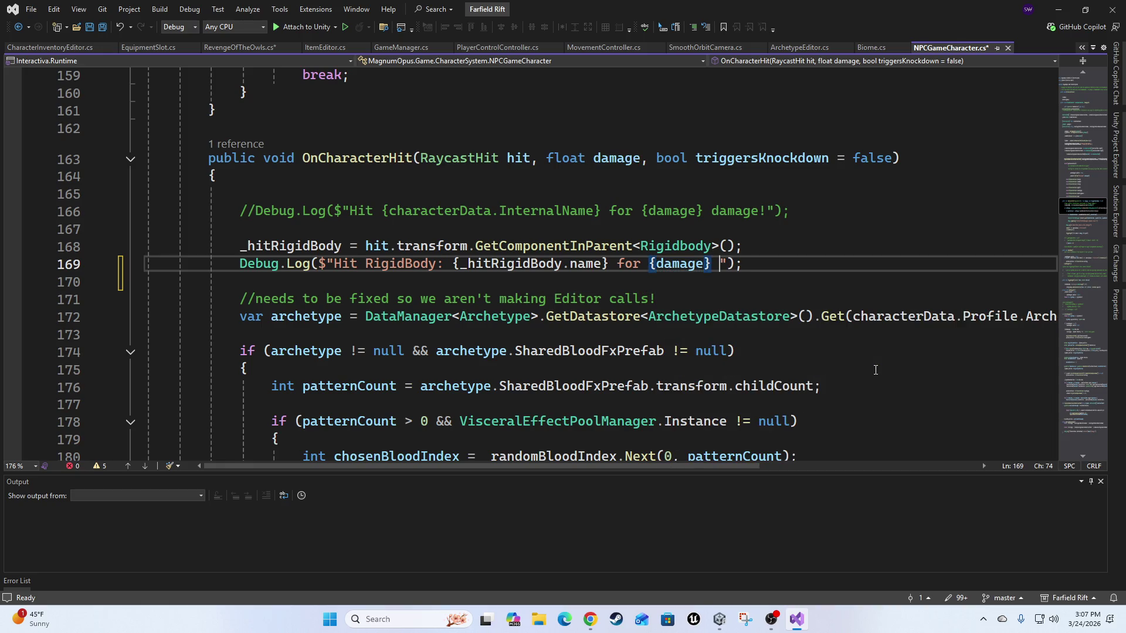
pyautogui.write('Poi9nts opf')
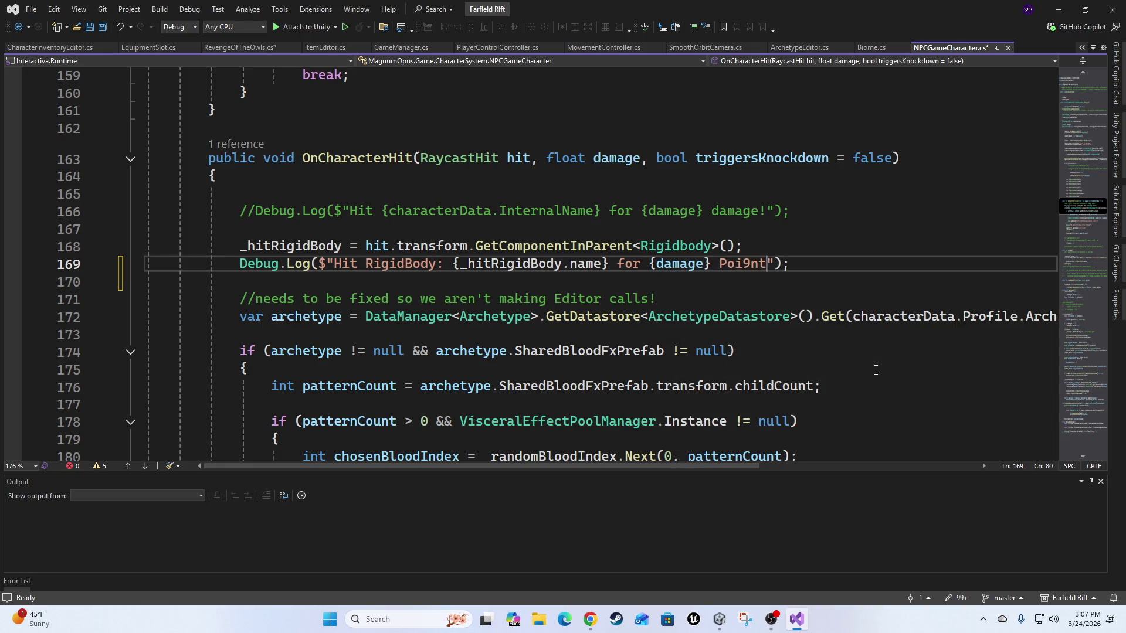
pyautogui.press('BackSpace')
pyautogui.press('BackSpace')
pyautogui.press('BackSpace')
pyautogui.write('nts of Damage')
pyautogui.press('End')
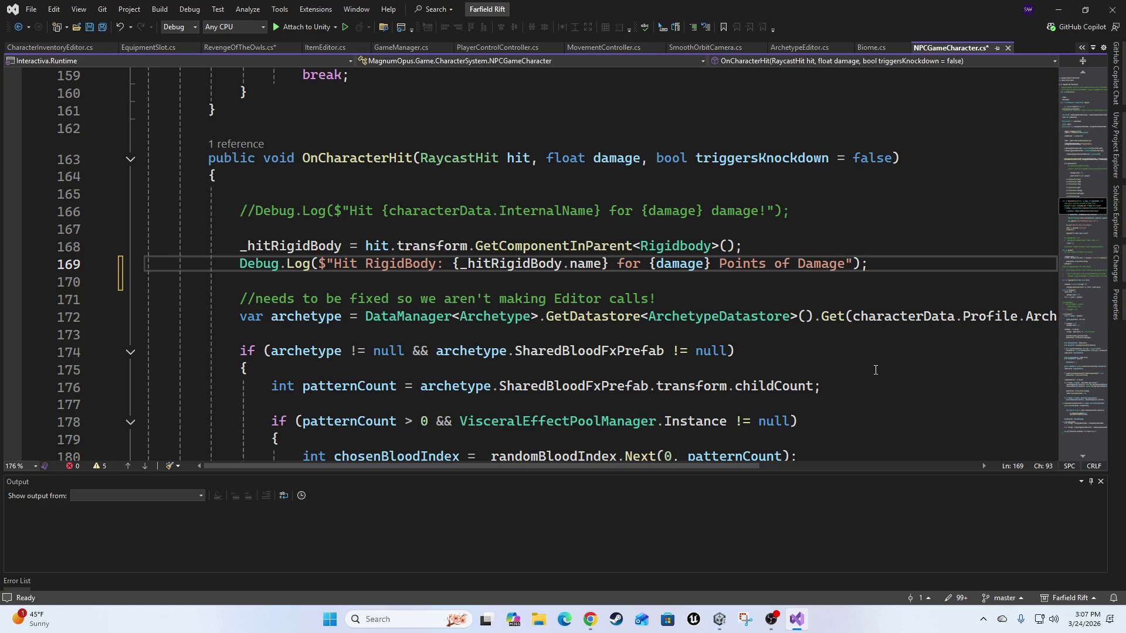
pyautogui.hotkey('ctrl', 's')
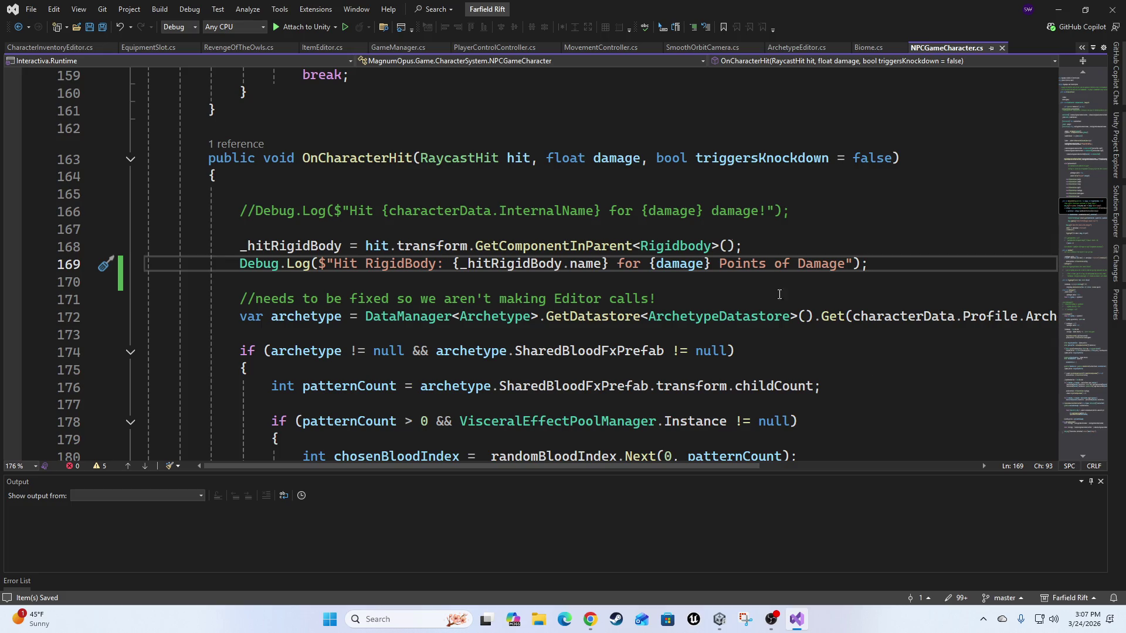
# Open Solution Explorer beside the code, showing the Shared Data Scripts folders.
pyautogui.scroll(-19, 586, 264)
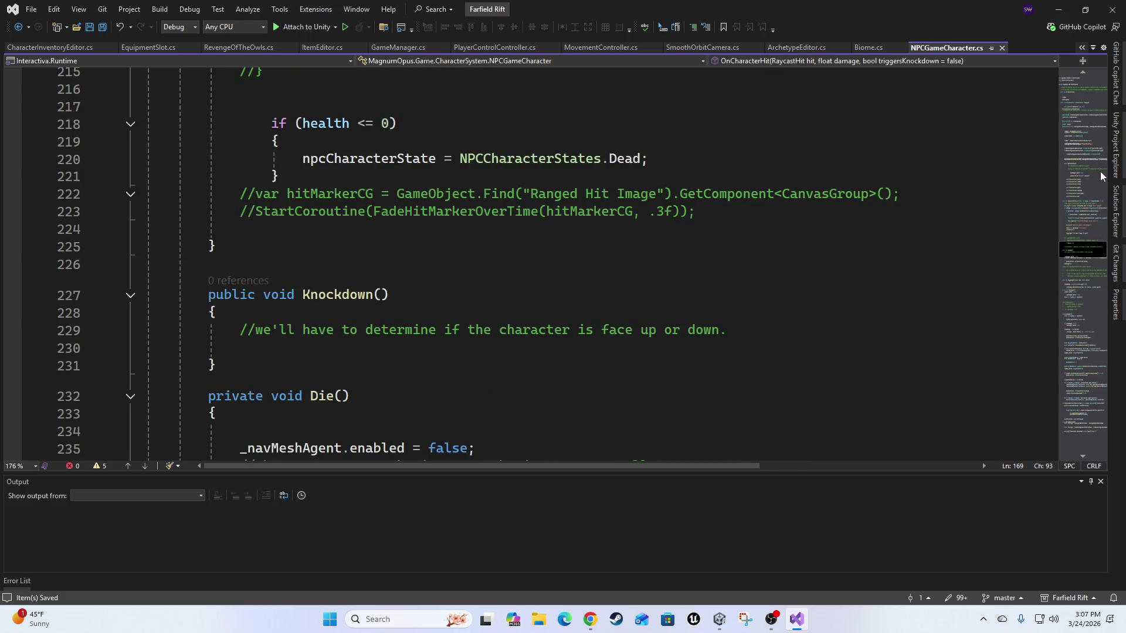
pyautogui.moveTo(1116, 212)
pyautogui.scroll(5, 960, 281)
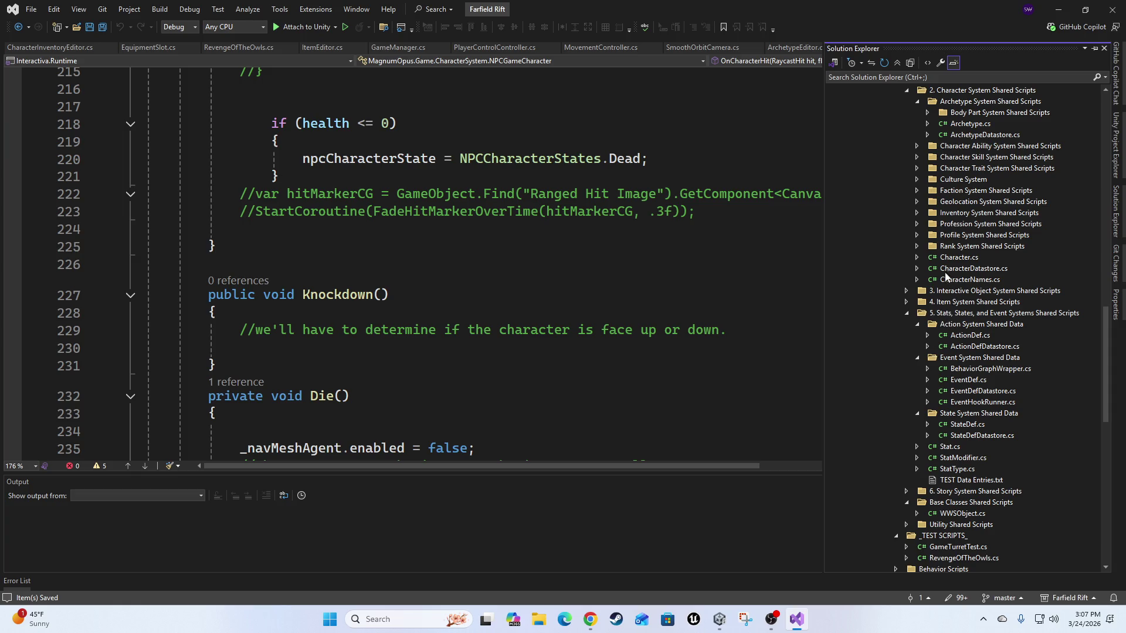
pyautogui.scroll(8, 994, 326)
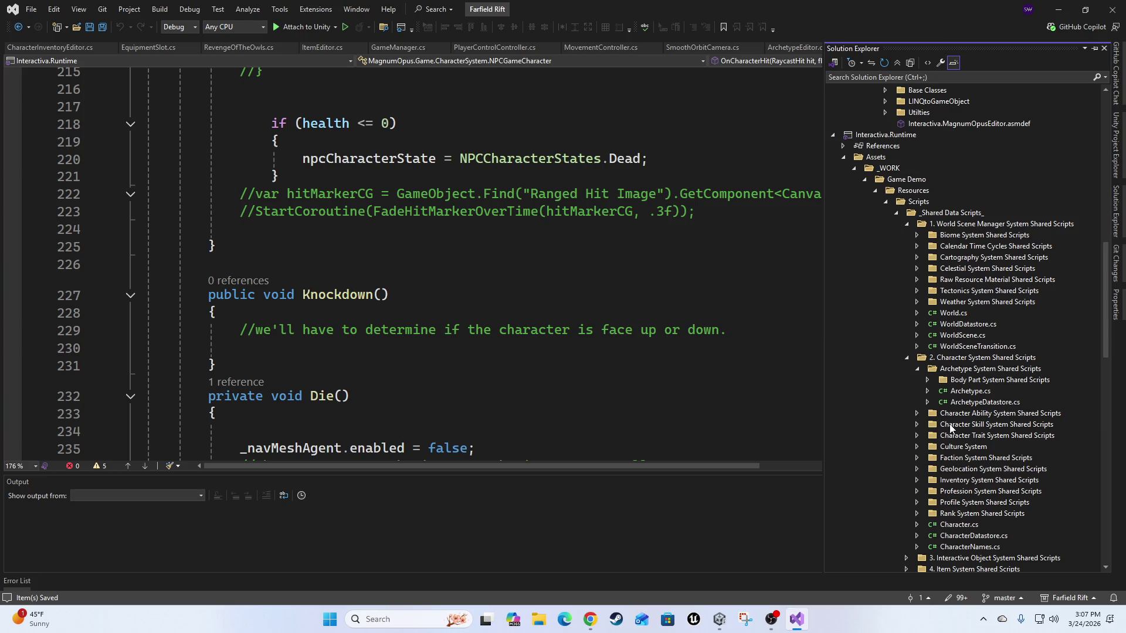
pyautogui.scroll(-7, 908, 426)
pyautogui.scroll(-4, 906, 438)
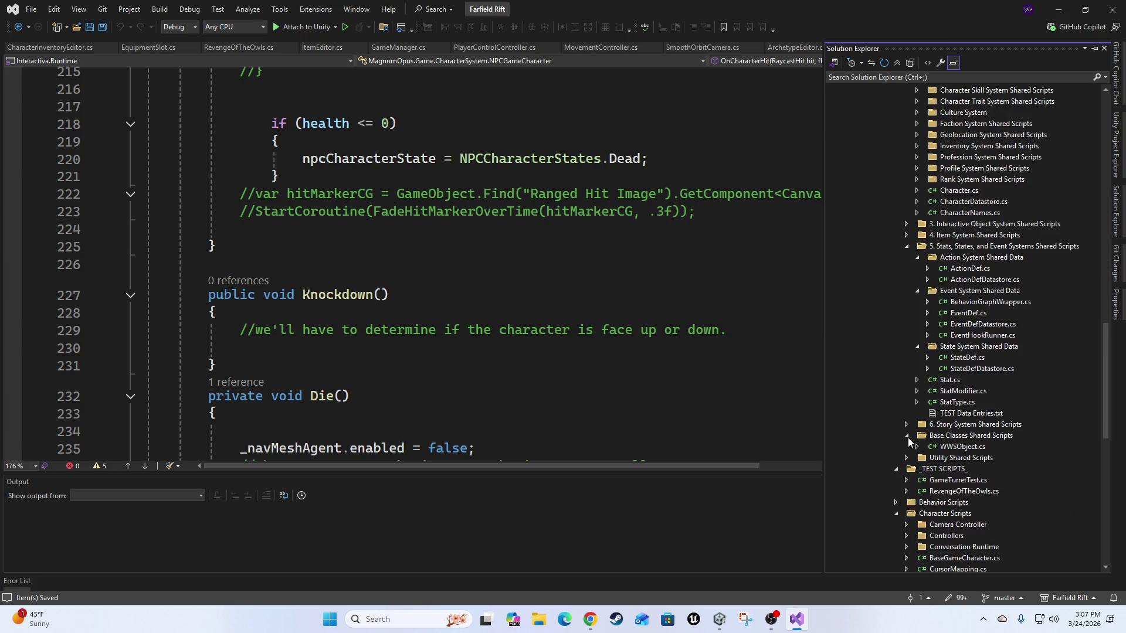
pyautogui.scroll(-5, 907, 438)
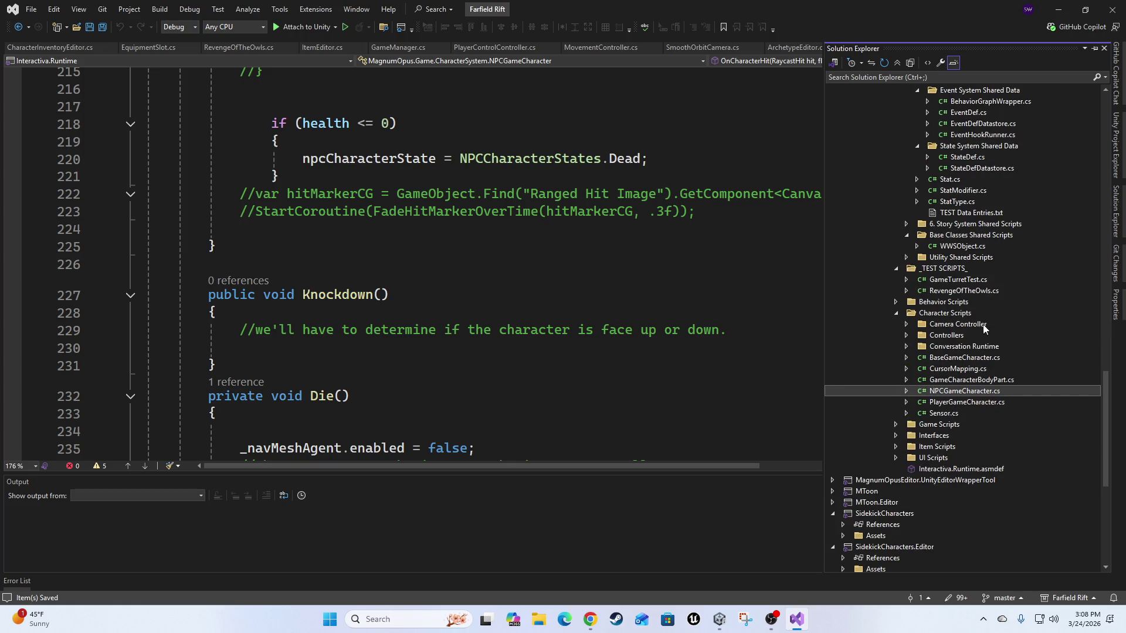
pyautogui.moveTo(1105, 376); pyautogui.dragTo(1115, 218)
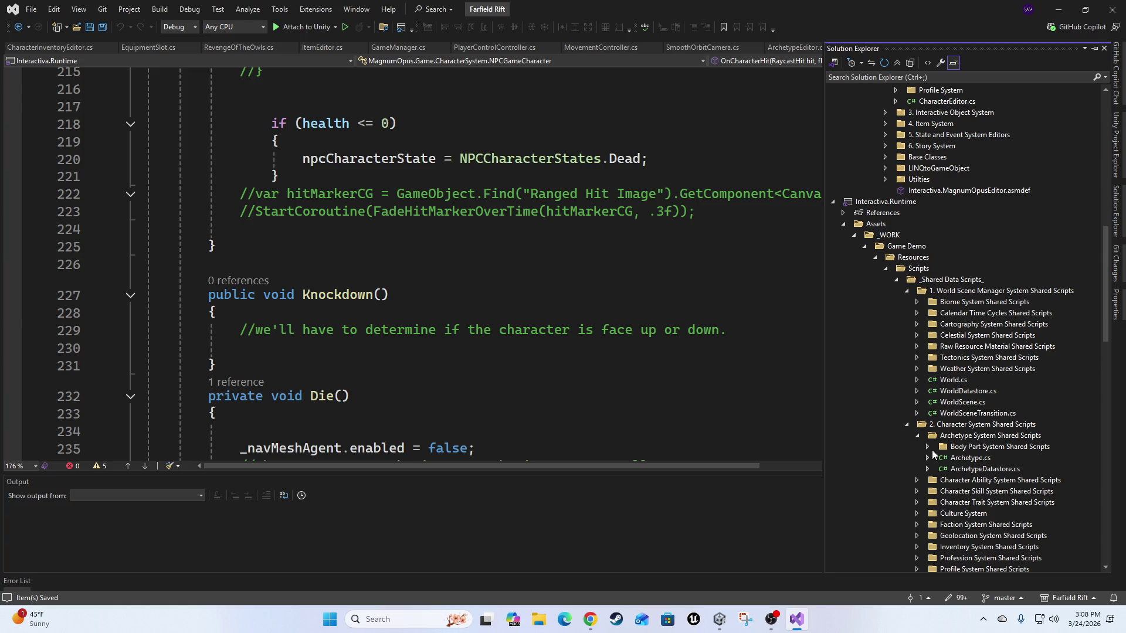
# Scroll the tree to Character Scripts and back, then focus the Solution Explorer search box.
pyautogui.scroll(-3, 933, 460)
pyautogui.scroll(-2, 932, 462)
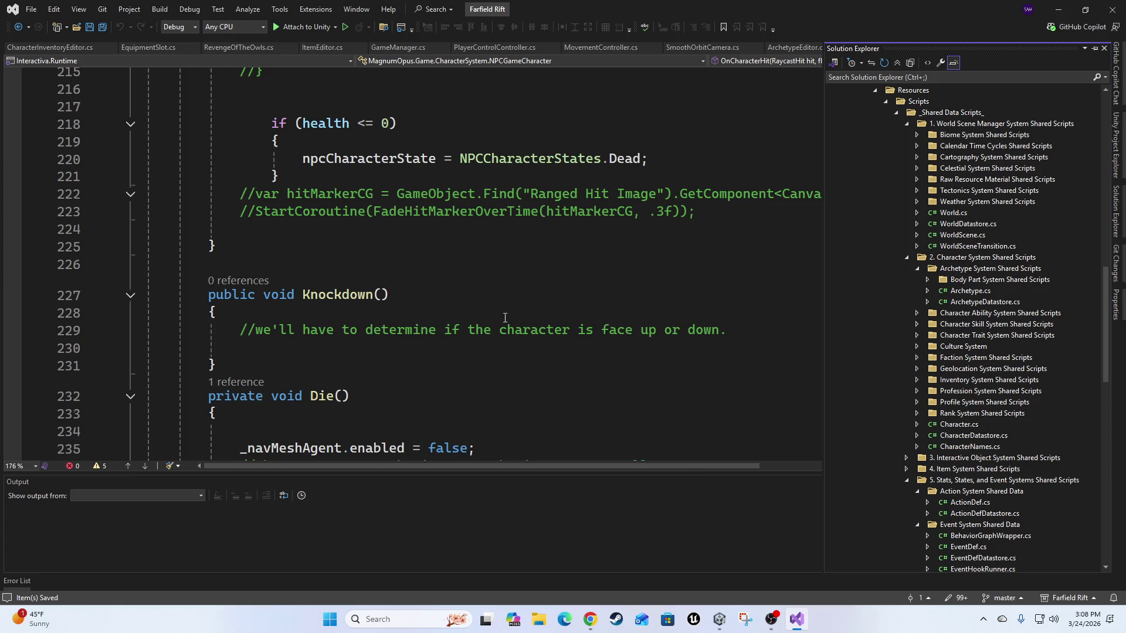
pyautogui.scroll(-11, 501, 314)
pyautogui.scroll(2, 507, 358)
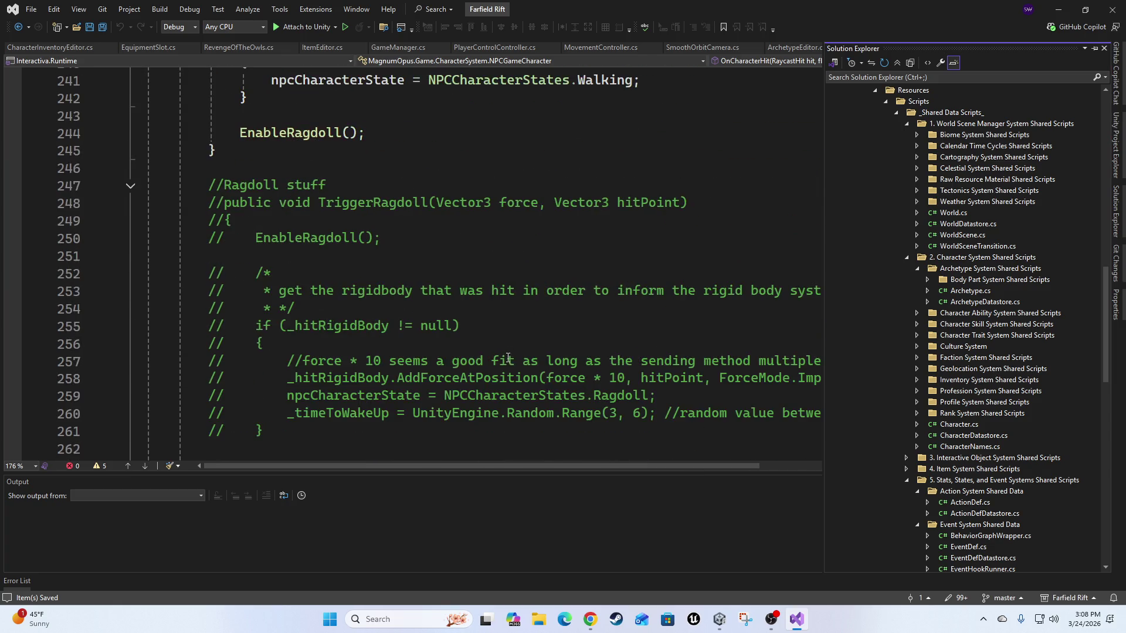
pyautogui.scroll(1, 506, 359)
pyautogui.scroll(-10, 505, 367)
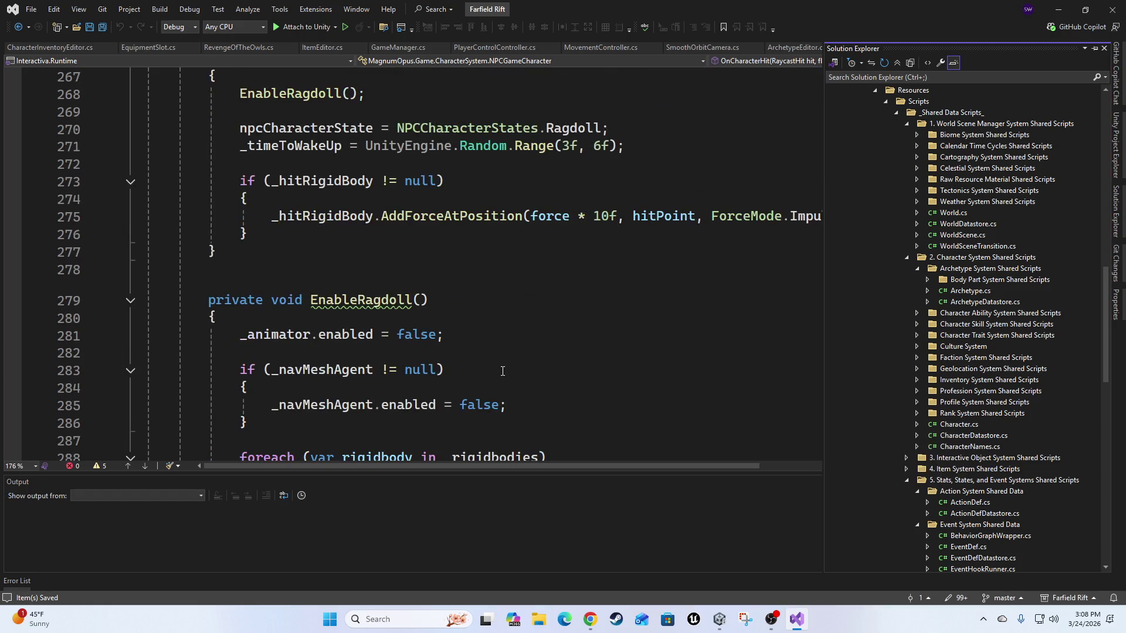
pyautogui.scroll(-2, 502, 368)
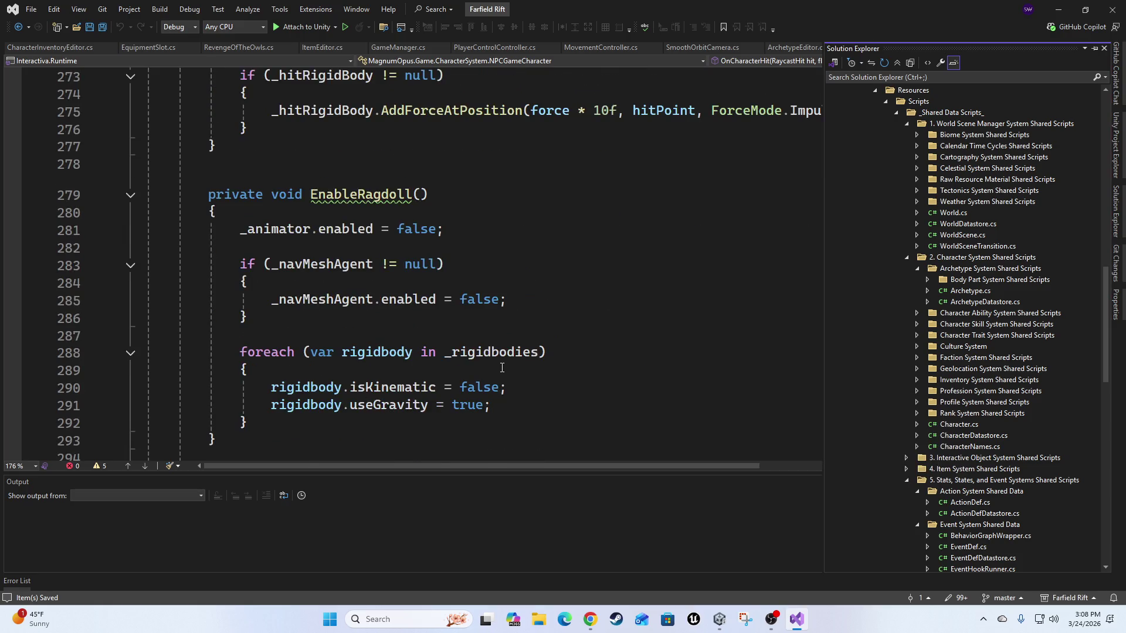
pyautogui.scroll(-2, 502, 368)
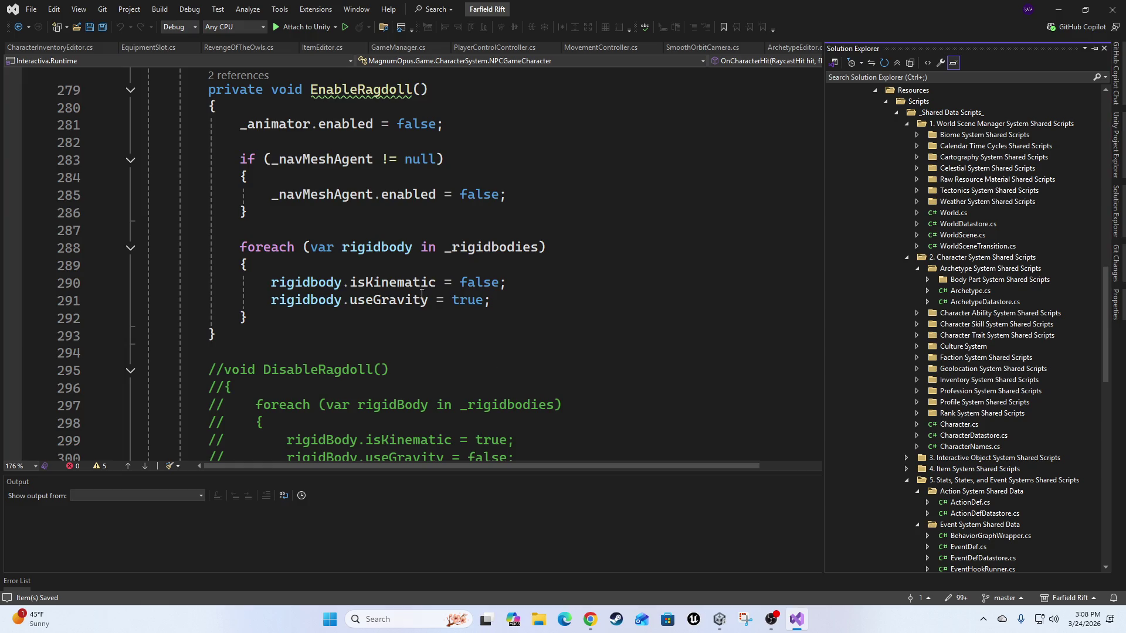
pyautogui.scroll(-17, 426, 291)
pyautogui.scroll(-8, 463, 391)
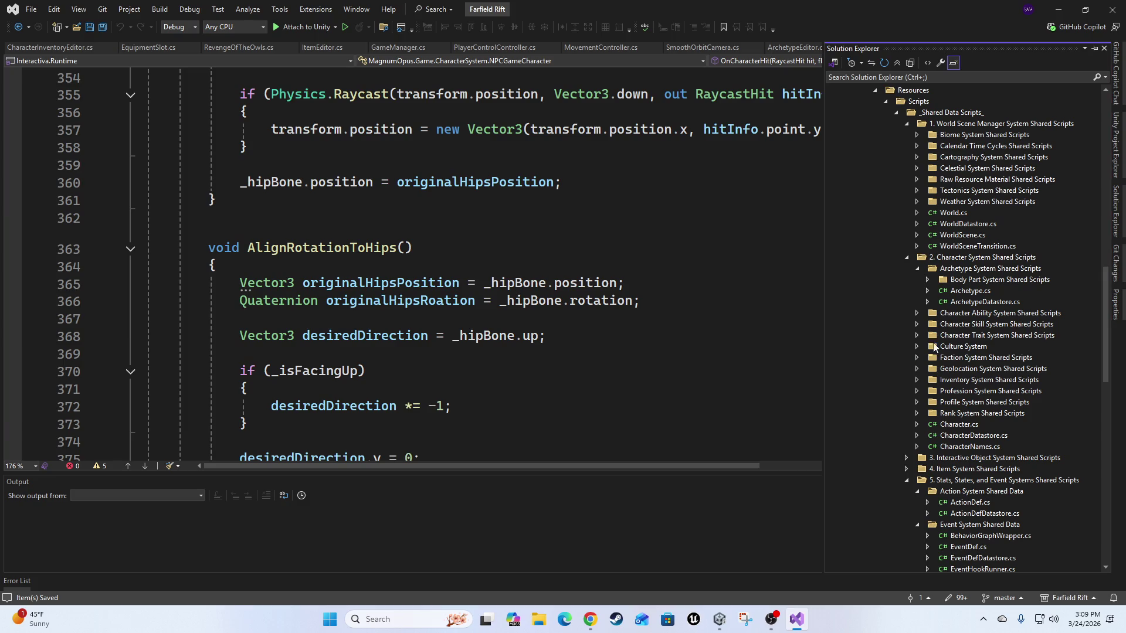
pyautogui.click(1004, 78)
# Filter Solution Explorer for 'para' and open ParabolicAmmo.cs from Interactiva.Runtime > Item Scripts.
pyautogui.write('para')
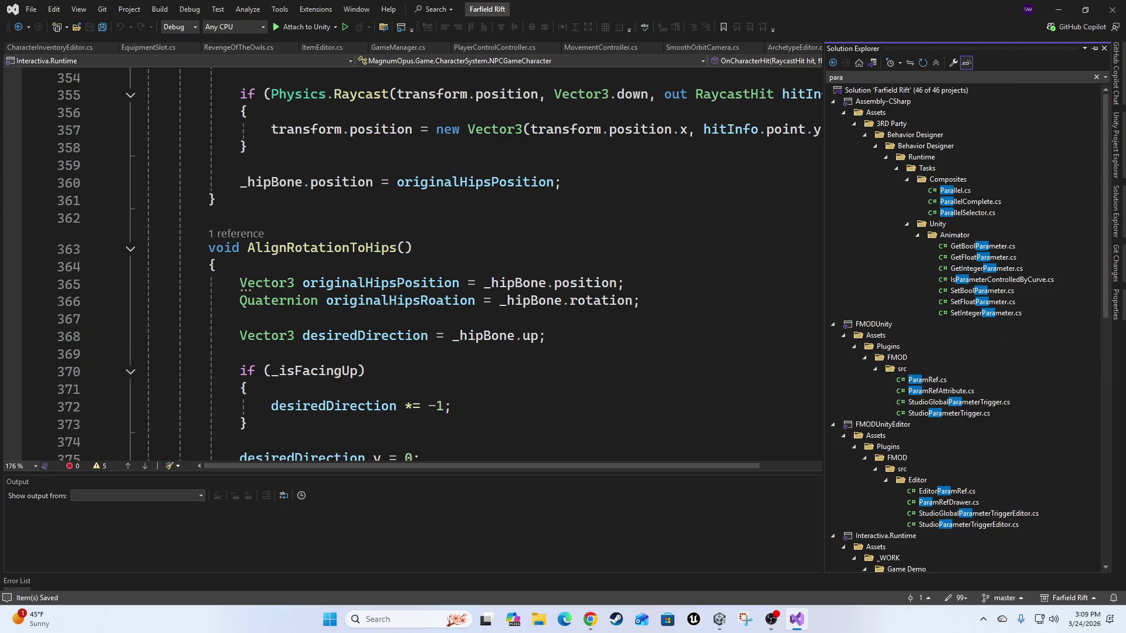
pyautogui.scroll(-10, 956, 428)
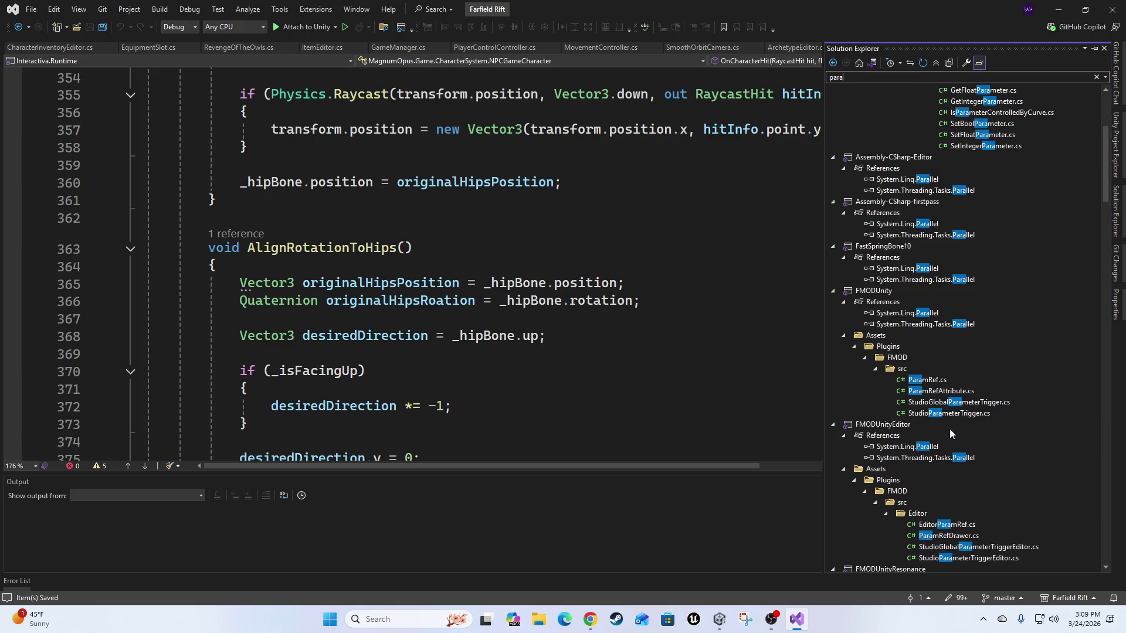
pyautogui.scroll(1, 971, 435)
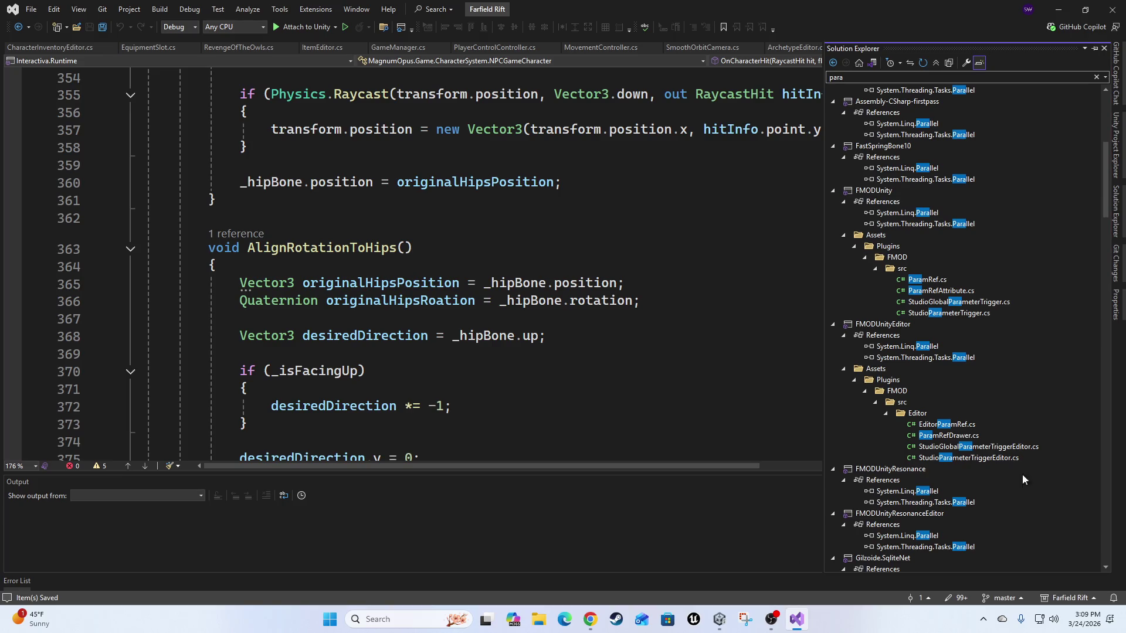
pyautogui.scroll(3, 924, 404)
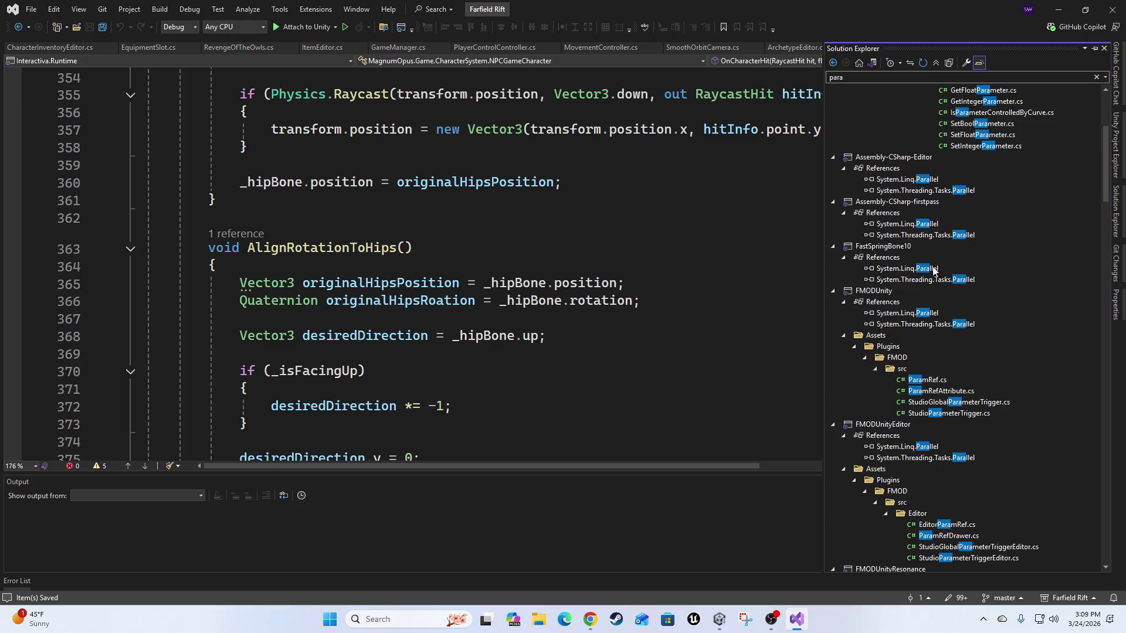
pyautogui.scroll(6, 991, 258)
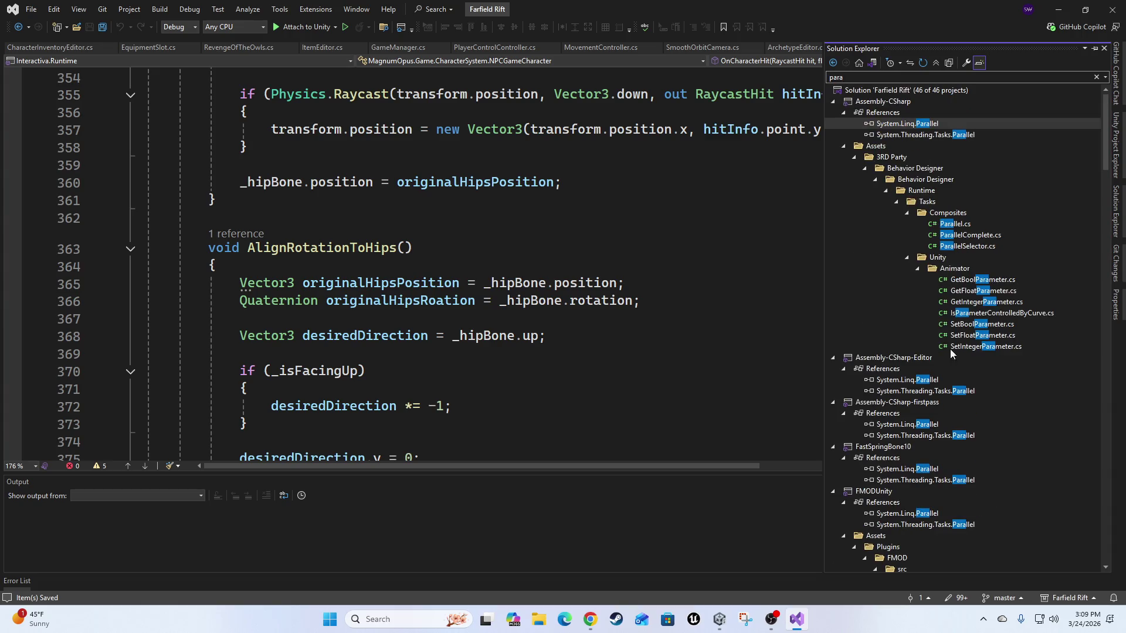
pyautogui.scroll(-8, 914, 369)
pyautogui.scroll(-3, 906, 378)
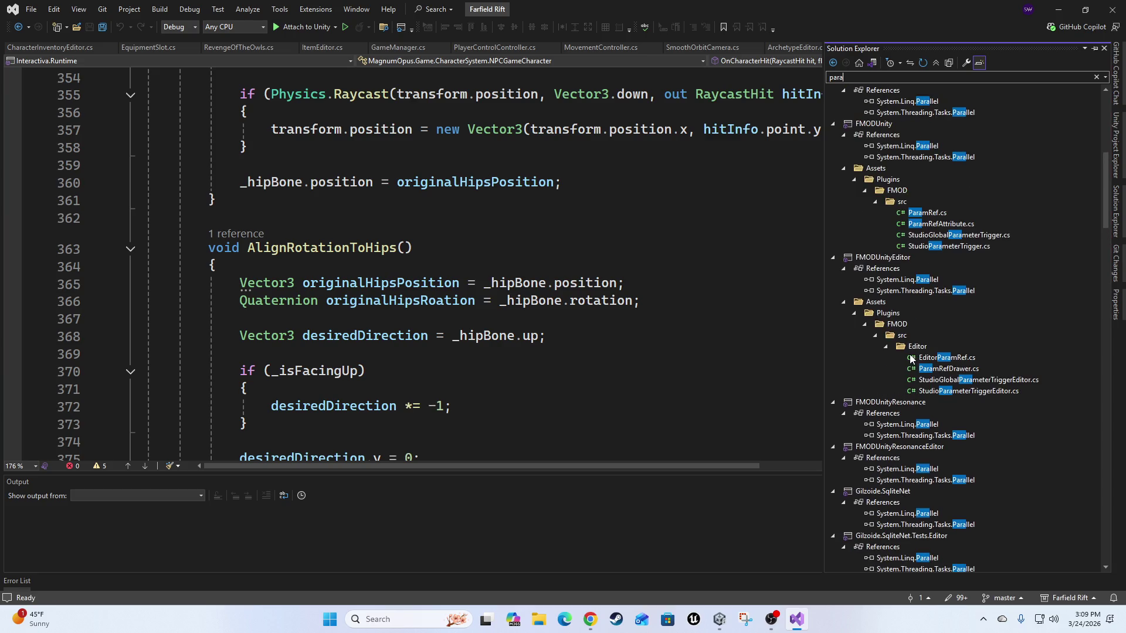
pyautogui.scroll(-1, 911, 358)
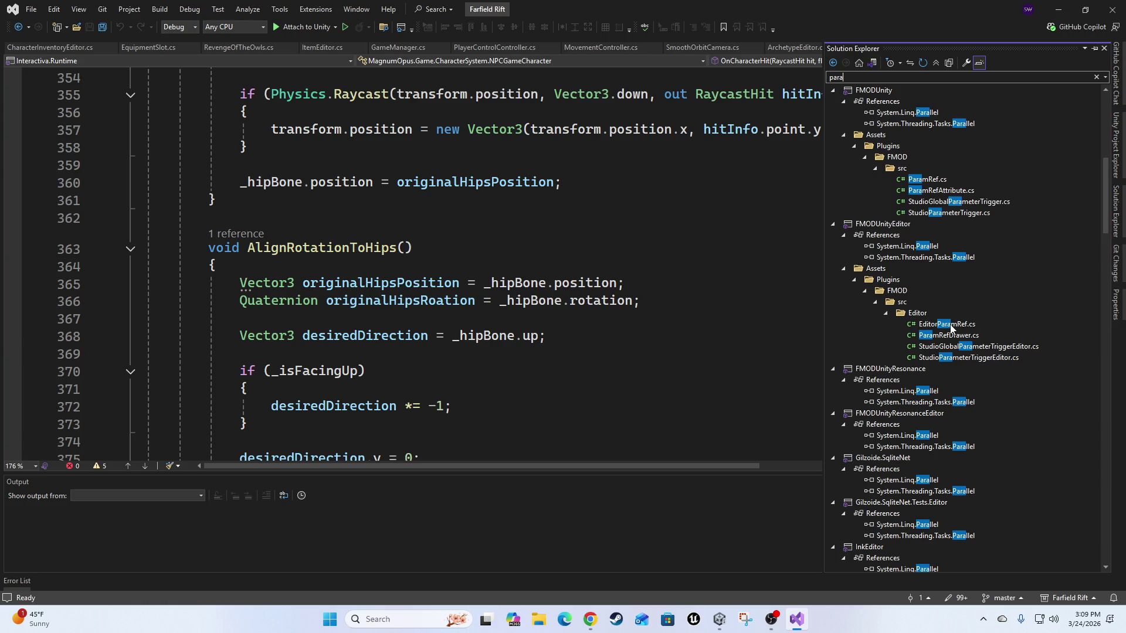
pyautogui.scroll(-3, 951, 323)
pyautogui.scroll(-10, 949, 317)
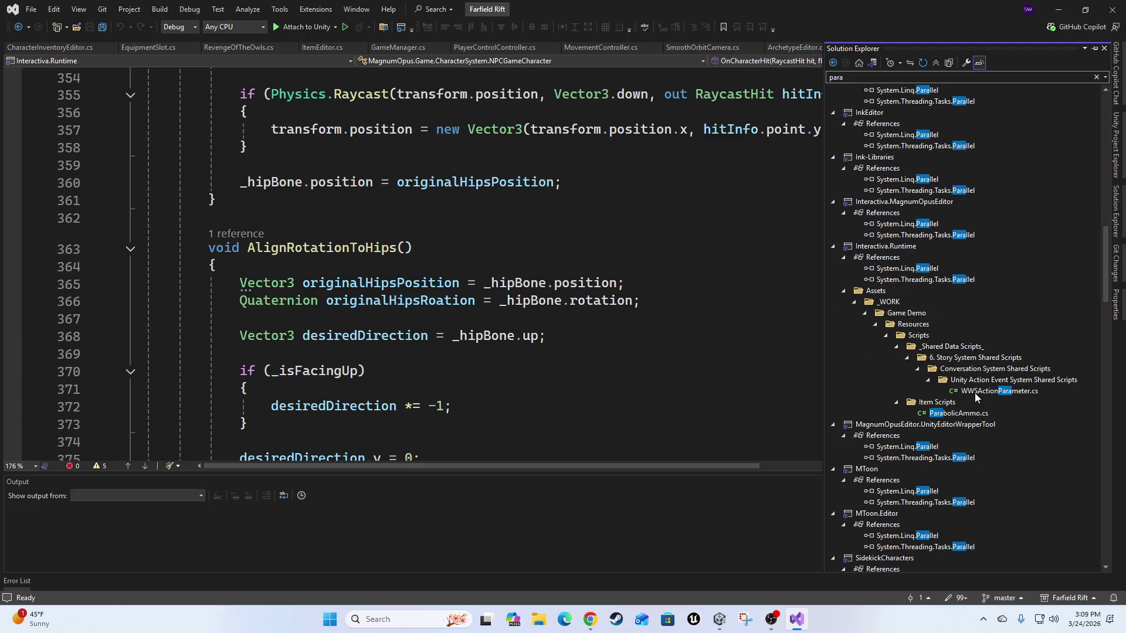
pyautogui.doubleClick(956, 413)
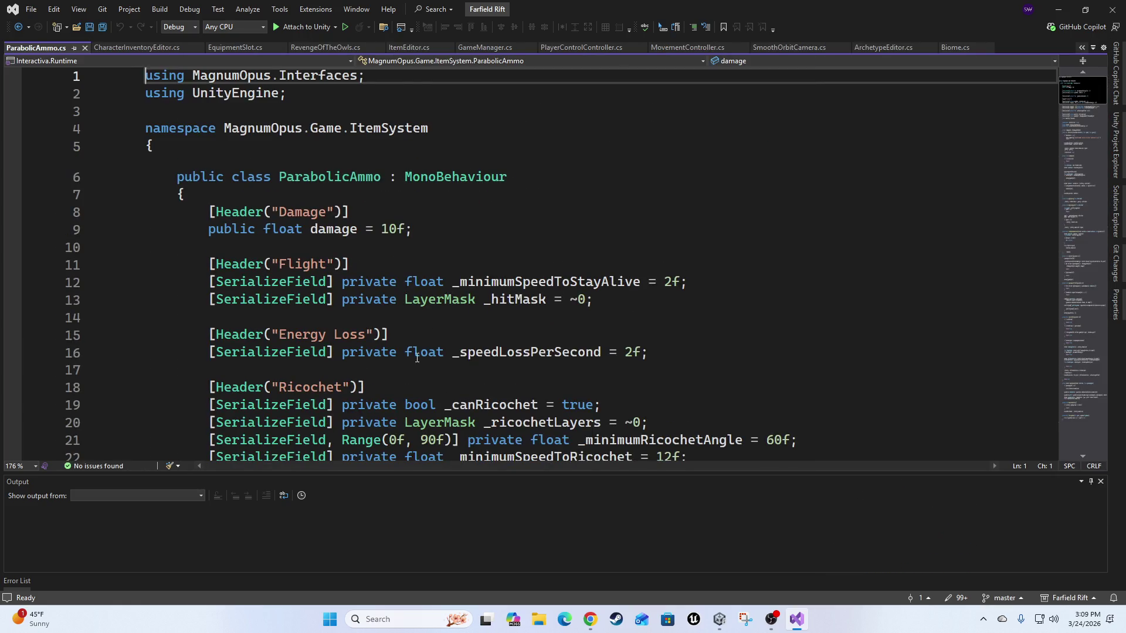
# Scroll ParabolicAmmo.cs down to HandleHit and place the cursor after the if block's opening brace.
pyautogui.scroll(-1, 417, 358)
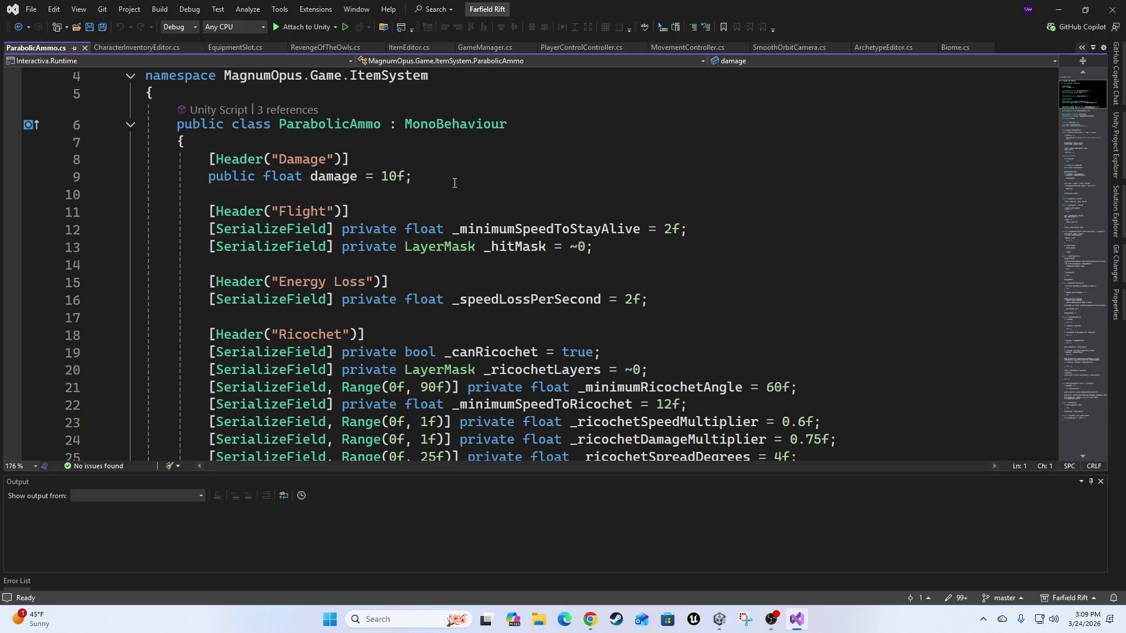
pyautogui.scroll(-3, 486, 315)
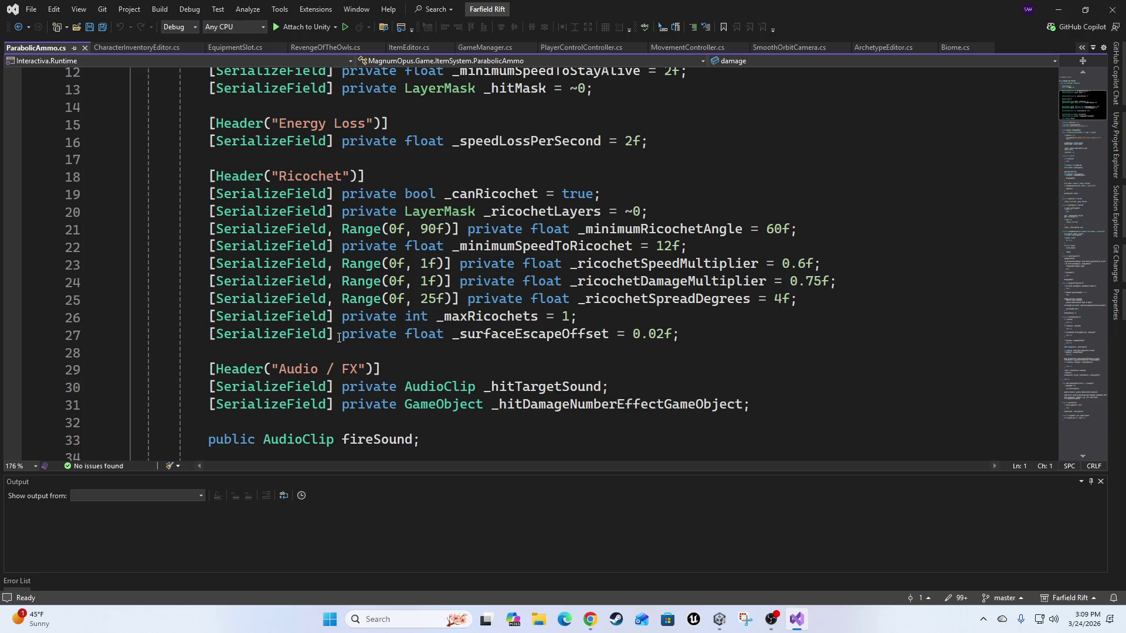
pyautogui.scroll(-2, 367, 299)
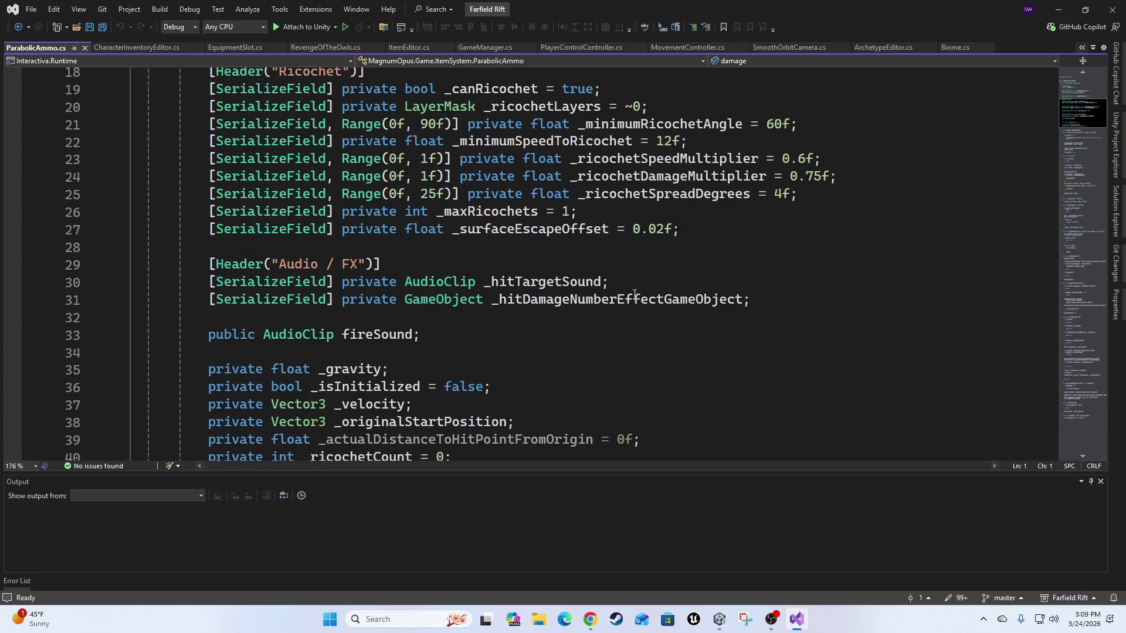
pyautogui.scroll(-4, 301, 299)
pyautogui.scroll(6, 578, 352)
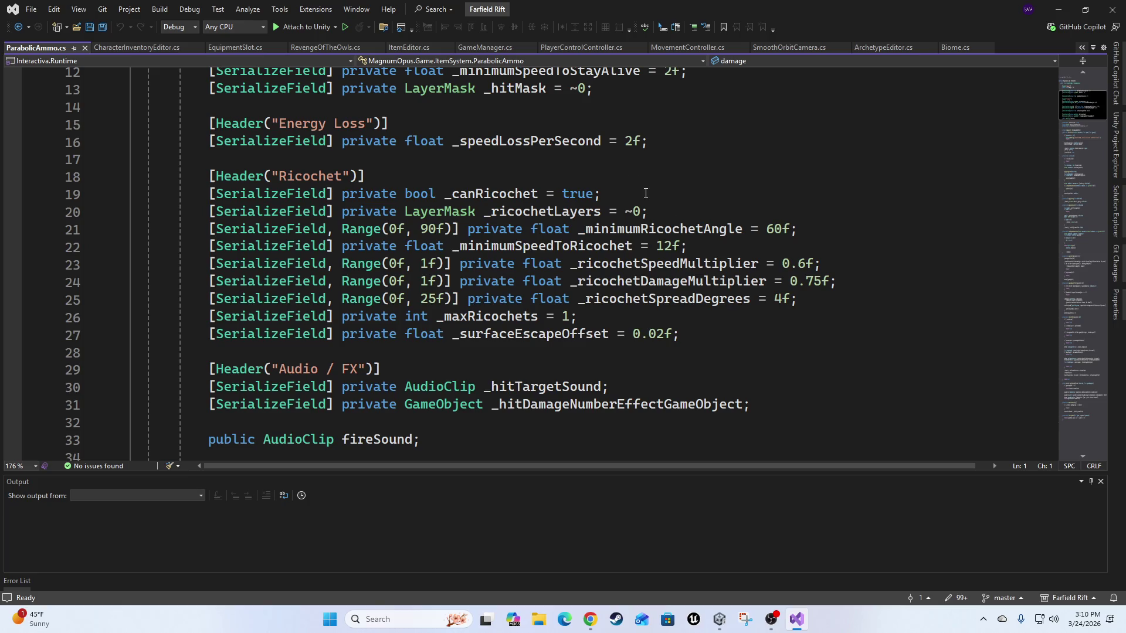
pyautogui.scroll(-20, 583, 166)
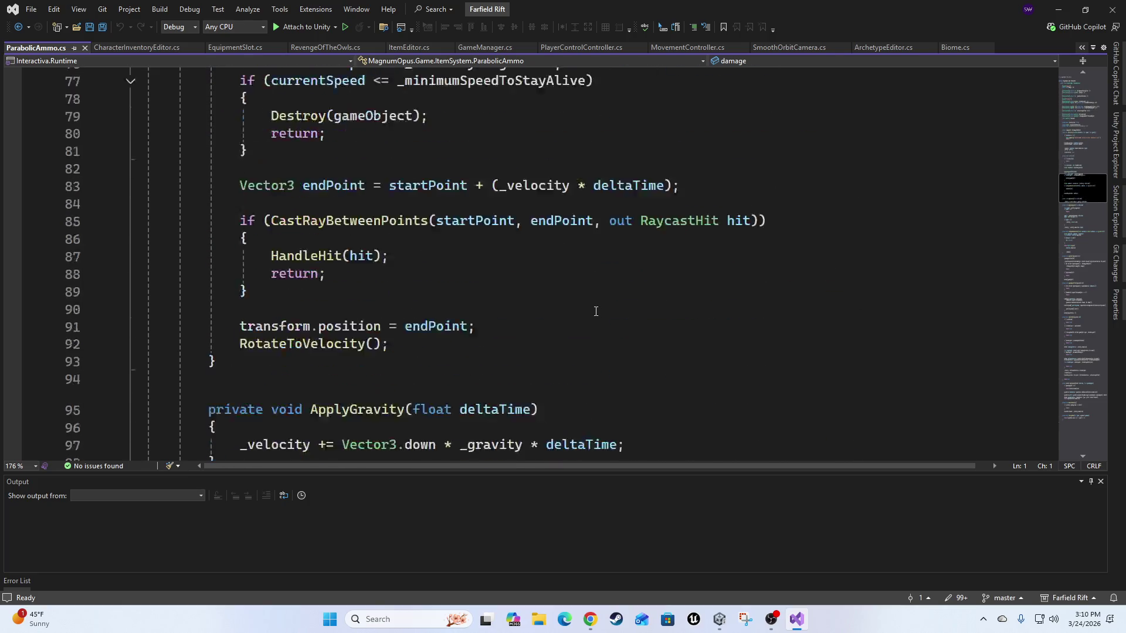
pyautogui.scroll(-18, 592, 319)
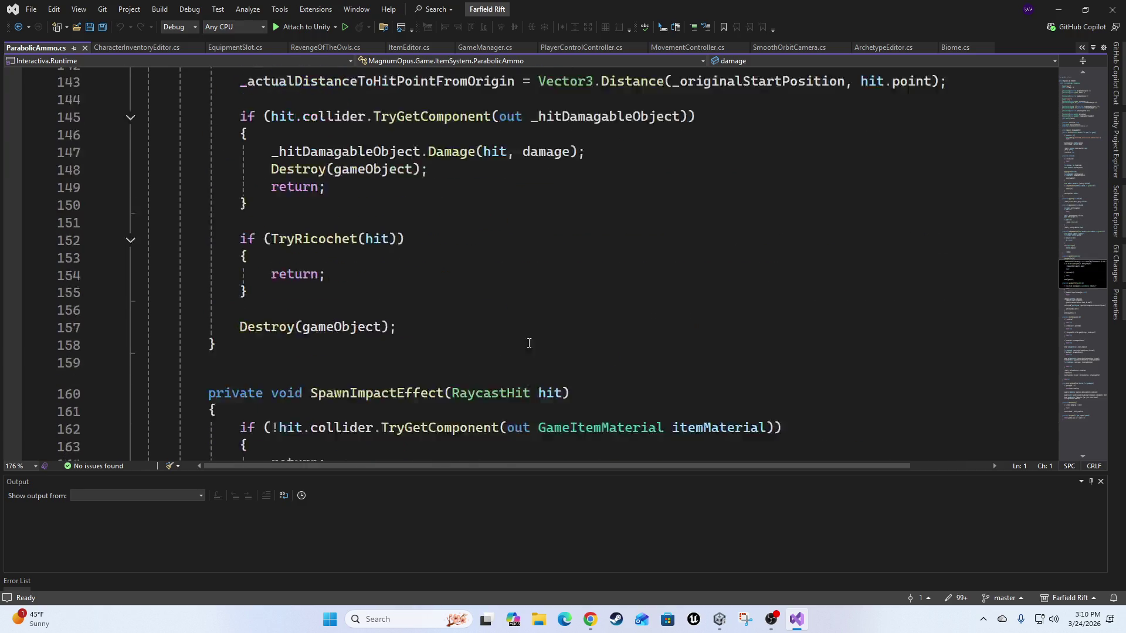
pyautogui.scroll(5, 538, 344)
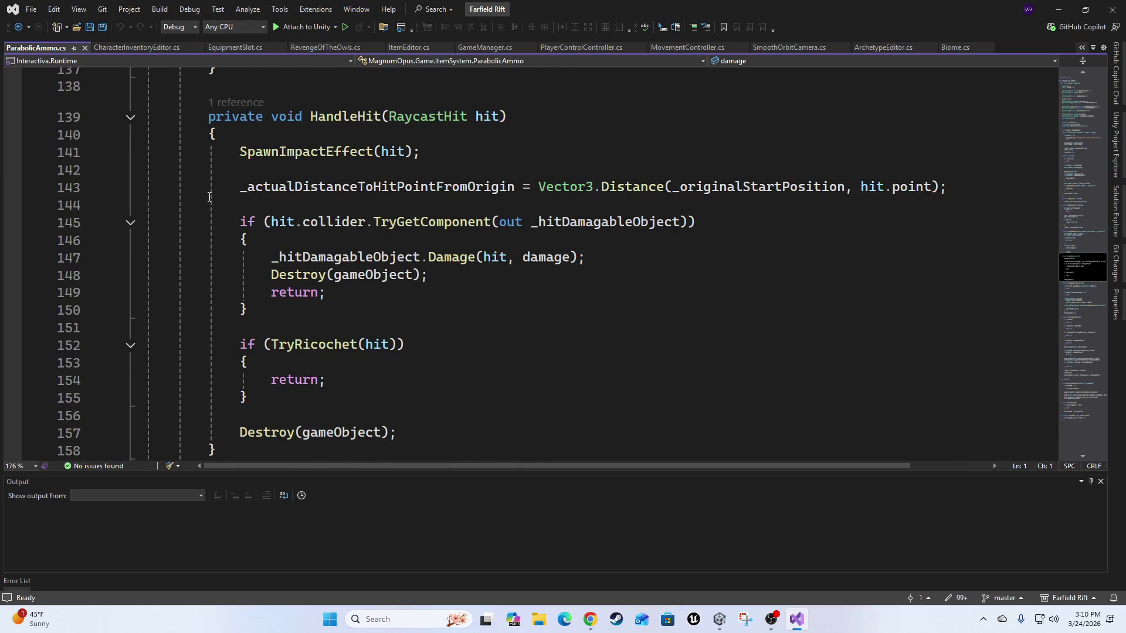
pyautogui.scroll(-3, 506, 277)
pyautogui.scroll(1, 350, 306)
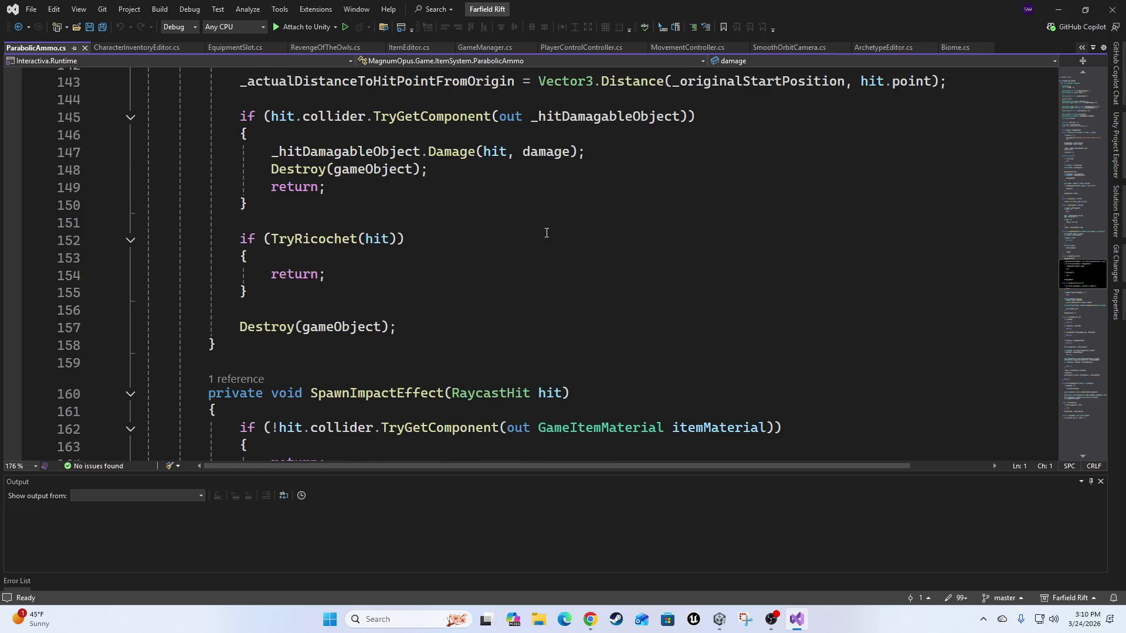
pyautogui.scroll(2, 479, 230)
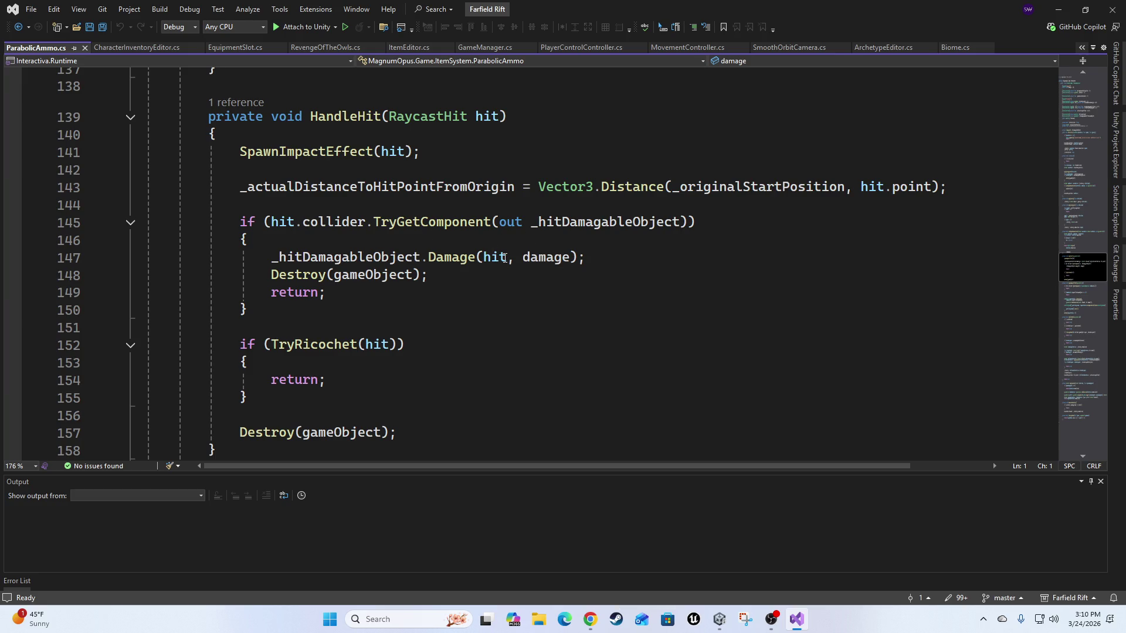
pyautogui.click(306, 247)
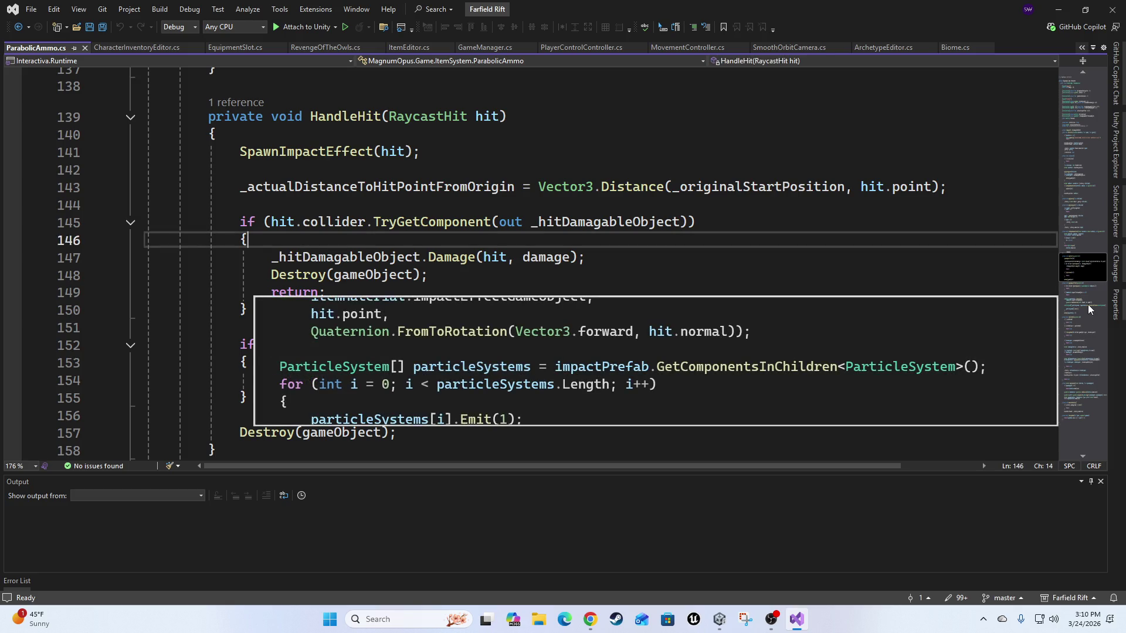
# Insert a blank line above the Damage call, browse hit's members (distance, normal, textureCoord), then discard the text.
pyautogui.press('Return')
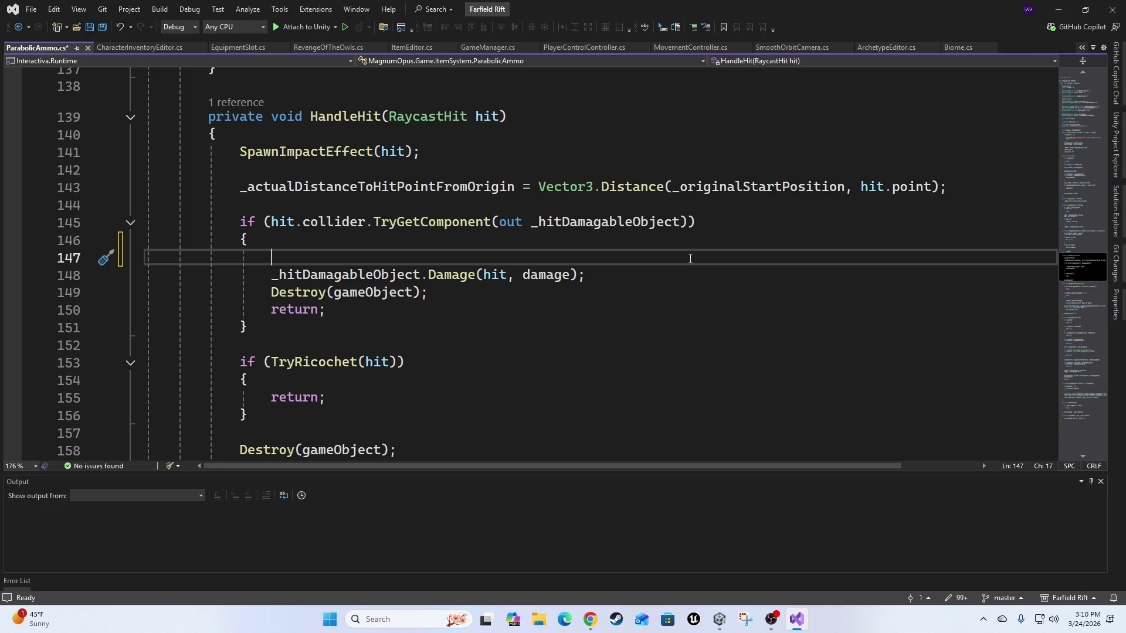
pyautogui.write('hit')
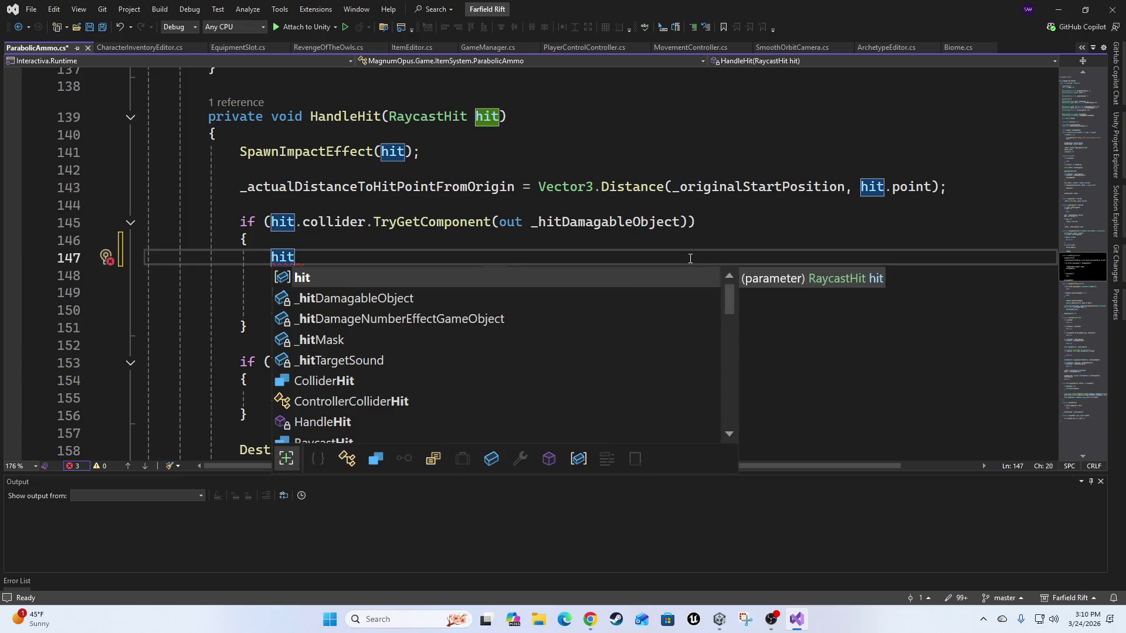
pyautogui.write('.ma')
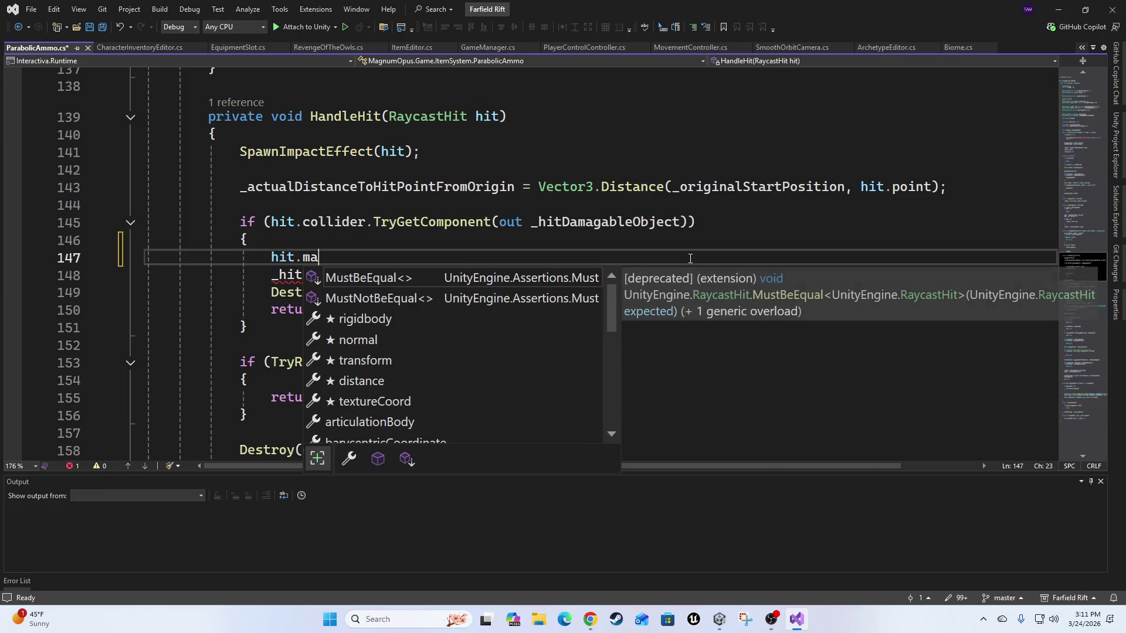
pyautogui.press('Down')
pyautogui.press('Down')
pyautogui.press('Down')
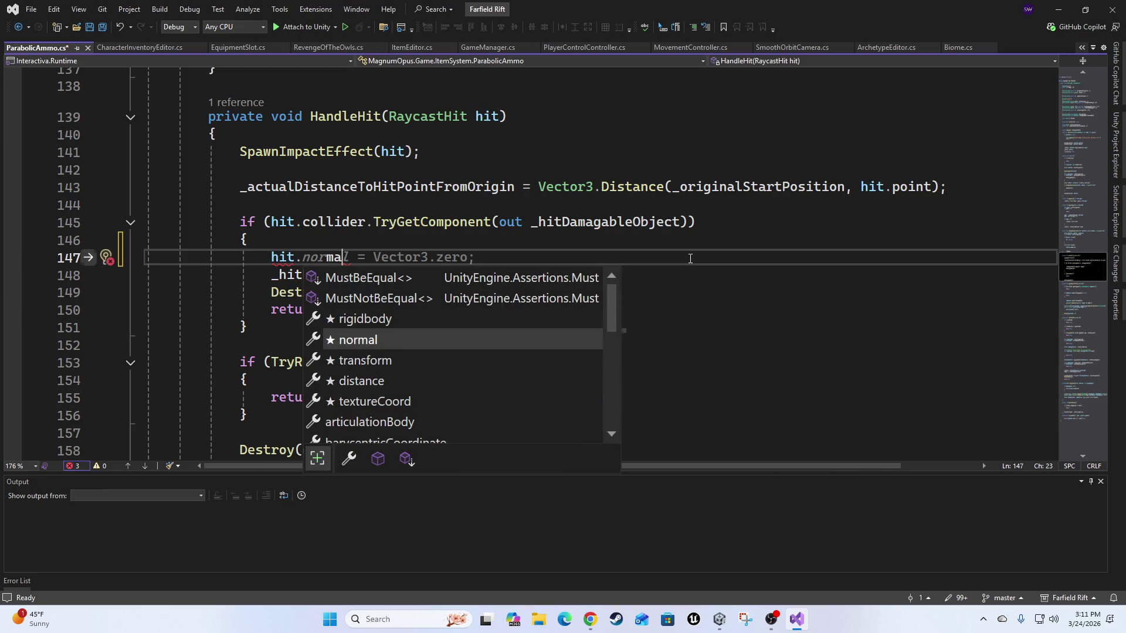
pyautogui.press('Down')
pyautogui.press('Down')
pyautogui.press('Down')
pyautogui.press('Up')
pyautogui.press('Up')
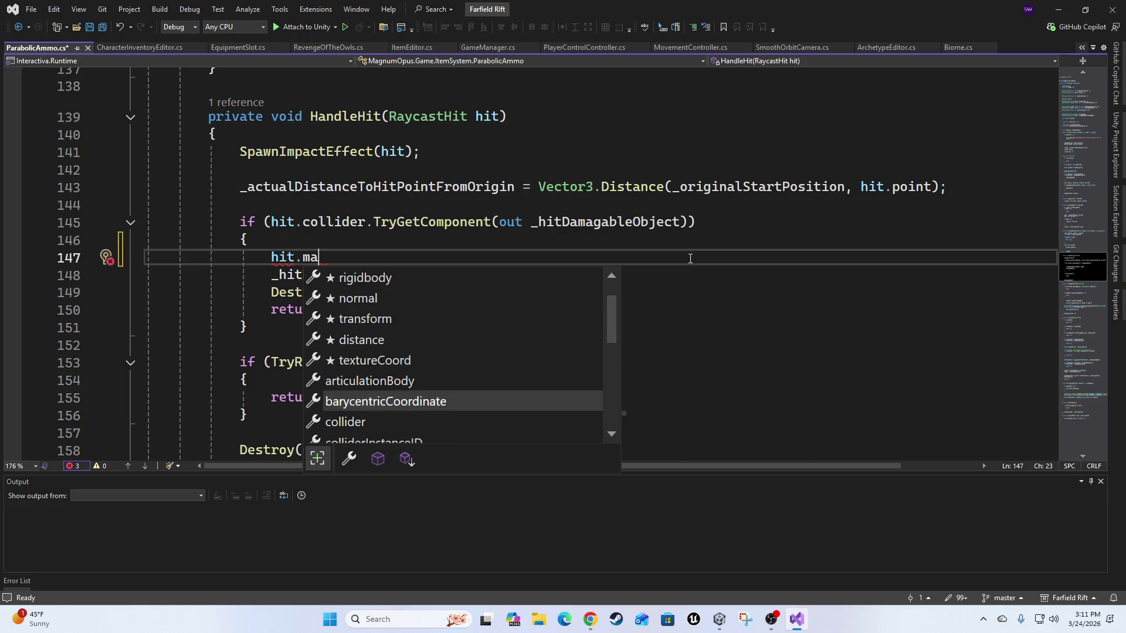
pyautogui.press('Down')
pyautogui.press('Down')
pyautogui.press('Down')
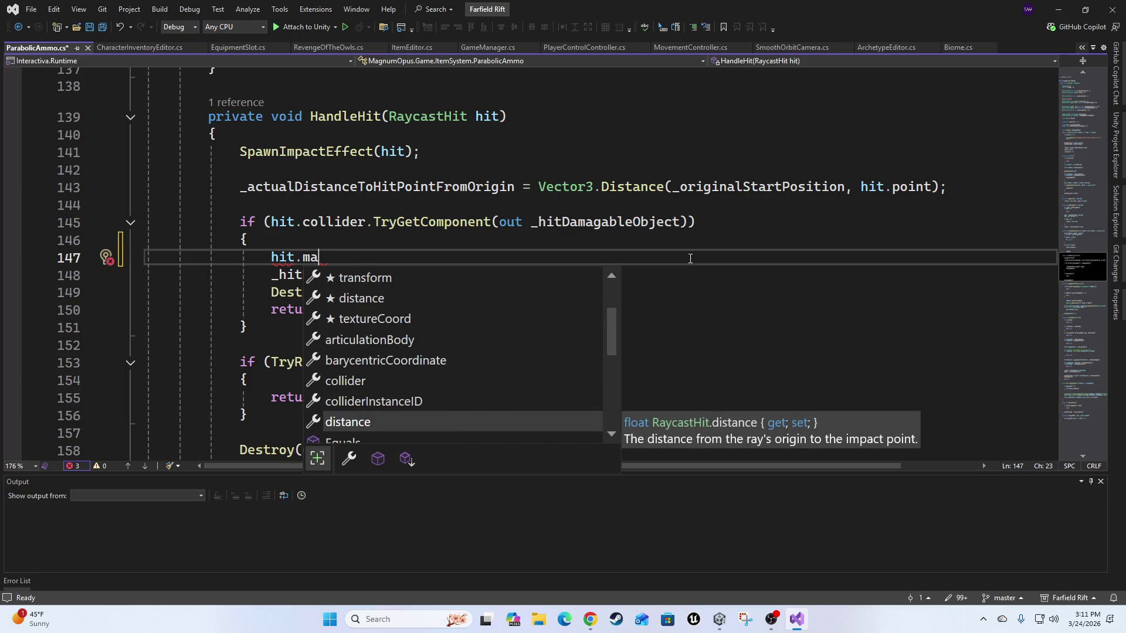
pyautogui.press('Down')
pyautogui.press('Down')
pyautogui.press('Down')
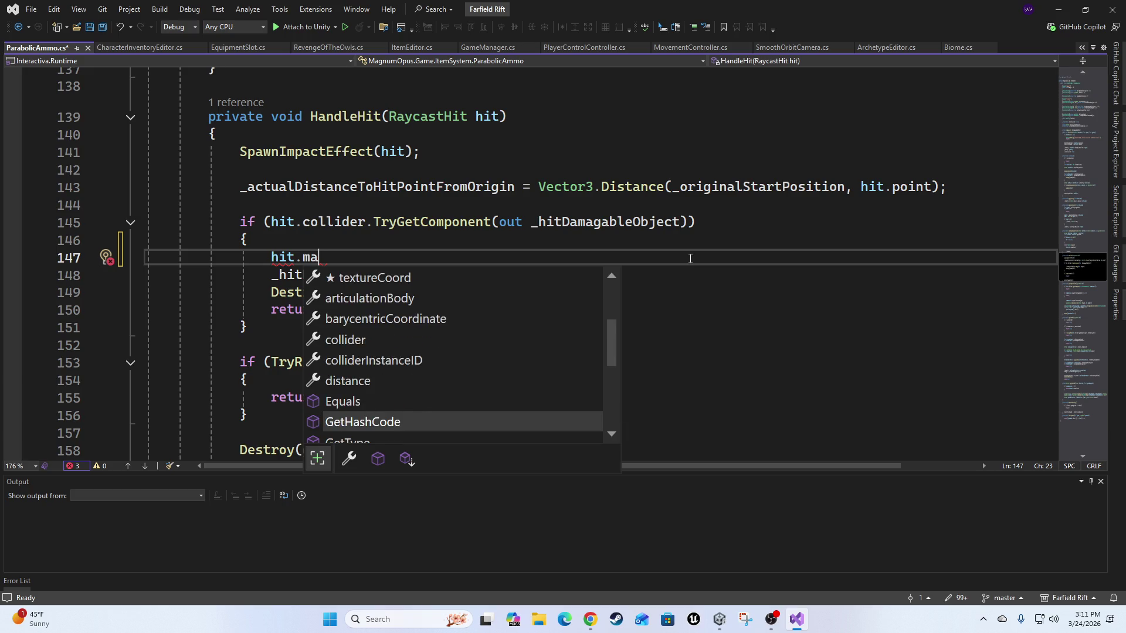
pyautogui.press('Down')
pyautogui.press('Down')
pyautogui.press('Down')
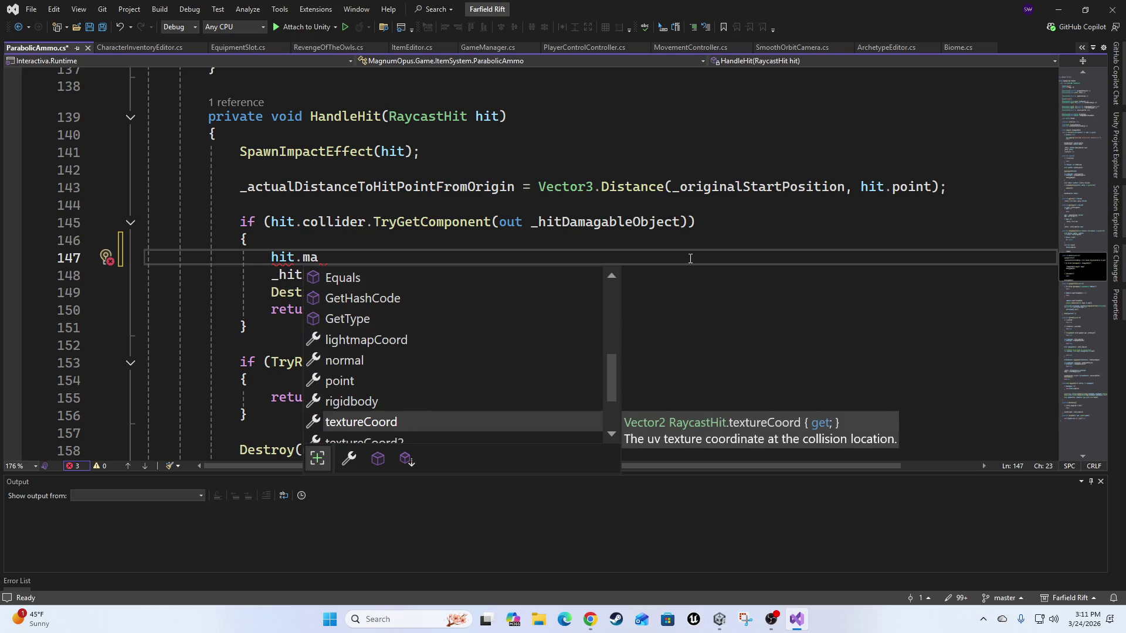
pyautogui.press('Down')
pyautogui.press('Down')
pyautogui.press('Down')
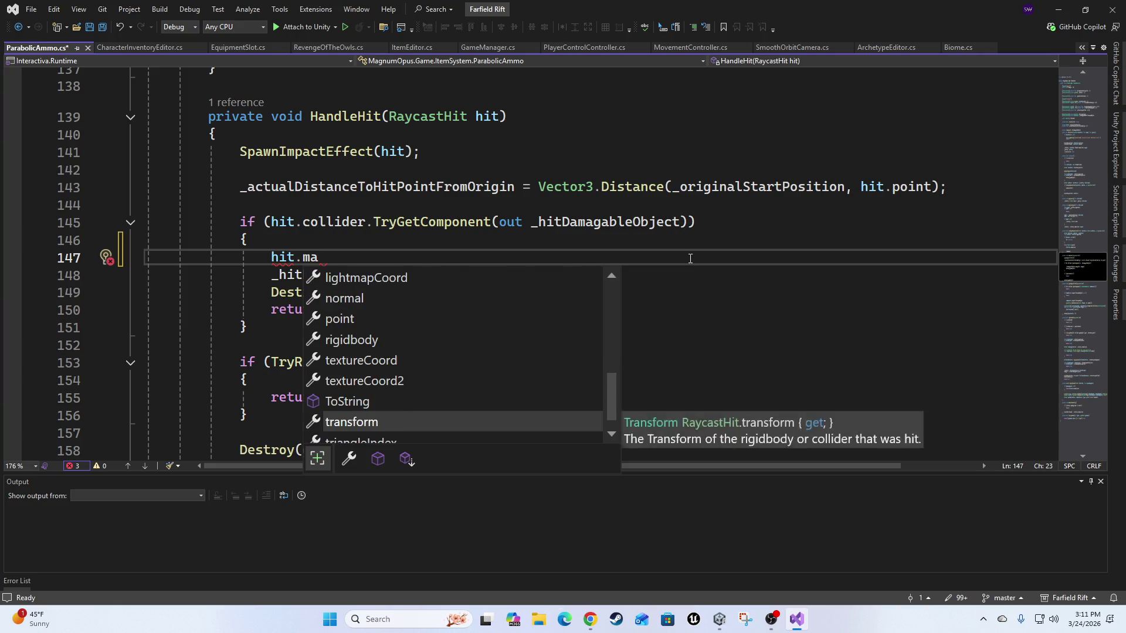
pyautogui.press('BackSpace')
pyautogui.press('BackSpace')
pyautogui.press('BackSpace')
pyautogui.scroll(-5, 553, 234)
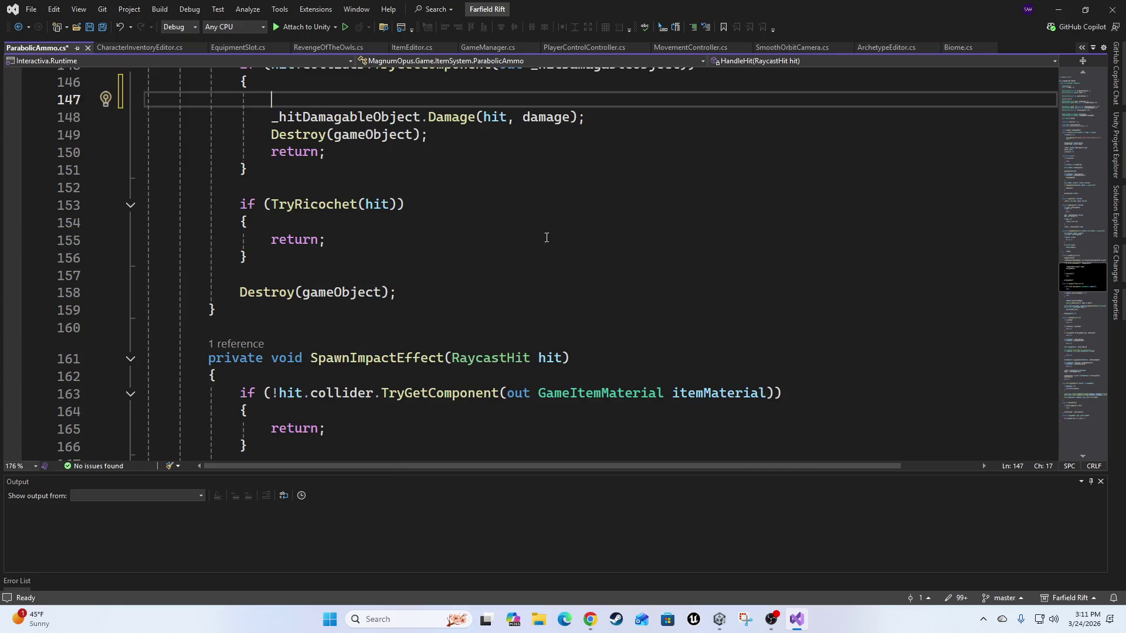
# Try 'Speed' with suggestions like _ricochetSpeedMultiplier, then delete the word from line 147.
pyautogui.scroll(4, 555, 271)
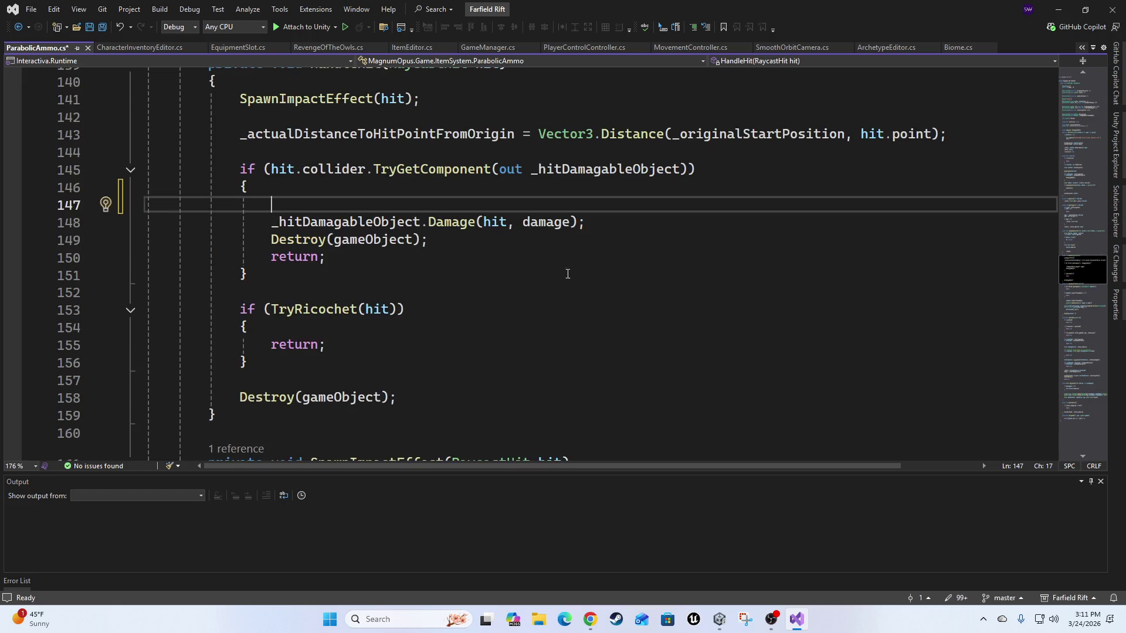
pyautogui.write('Speed')
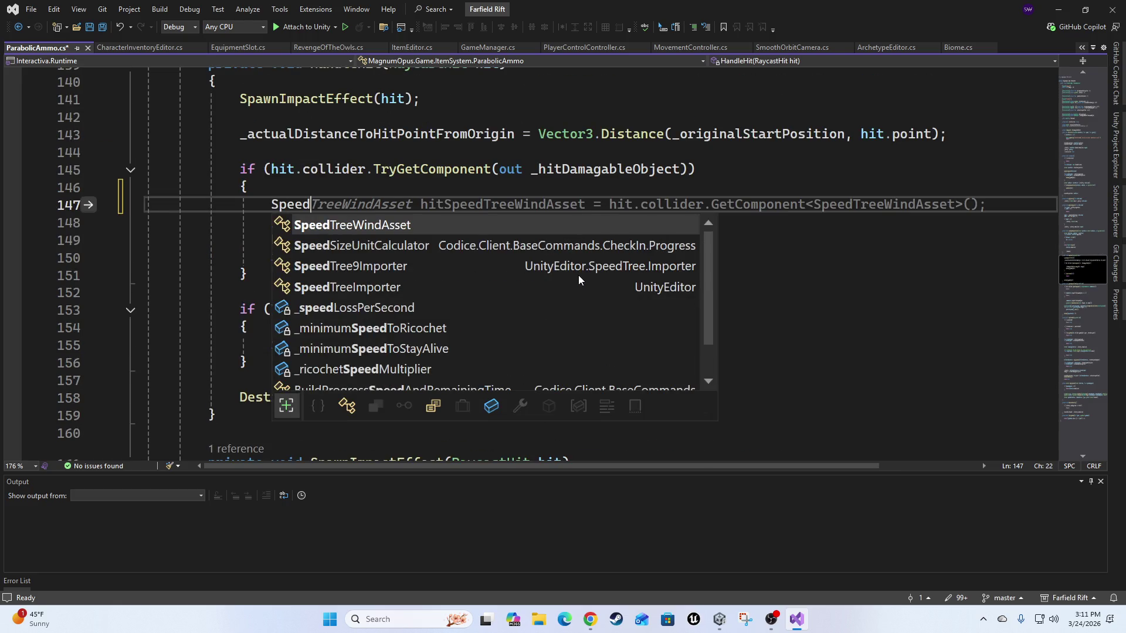
pyautogui.press('Down')
pyautogui.press('Down')
pyautogui.press('Down')
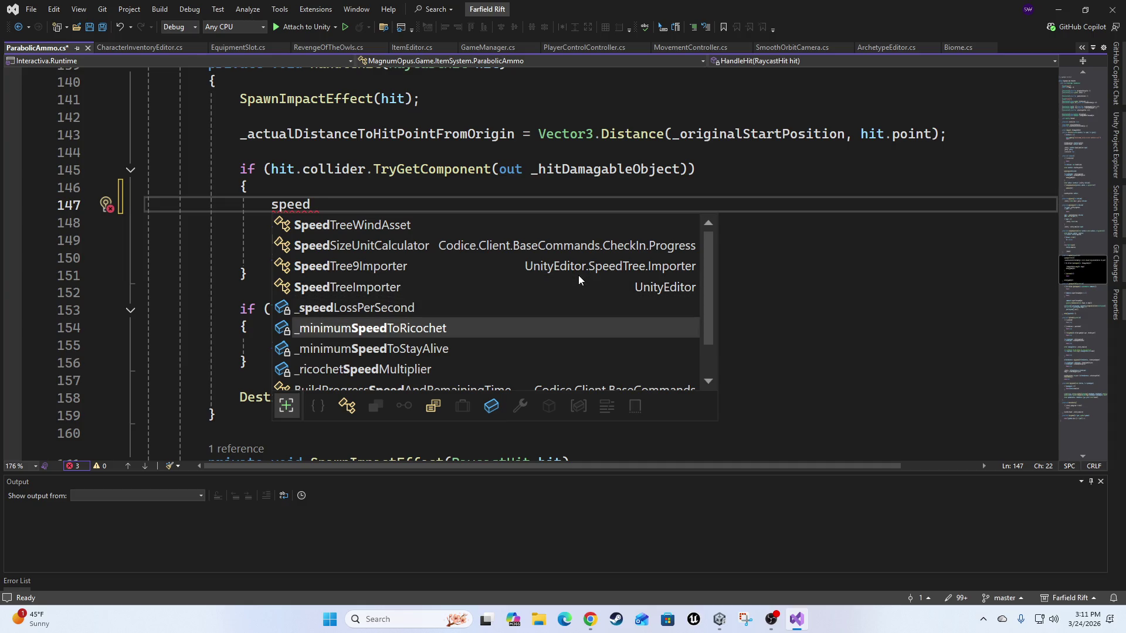
pyautogui.press('Down')
pyautogui.press('Down')
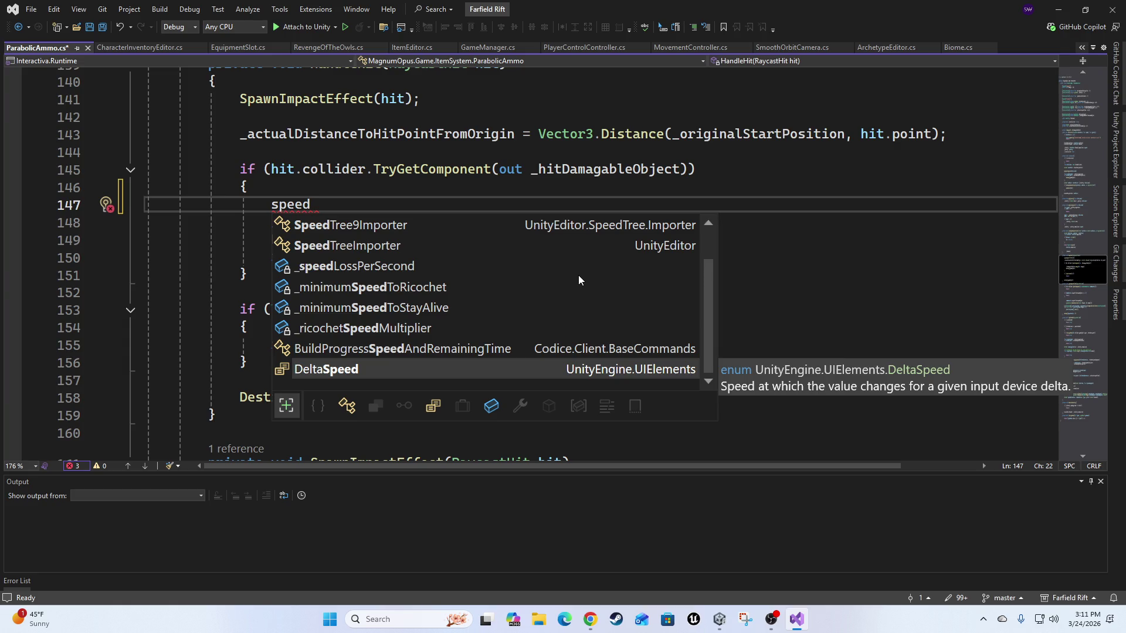
pyautogui.press('Up')
pyautogui.press('Up')
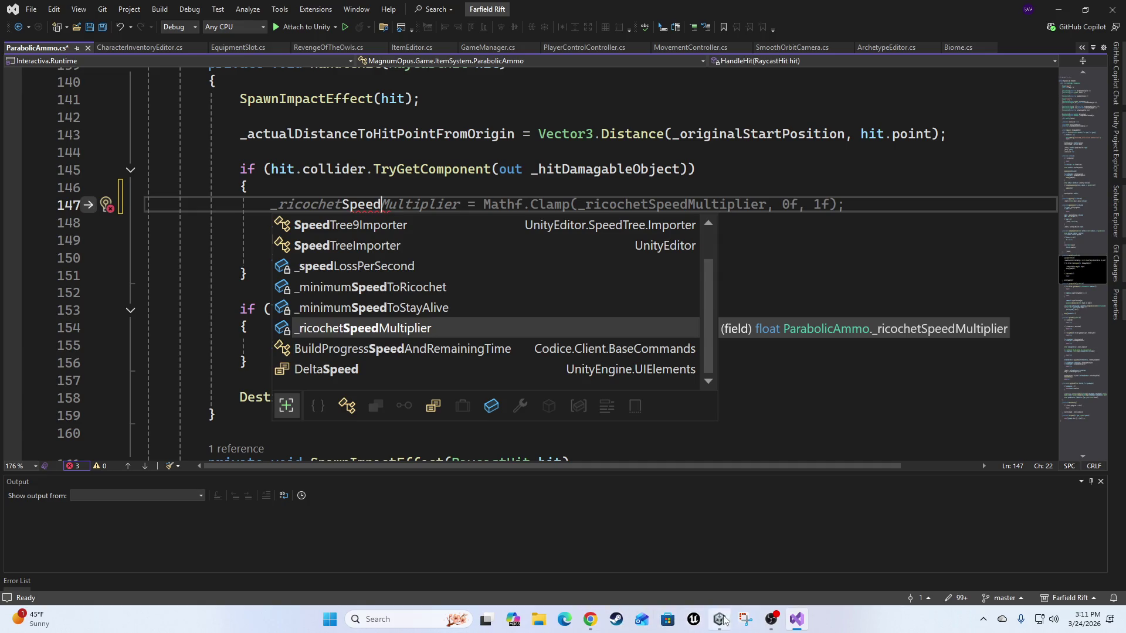
pyautogui.moveTo(771, 619)
pyautogui.press('Escape')
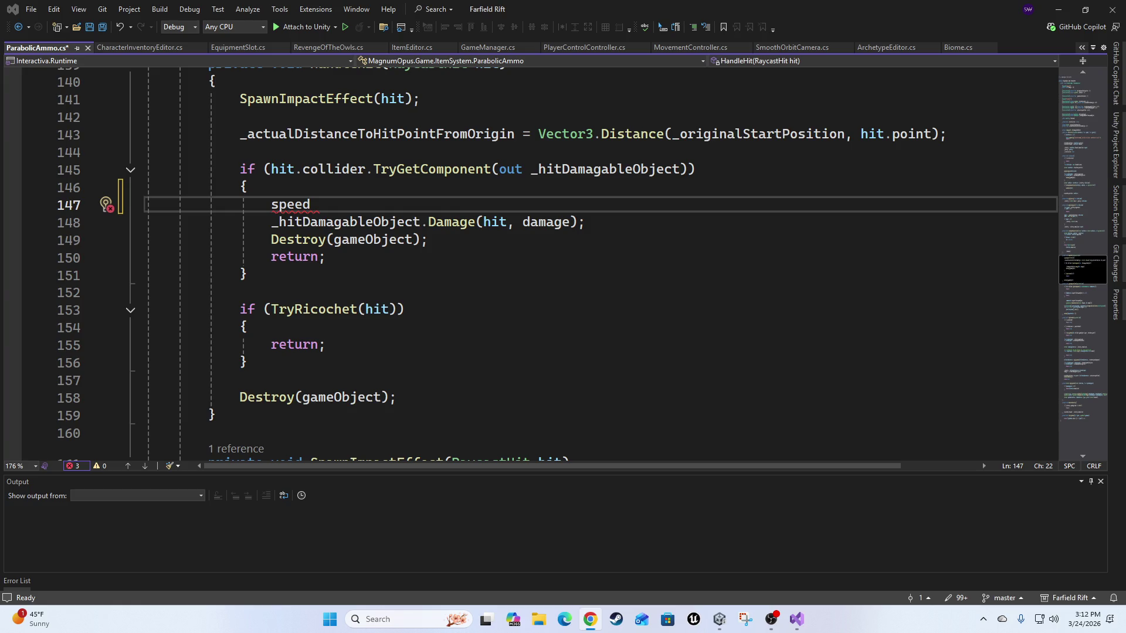
pyautogui.click(352, 210)
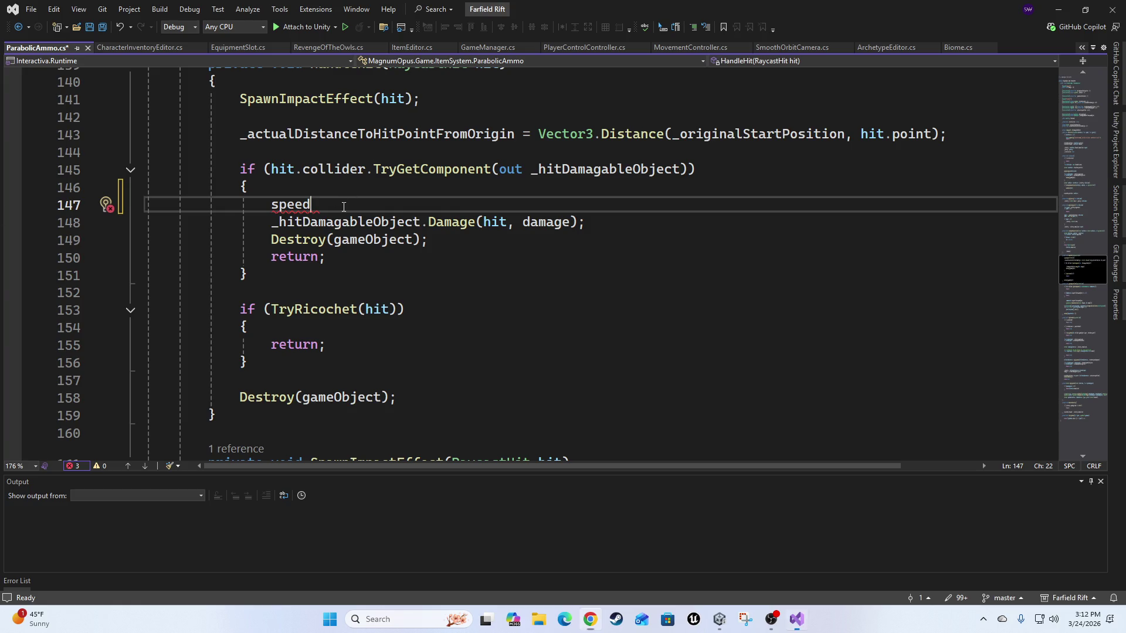
pyautogui.hotkey('ctrl', 'shift', 'Left')
pyautogui.press('BackSpace')
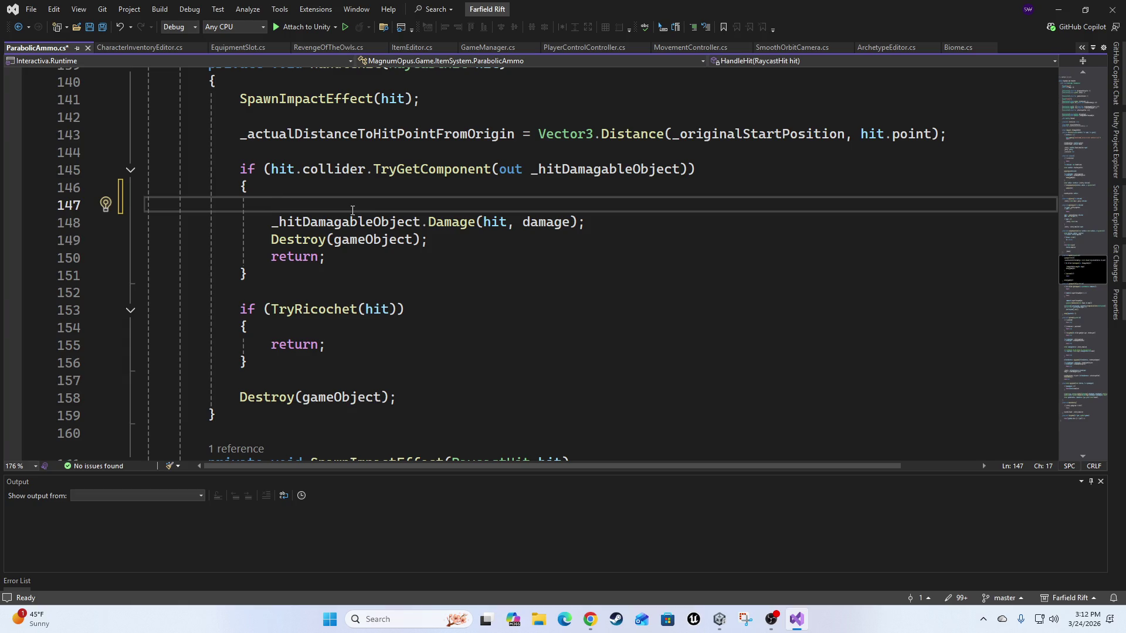
pyautogui.scroll(9, 353, 209)
pyautogui.scroll(-3, 185, 187)
pyautogui.scroll(2, 367, 285)
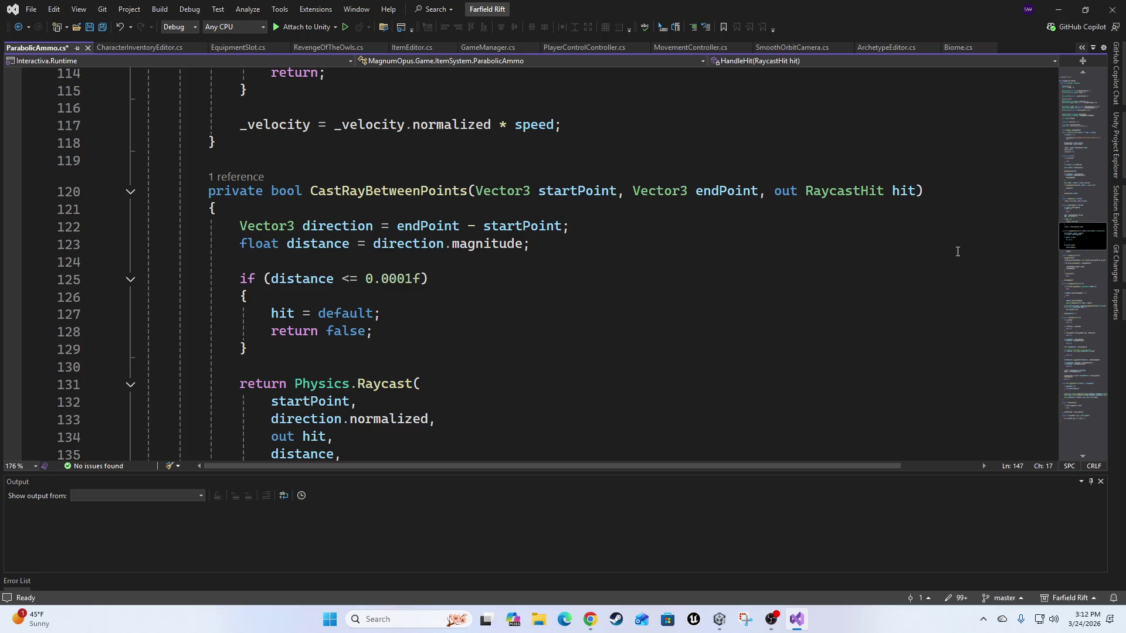
pyautogui.scroll(-2, 955, 264)
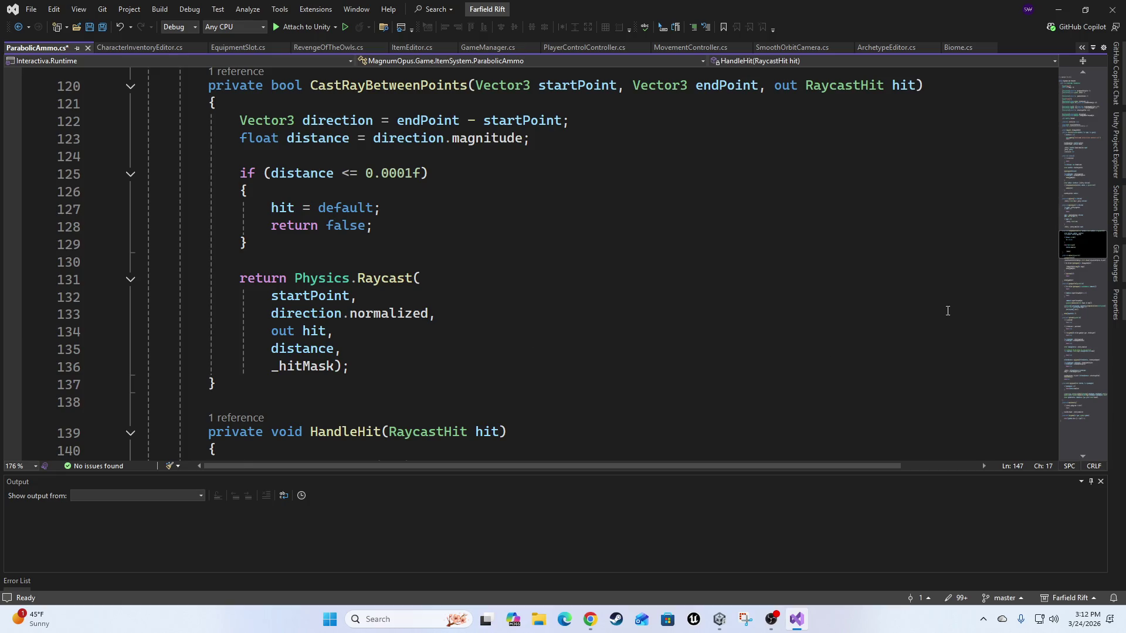
pyautogui.scroll(6, 837, 312)
pyautogui.scroll(2, 706, 320)
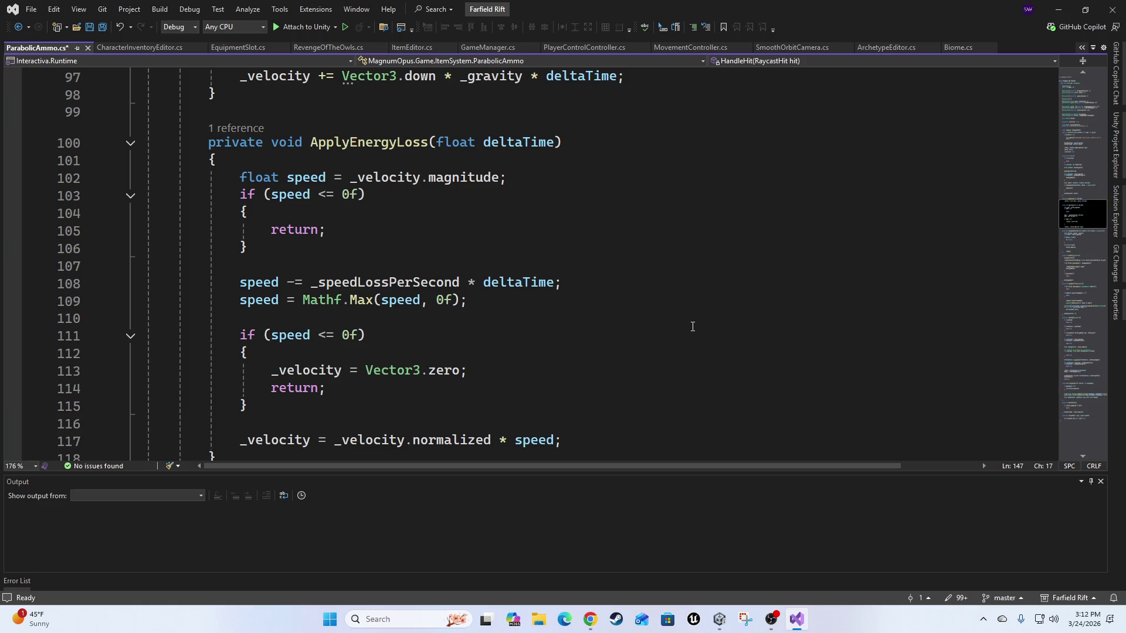
pyautogui.scroll(3, 377, 336)
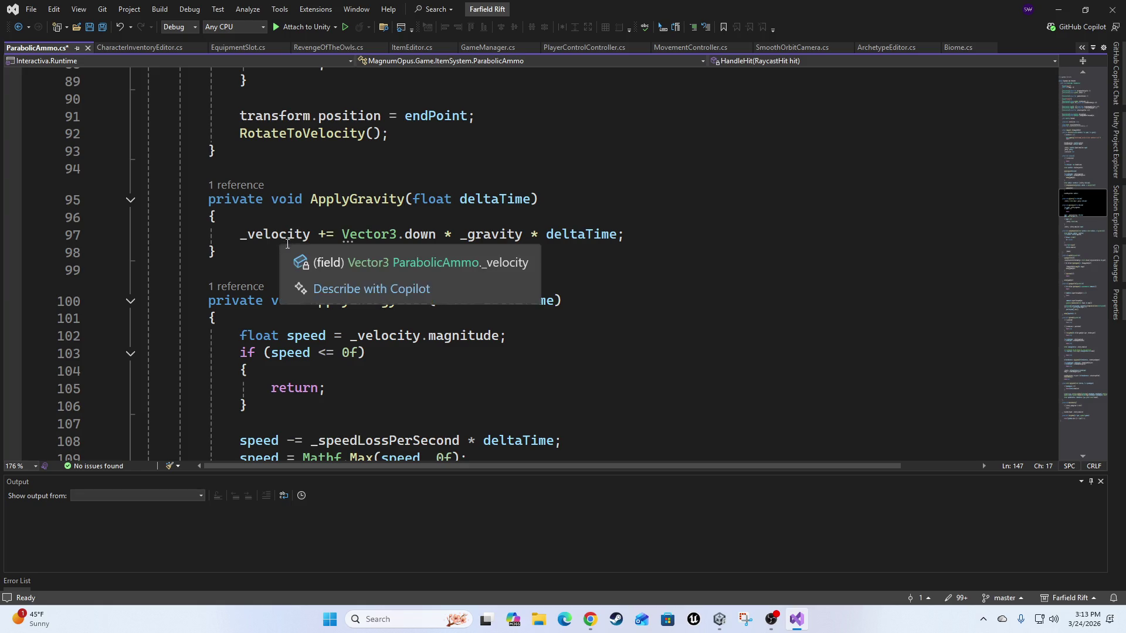
pyautogui.moveTo(255, 241)
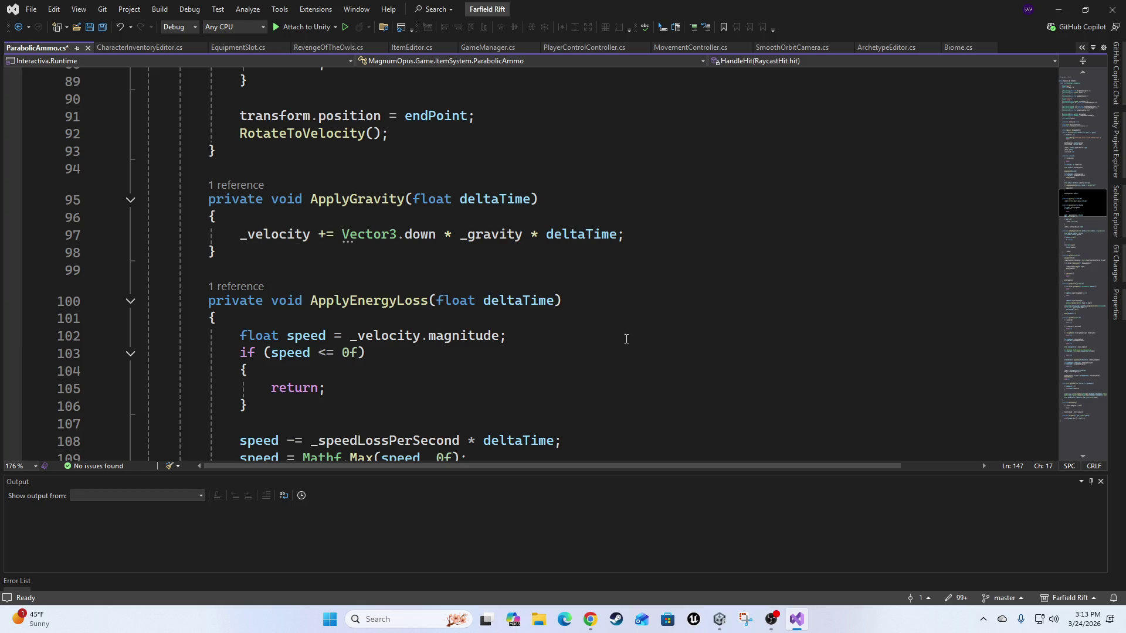
pyautogui.scroll(-20, 556, 327)
pyautogui.scroll(3, 561, 330)
pyautogui.scroll(1, 561, 330)
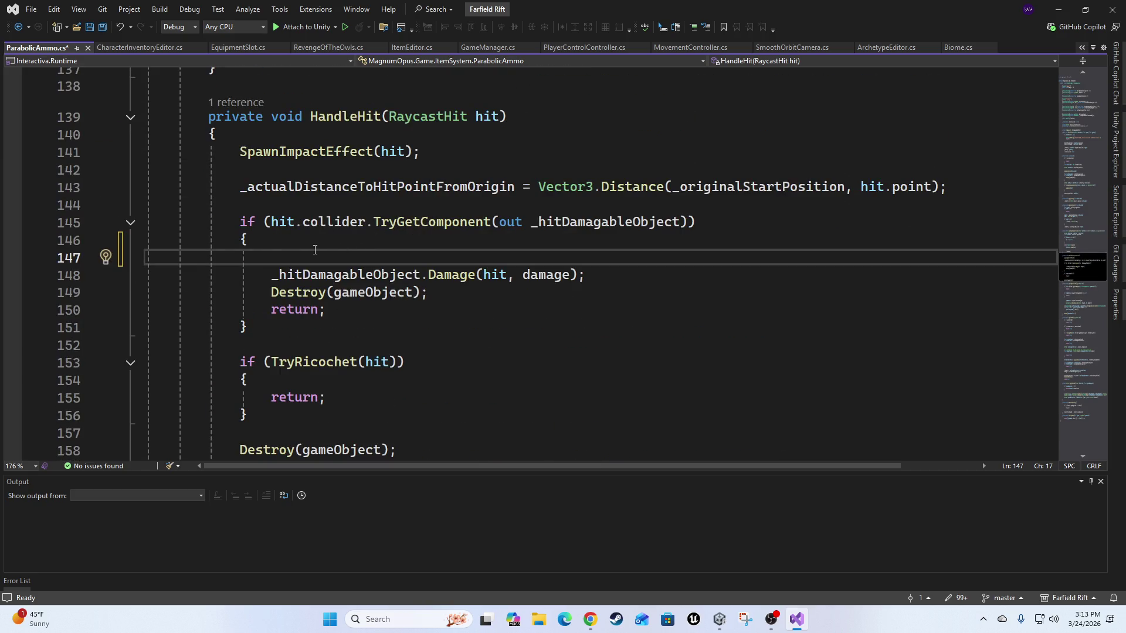
# Write _velocity.z on line 147, rejecting the suggested Vector3.zero assignment.
pyautogui.write('_ve')
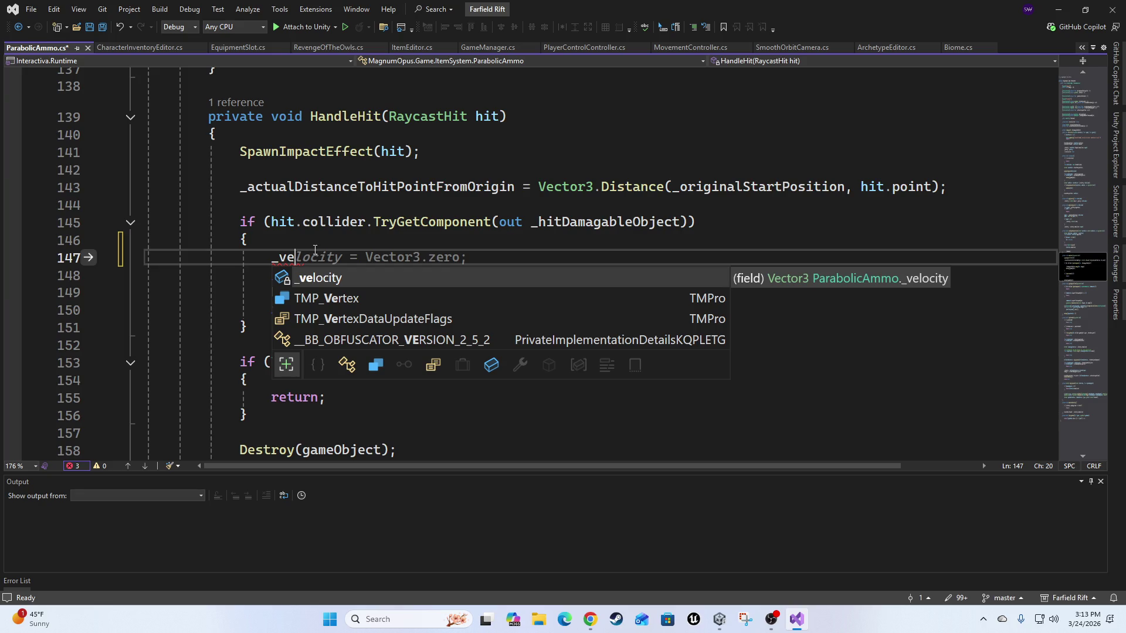
pyautogui.press('Tab')
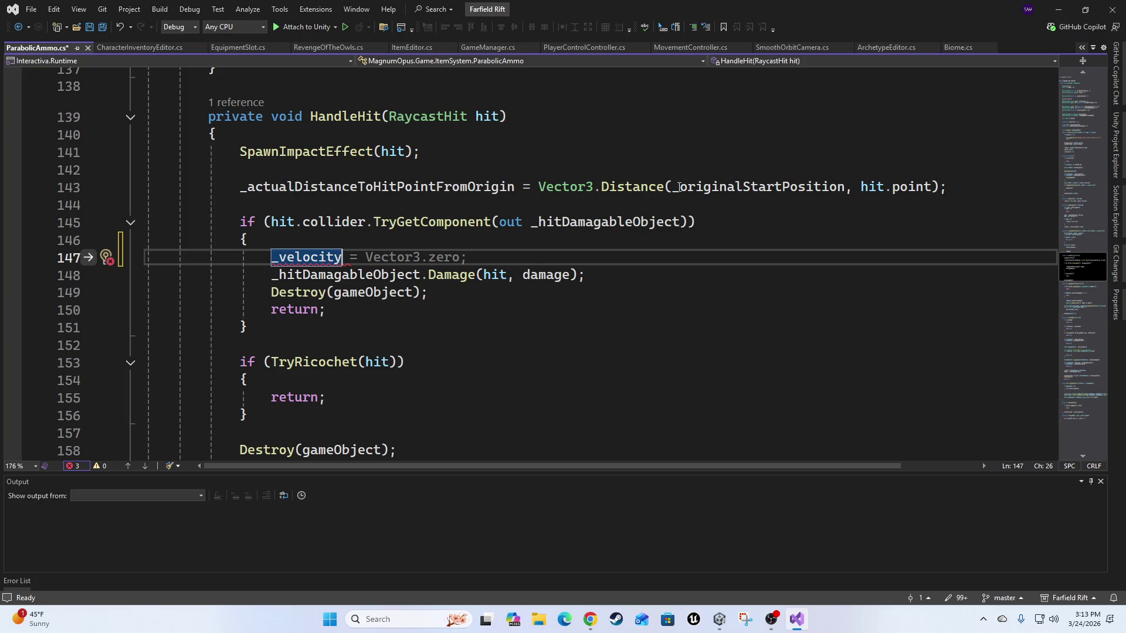
pyautogui.moveTo(736, 184)
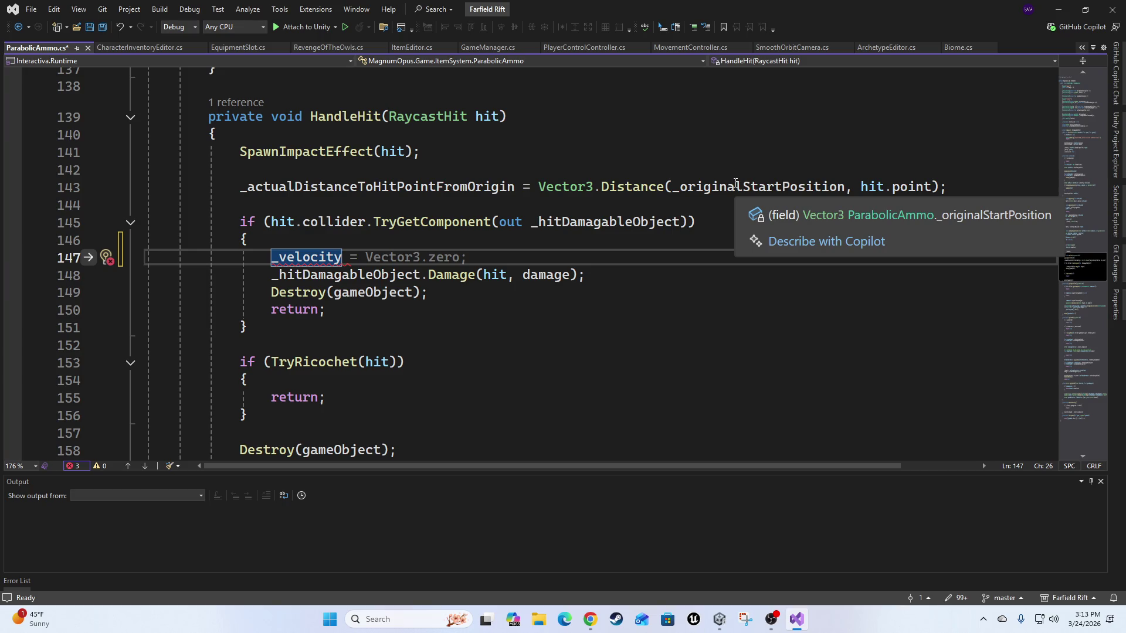
pyautogui.press('Right')
pyautogui.press('Right')
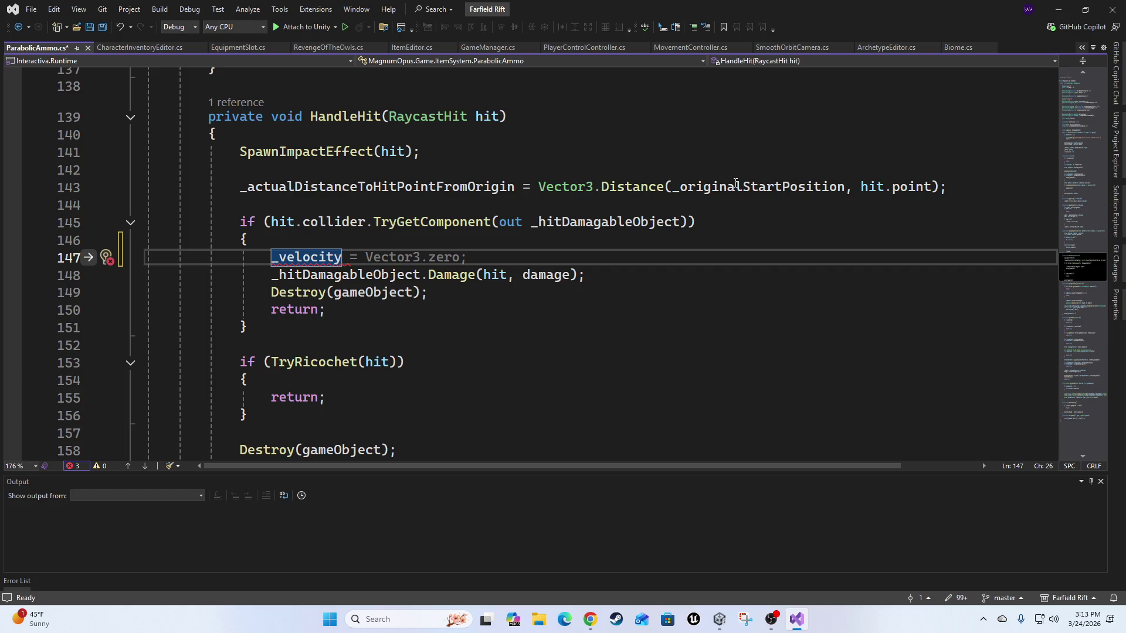
pyautogui.write('.z')
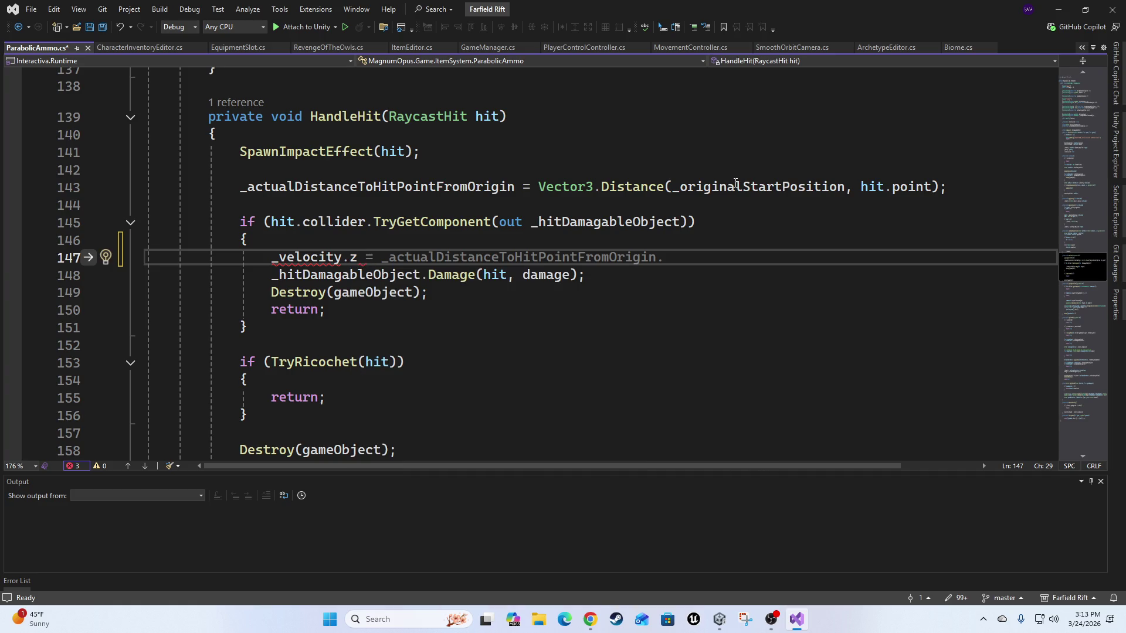
pyautogui.press('Home')
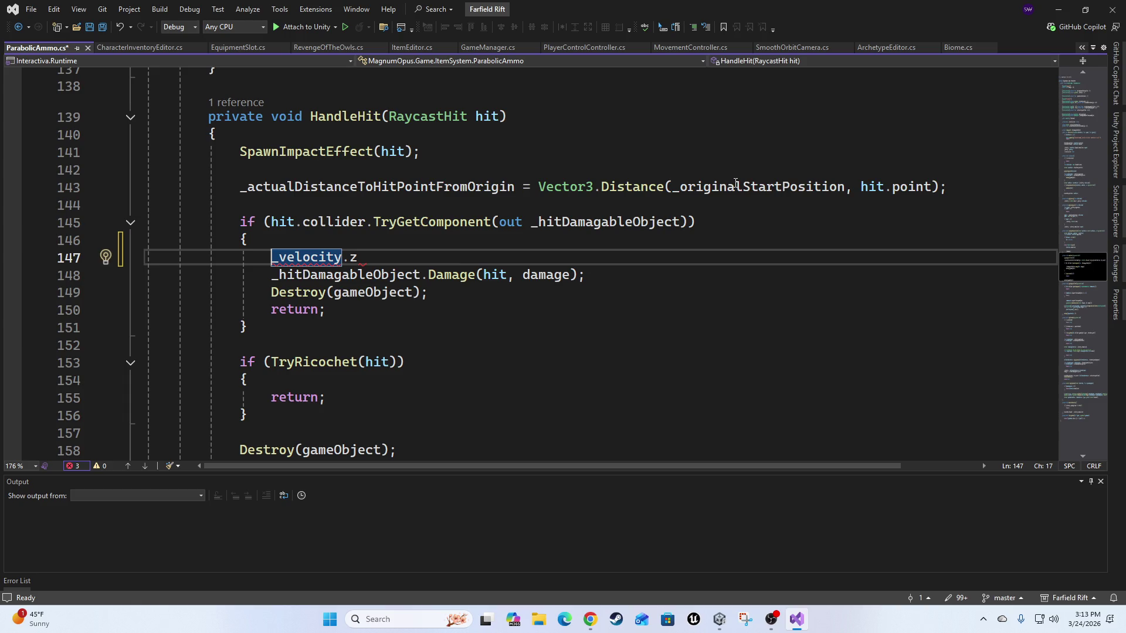
pyautogui.press('End')
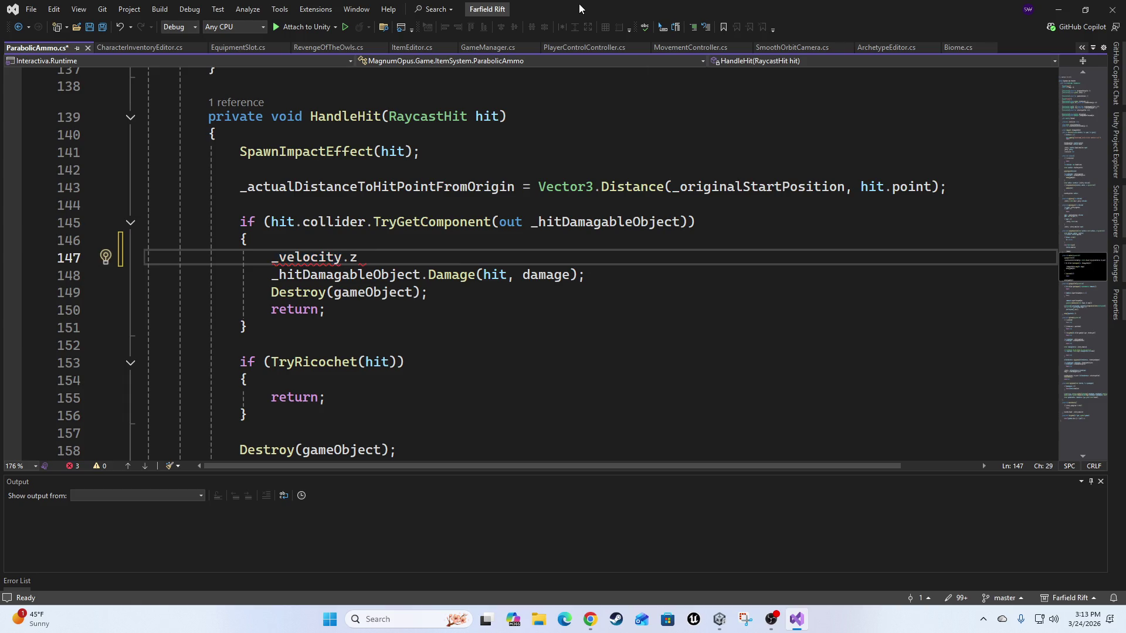
# Extend the line to '_velocity.z /' and review the field declarations above HandleHit.
pyautogui.write('/')
pyautogui.scroll(3, 596, 349)
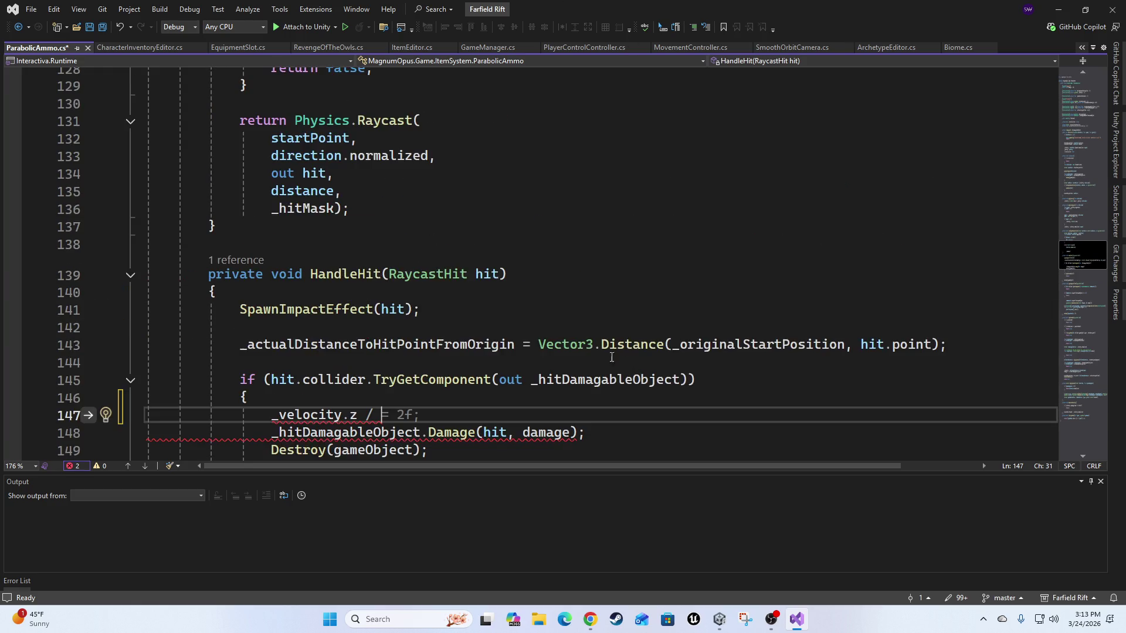
pyautogui.scroll(20, 596, 349)
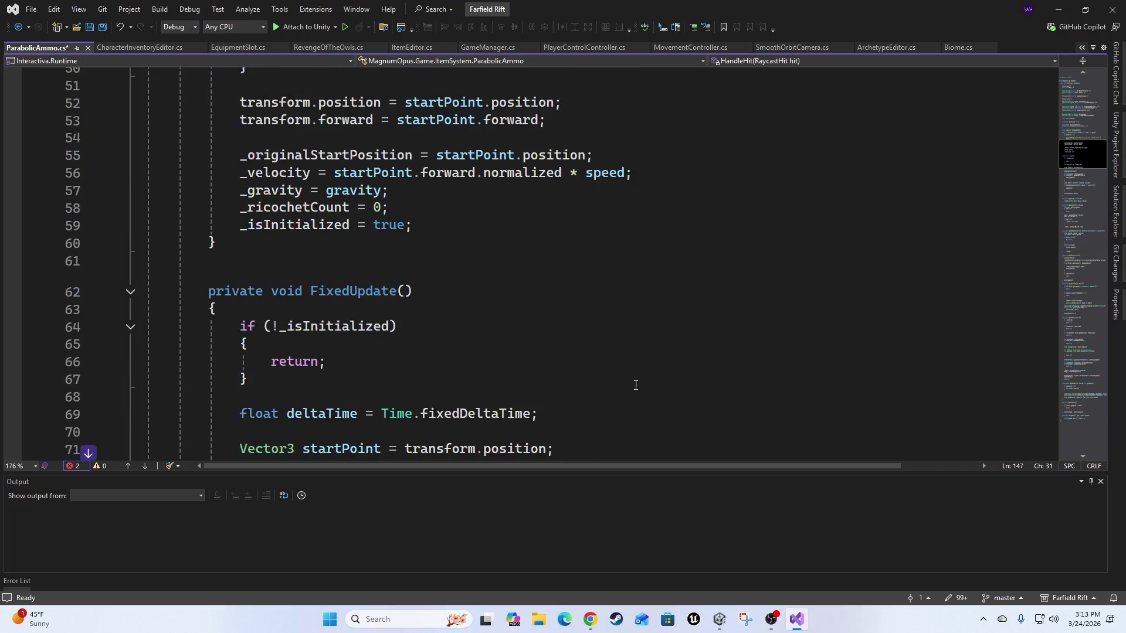
pyautogui.scroll(5, 616, 375)
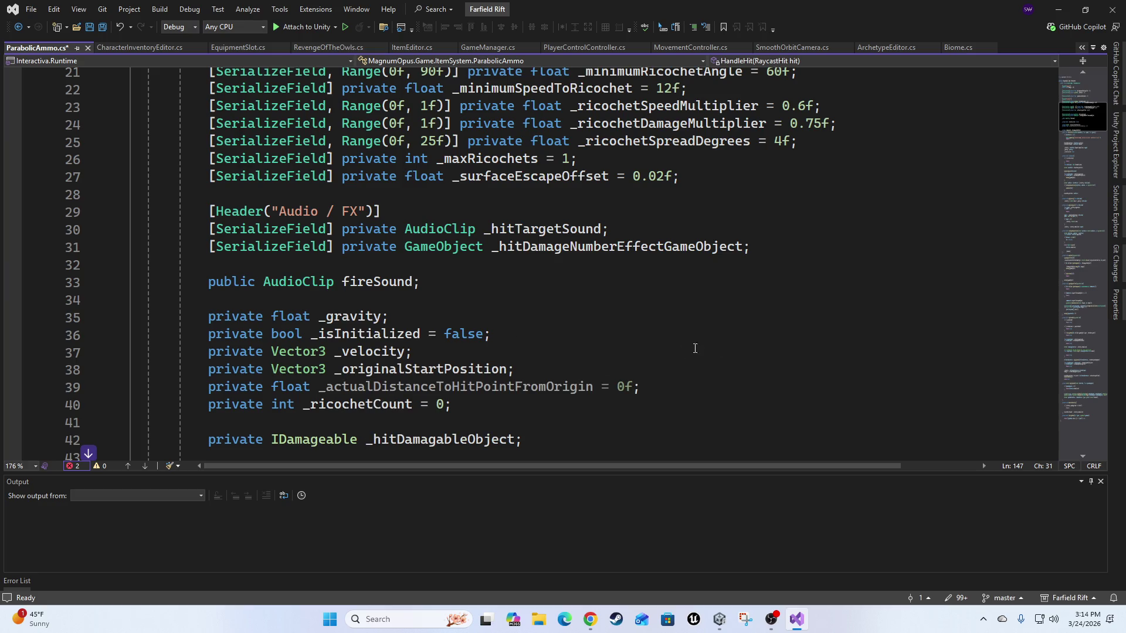
pyautogui.scroll(2, 774, 340)
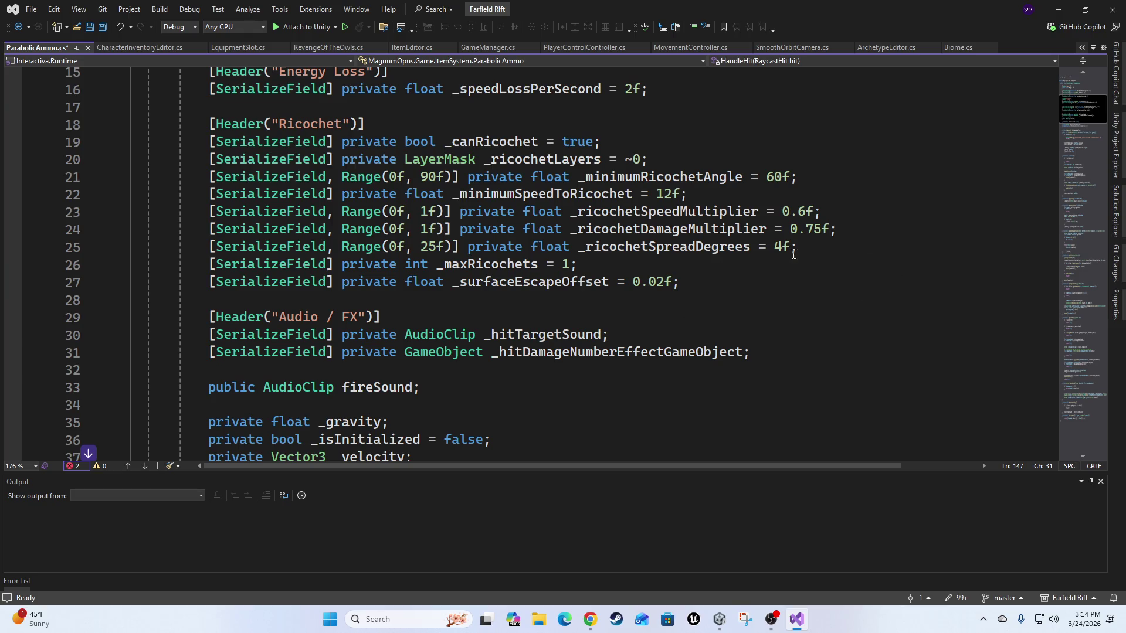
pyautogui.scroll(1, 718, 272)
pyautogui.scroll(1, 724, 296)
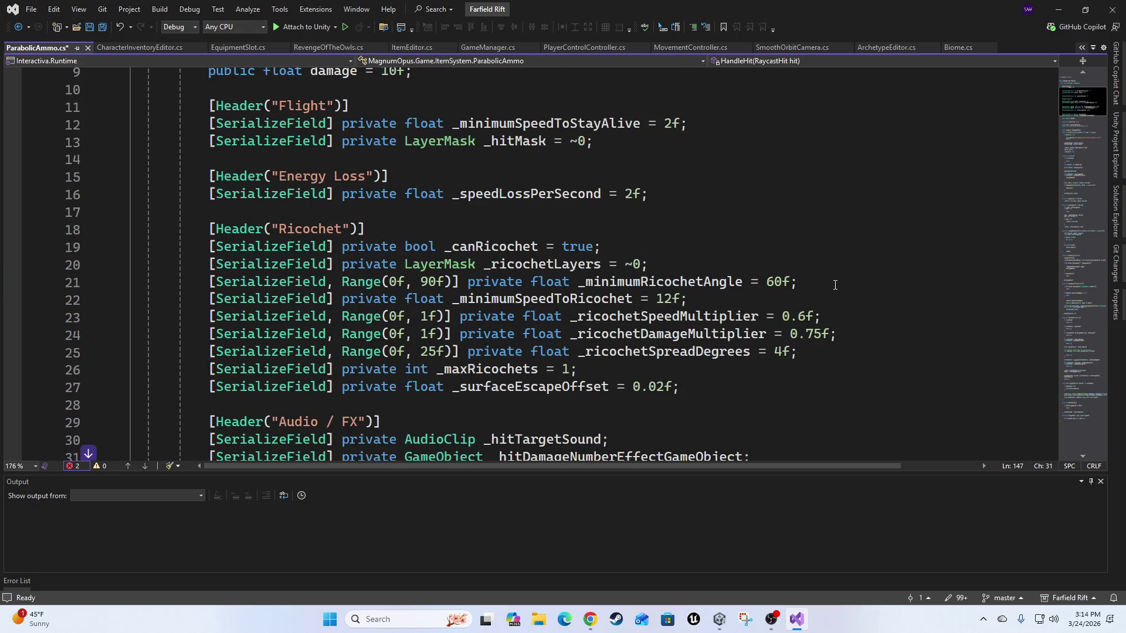
pyautogui.scroll(2, 835, 285)
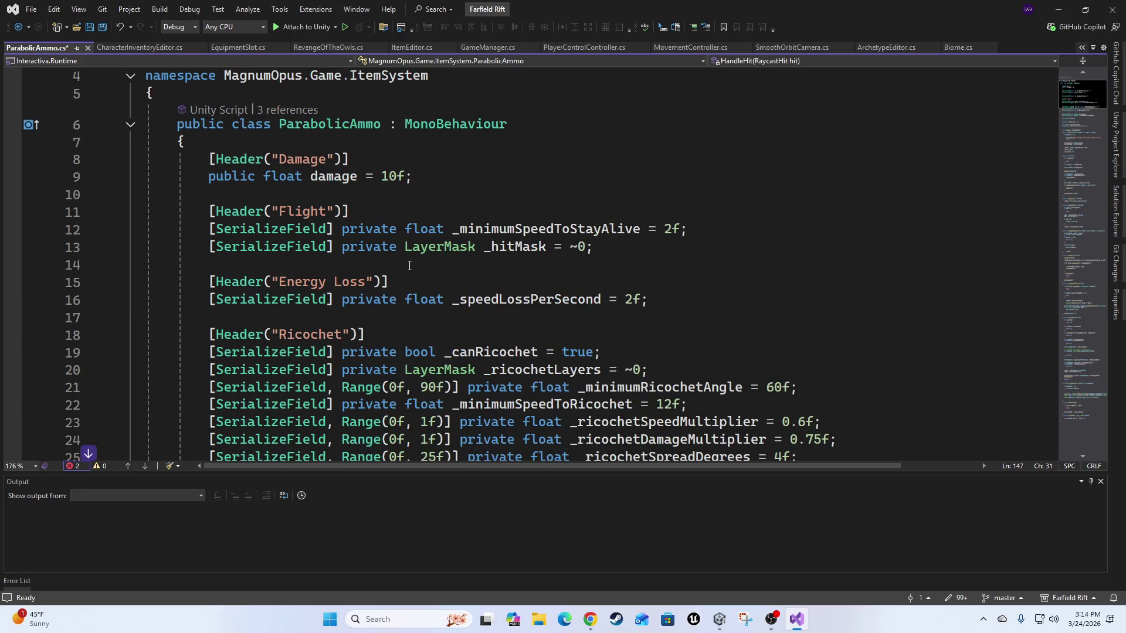
pyautogui.scroll(-17, 698, 352)
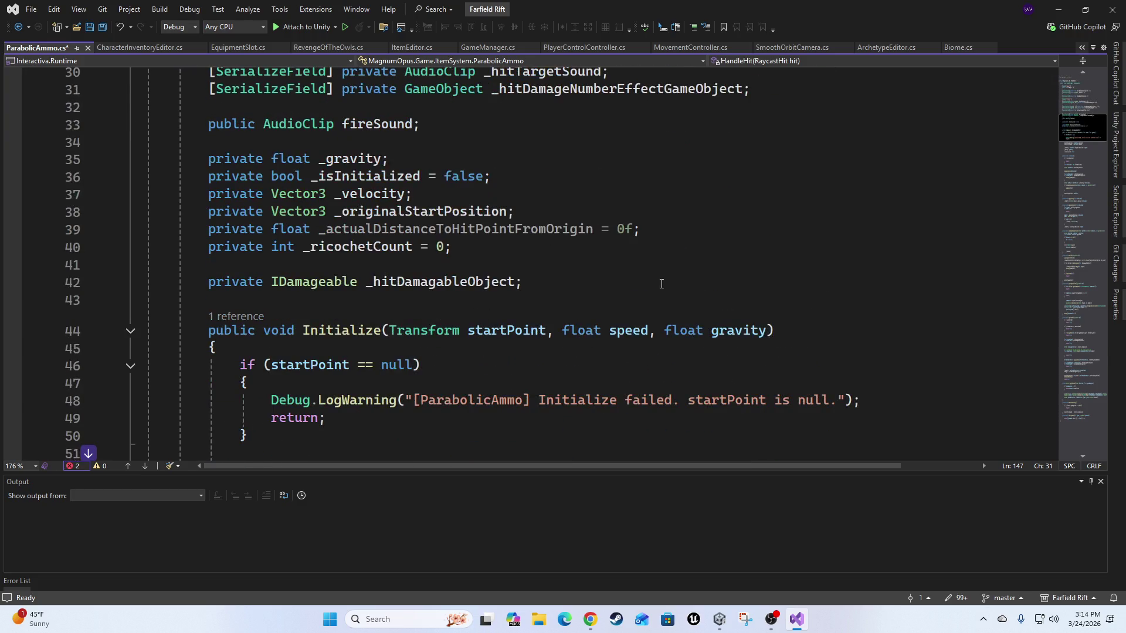
pyautogui.scroll(-20, 698, 352)
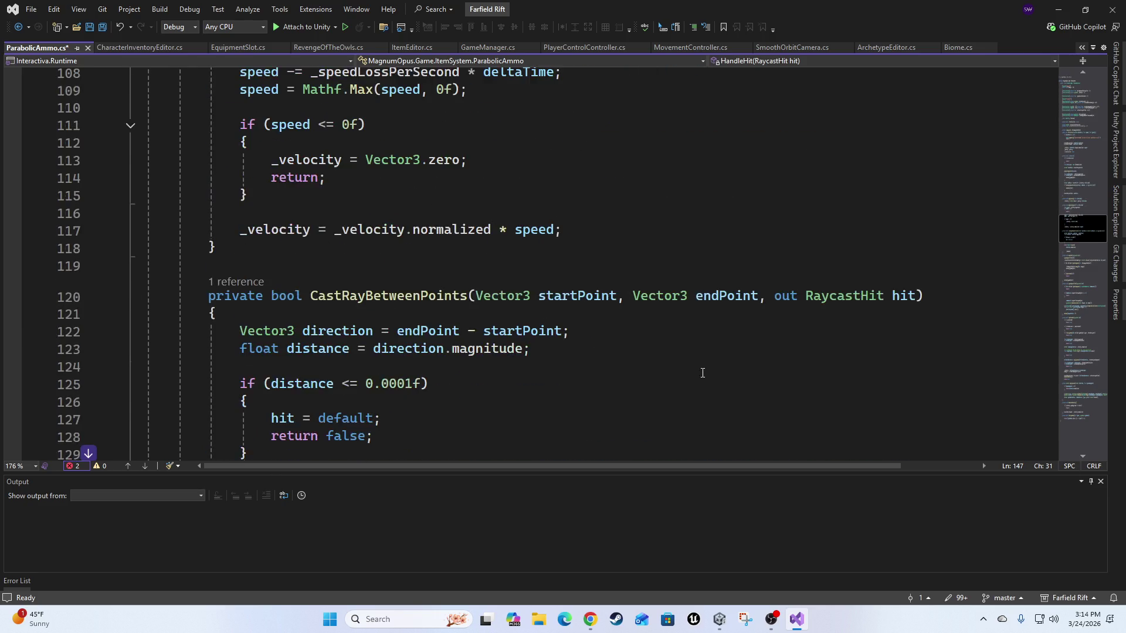
pyautogui.scroll(-6, 710, 371)
pyautogui.scroll(4, 528, 375)
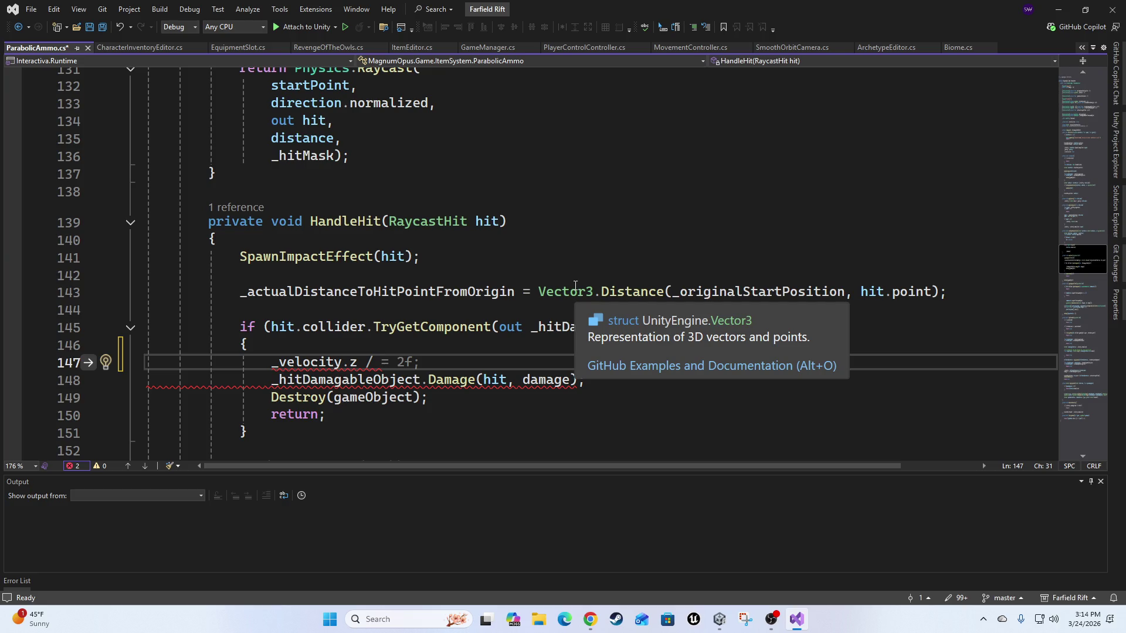
pyautogui.press('Home')
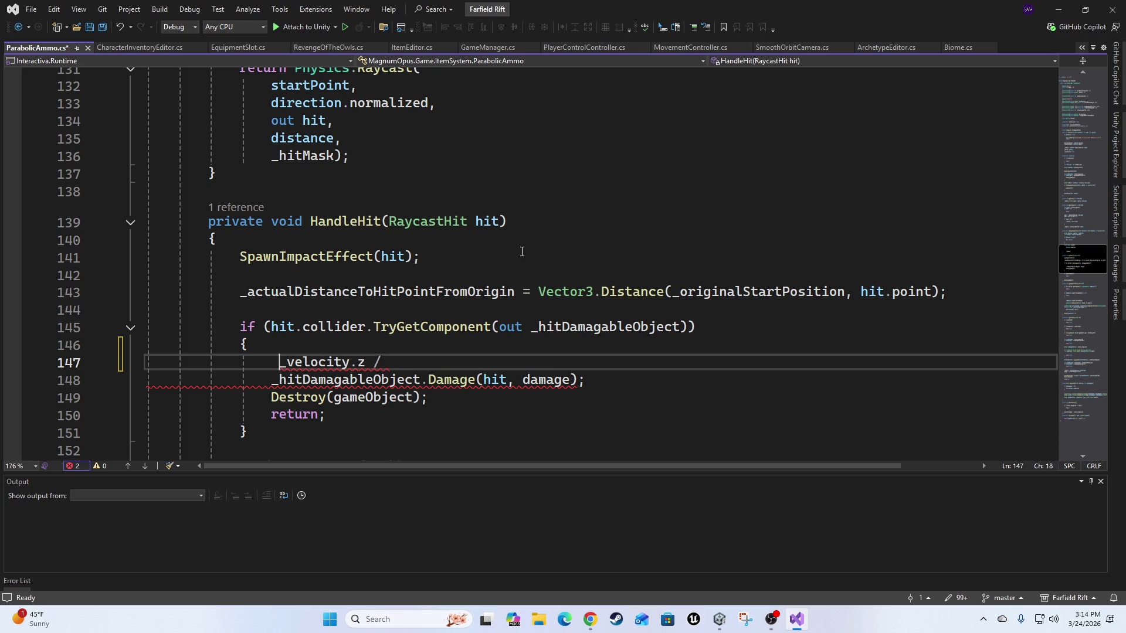
# Replace the leftover '_velocity.z /' text on line 147 with the start of Debug.Log(.
pyautogui.write('debug')
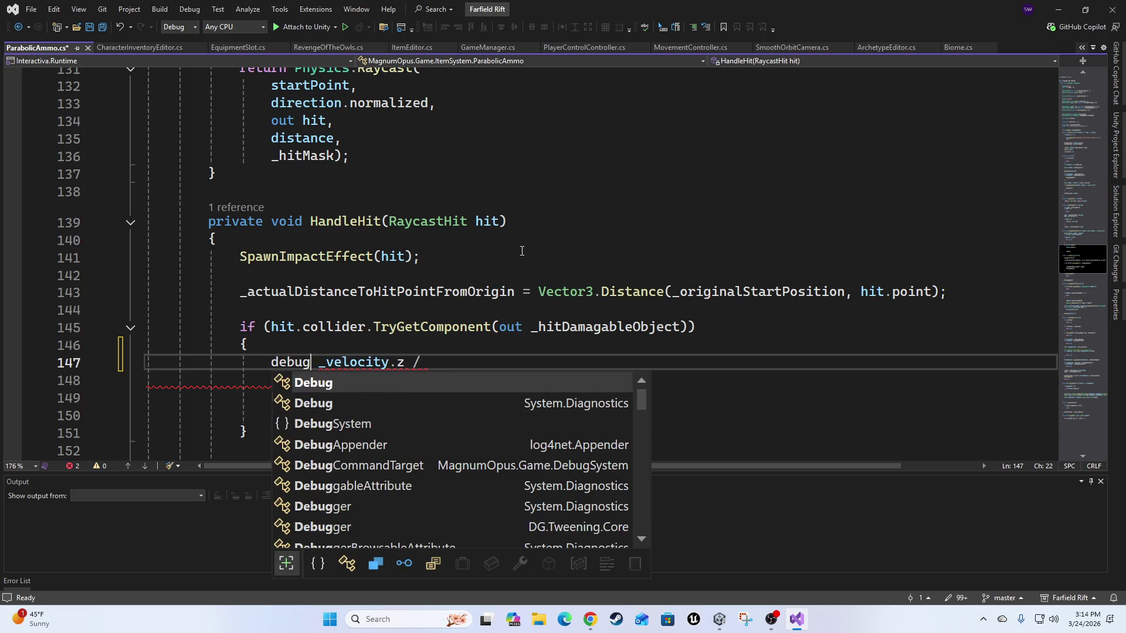
pyautogui.press('Tab')
pyautogui.write('.Log(')
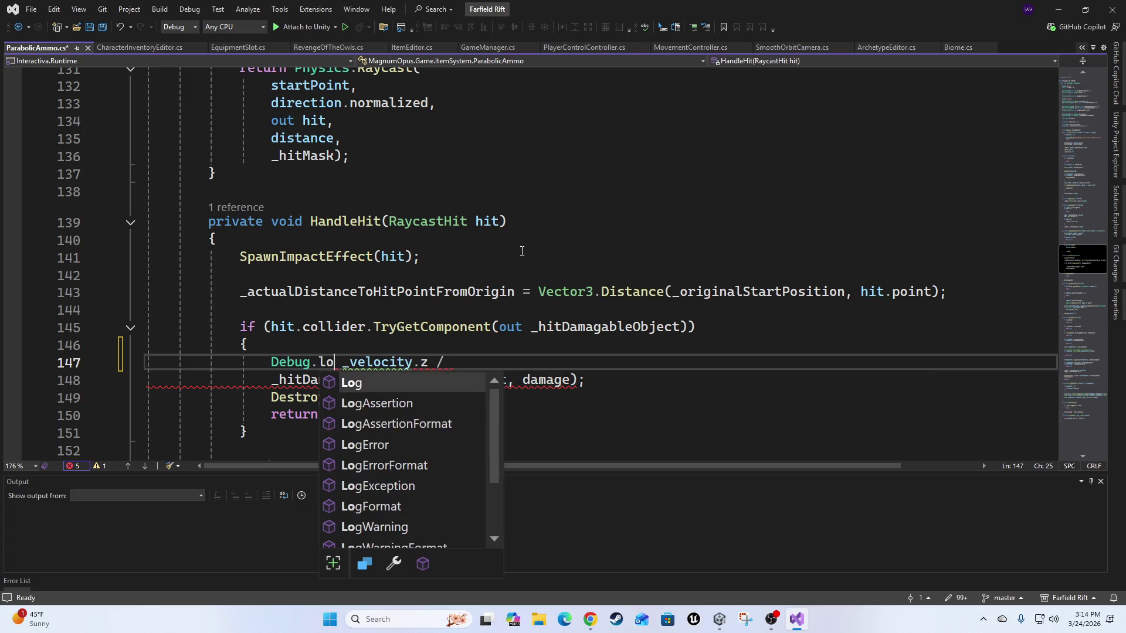
pyautogui.press('Escape')
pyautogui.hotkey('shift', 'End')
pyautogui.press('Delete')
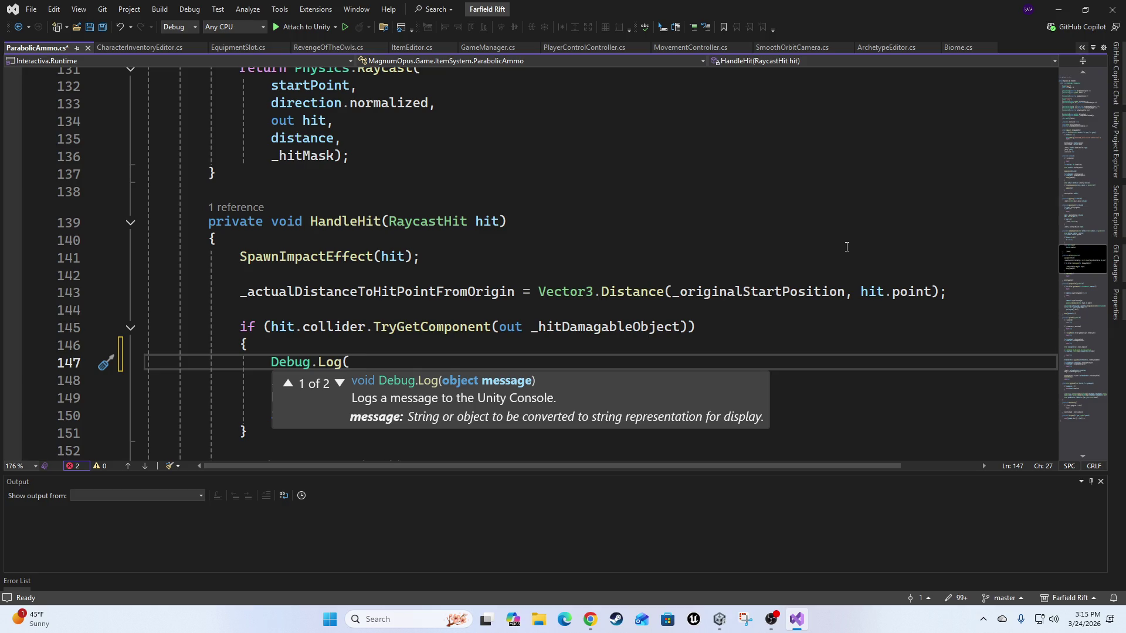
# Complete Debug.Log($"{_velocity} _velocity of Hit collider"); and add a new line below it.
pyautogui.write('${ }')
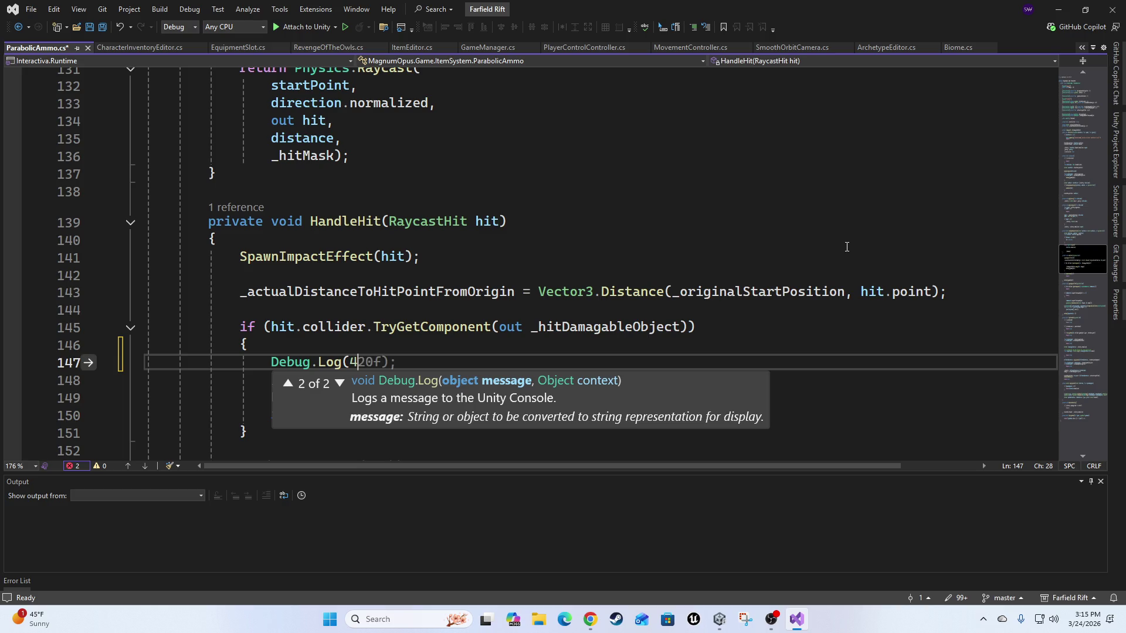
pyautogui.press('Left')
pyautogui.press('Left')
pyautogui.press('Left')
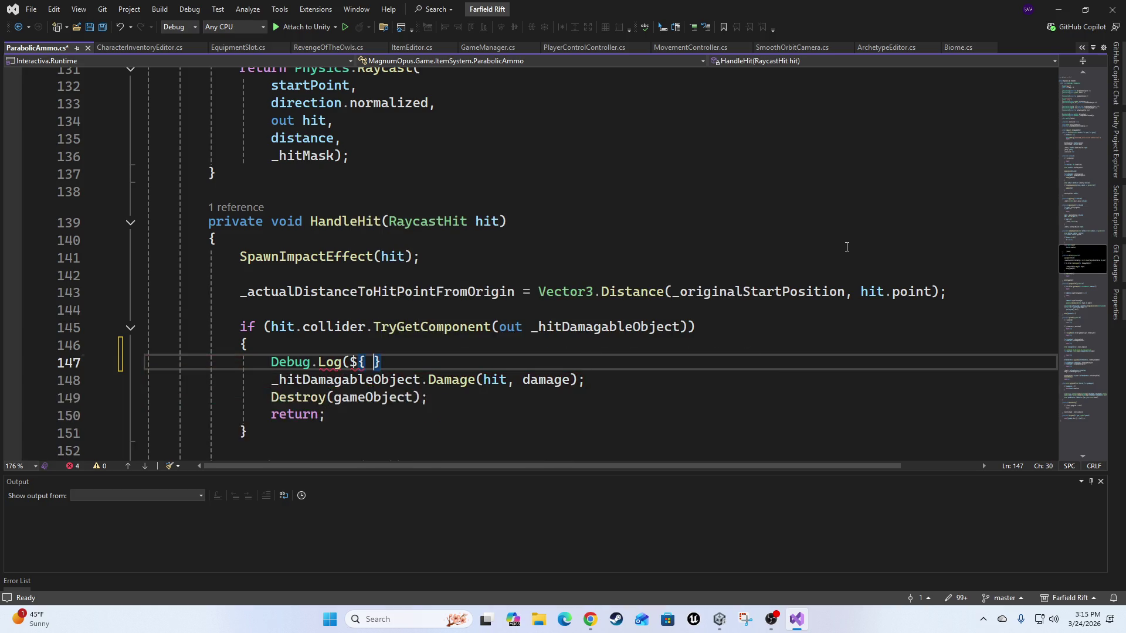
pyautogui.write('"')
pyautogui.press('End')
pyautogui.write('");')
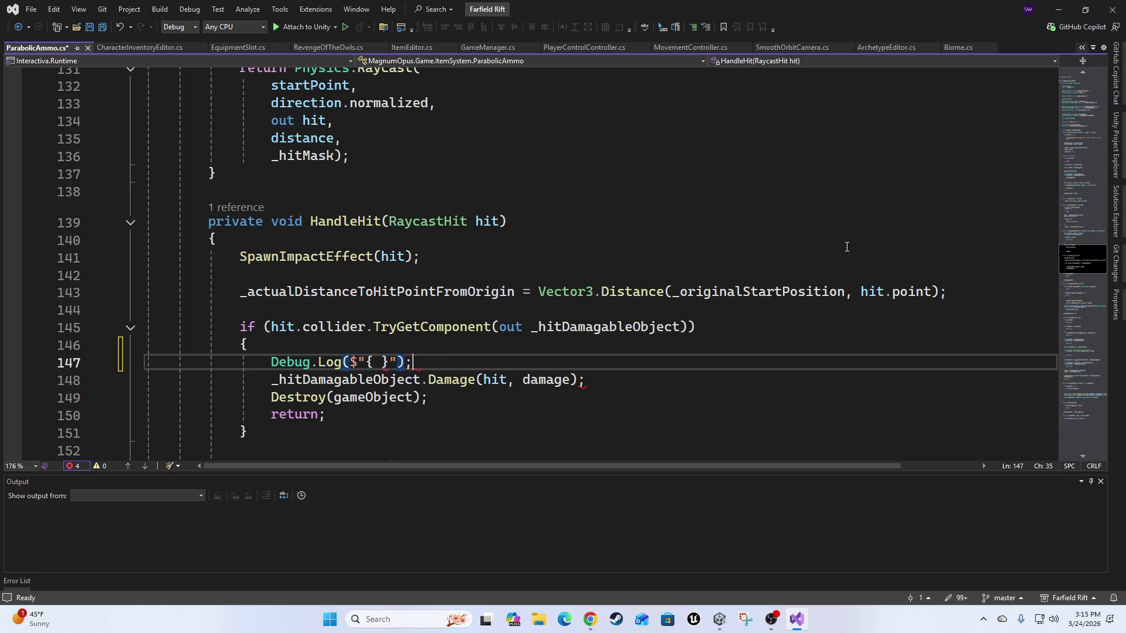
pyautogui.press('Left')
pyautogui.press('Left')
pyautogui.press('Left')
pyautogui.press('BackSpace')
pyautogui.write('_v')
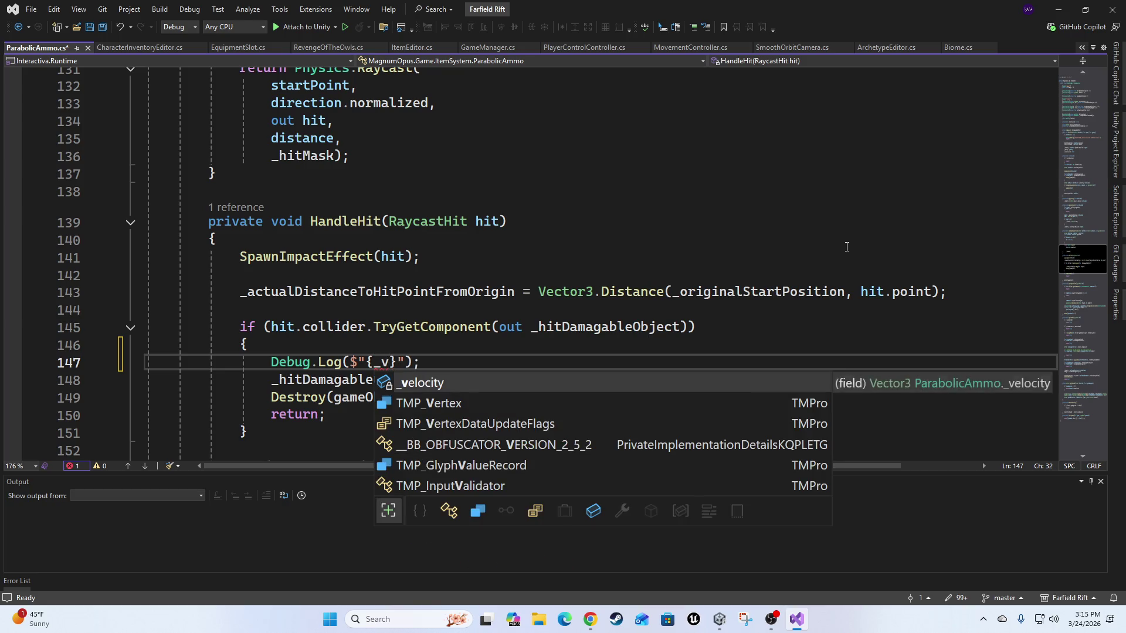
pyautogui.press('Tab')
pyautogui.press('End')
pyautogui.press('Left')
pyautogui.press('Left')
pyautogui.press('Left')
pyautogui.write('_veloci')
pyautogui.write('ty of ')
pyautogui.write('Hit co')
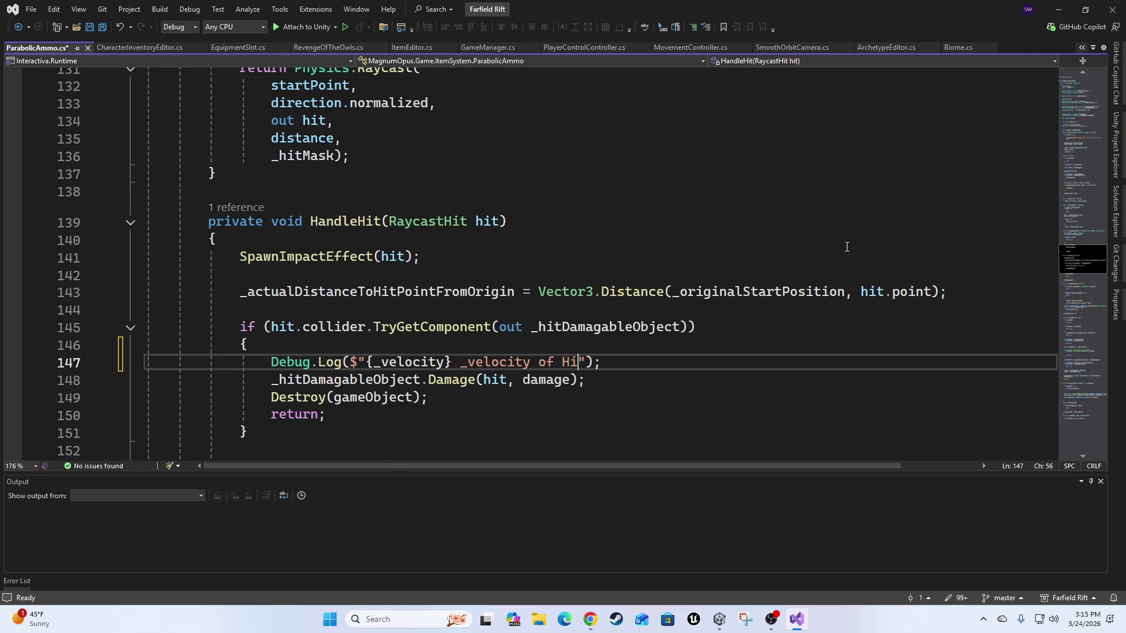
pyautogui.write('llider')
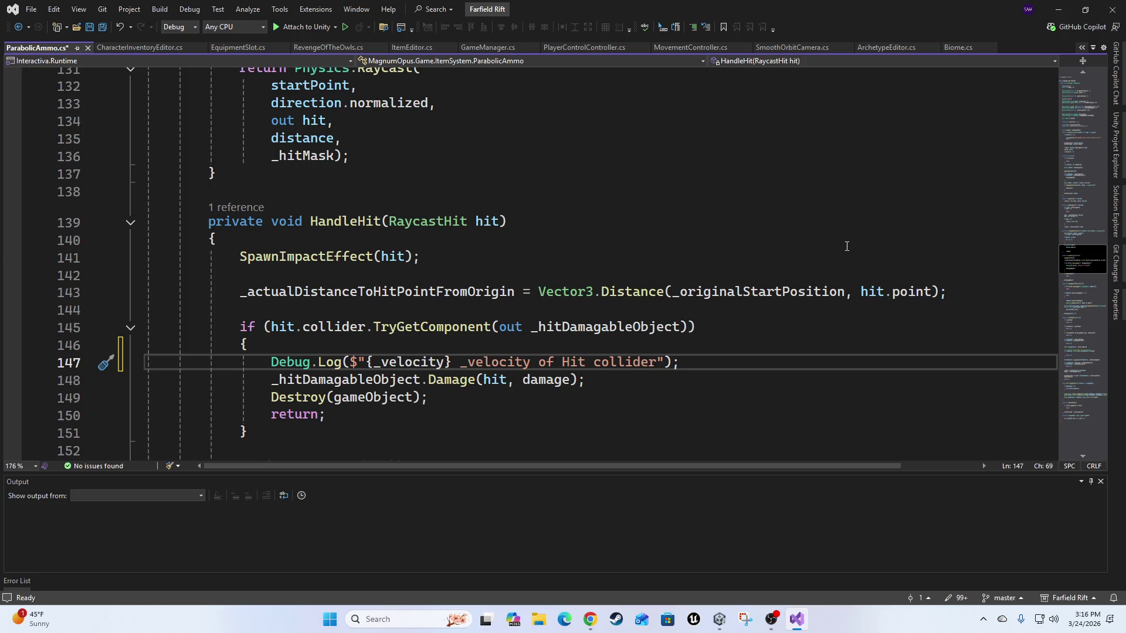
pyautogui.press('Return')
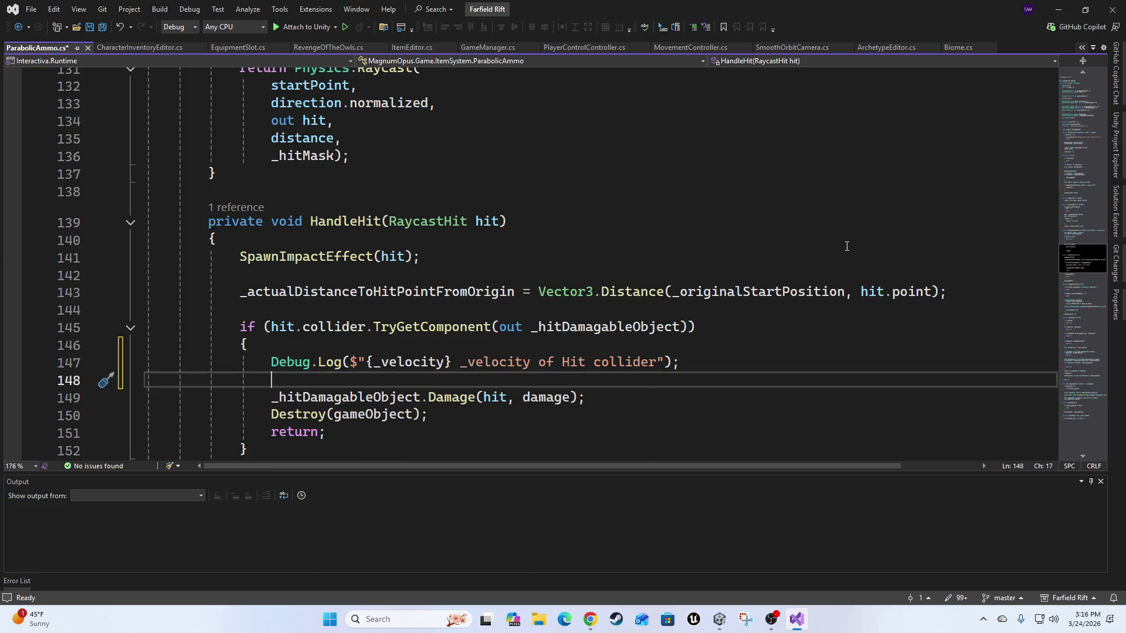
# Type 'damage =' on line 148, undoing a wrong field completion and dismissing Copilot's suggestion.
pyautogui.write('damagen')
pyautogui.press('Tab')
pyautogui.hotkey('shift', 'Home')
pyautogui.press('BackSpace')
pyautogui.write('dama')
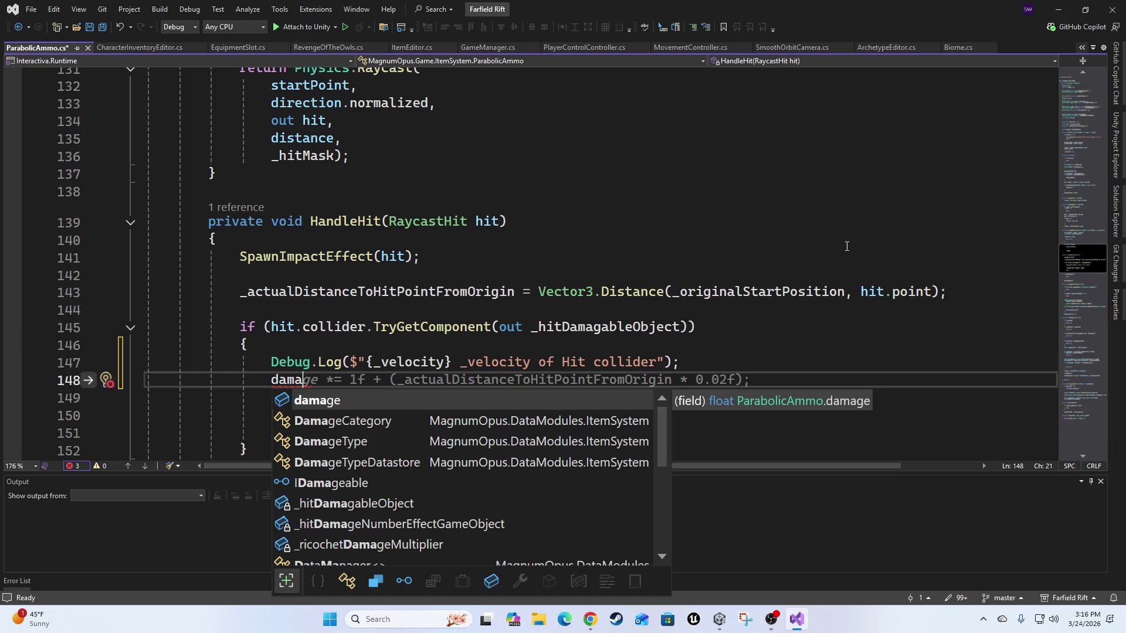
pyautogui.press('Tab')
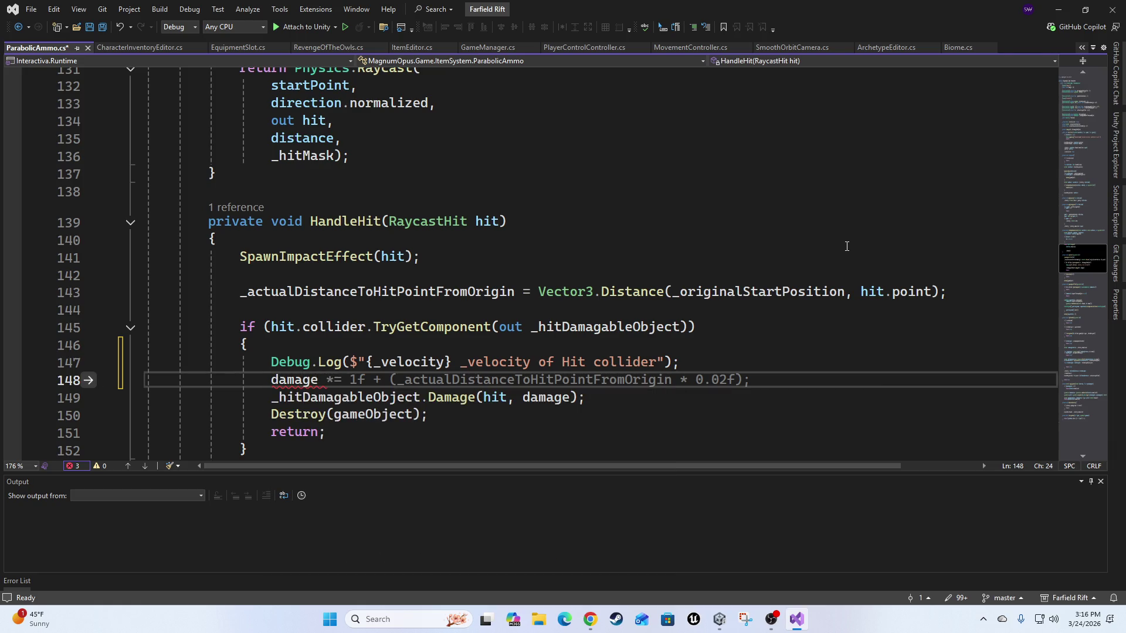
pyautogui.press('Escape')
pyautogui.write('=')
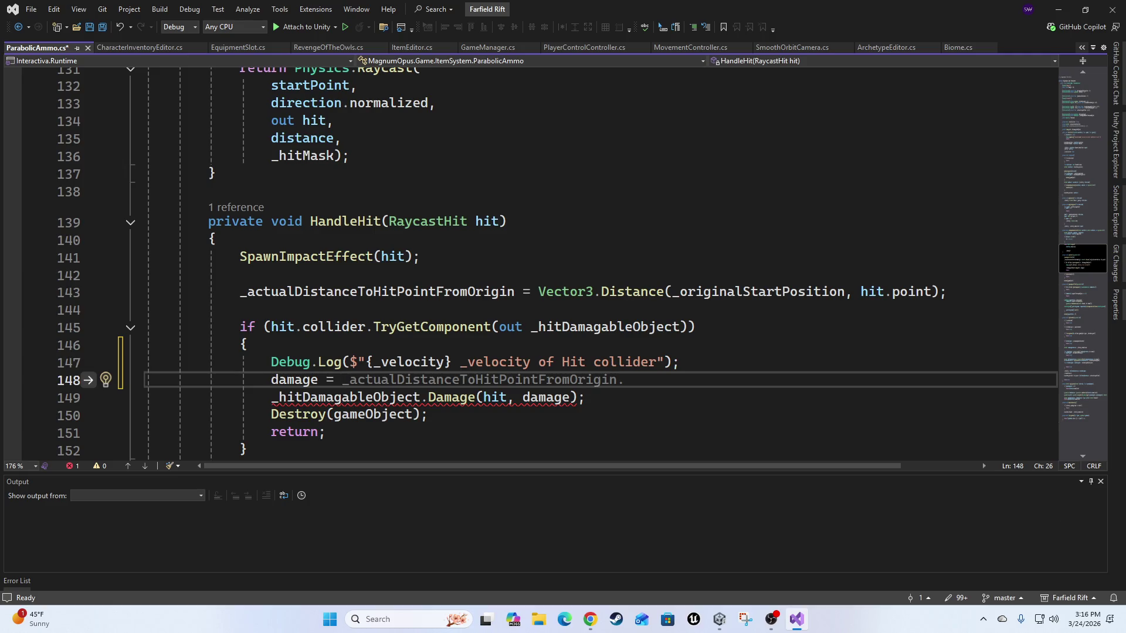
# Check another window, then return to the code editor.
pyautogui.hotkey('alt', 'Tab')
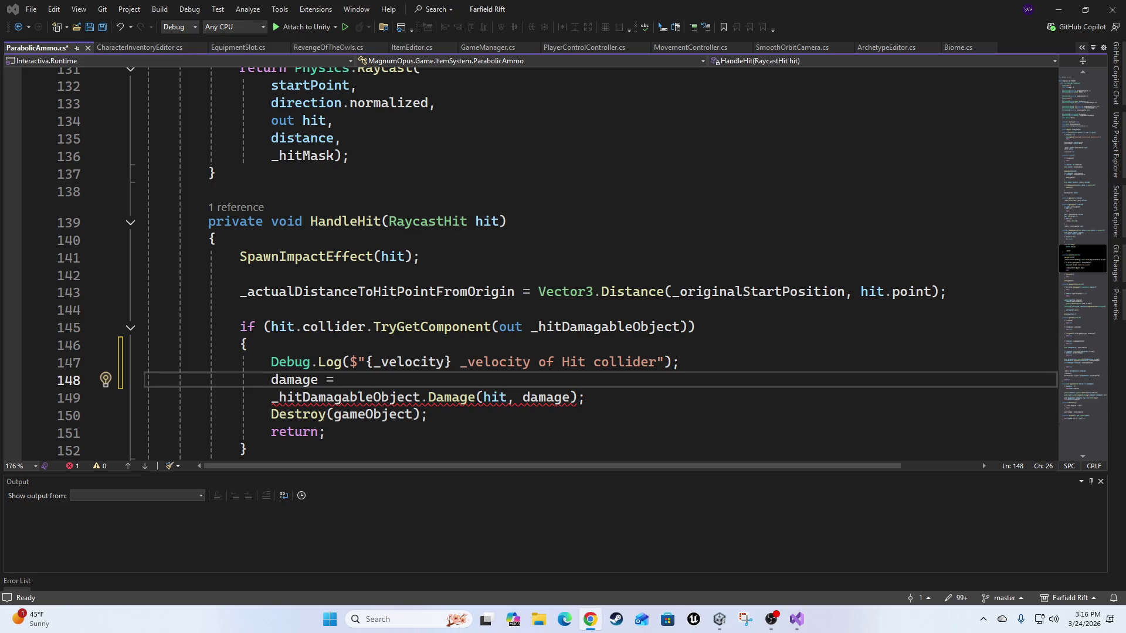
pyautogui.hotkey('alt', 'Tab')
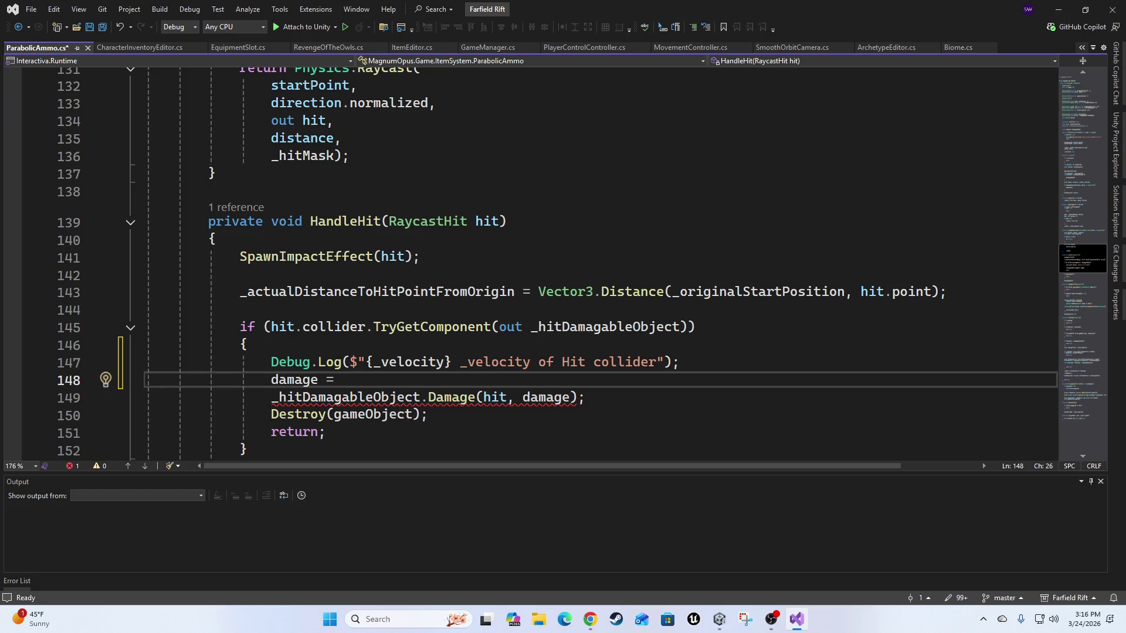
pyautogui.hotkey('alt', 'Tab')
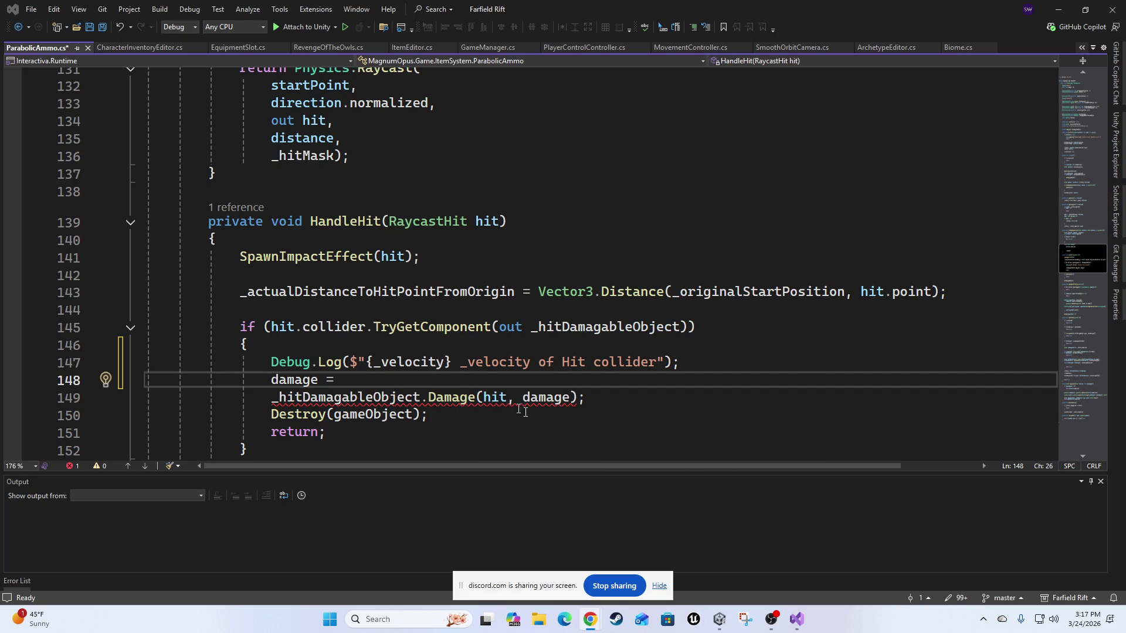
pyautogui.scroll(2, 549, 451)
pyautogui.scroll(-3, 536, 446)
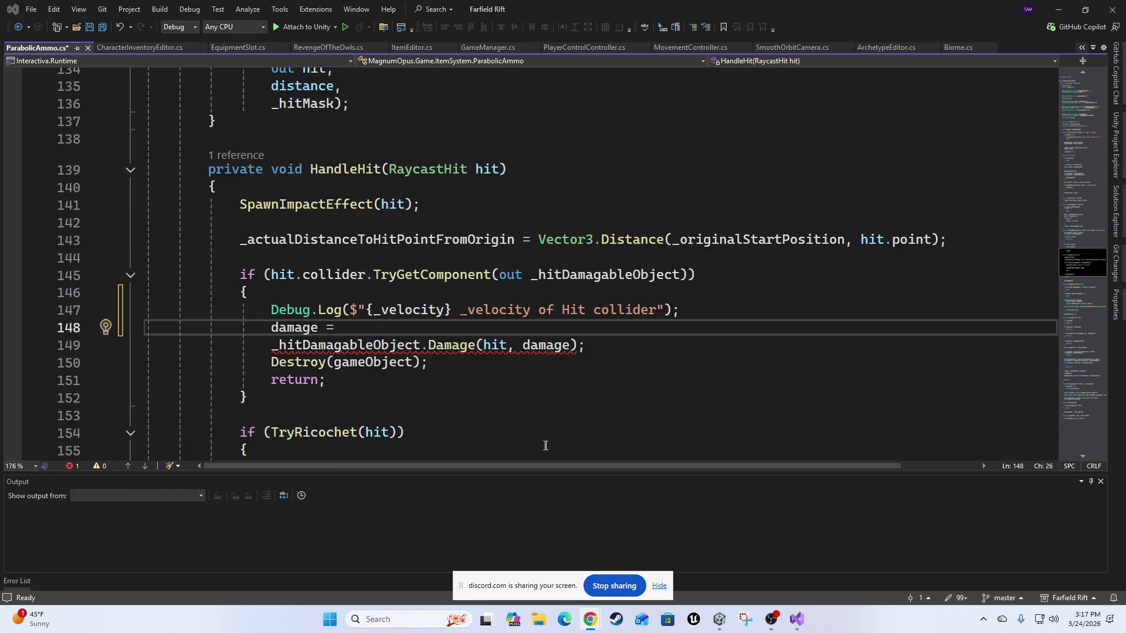
pyautogui.hotkey('alt', 'Tab')
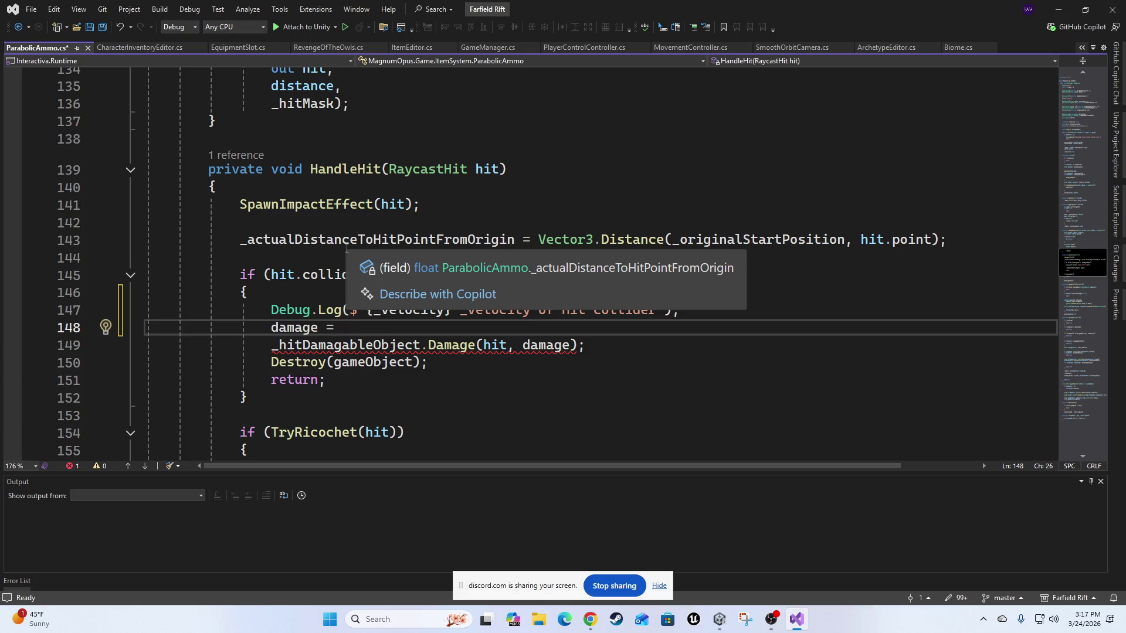
# Complete line 148 to read 'damage *= damage'.
pyautogui.write('dam')
pyautogui.press('Tab')
pyautogui.press('Left')
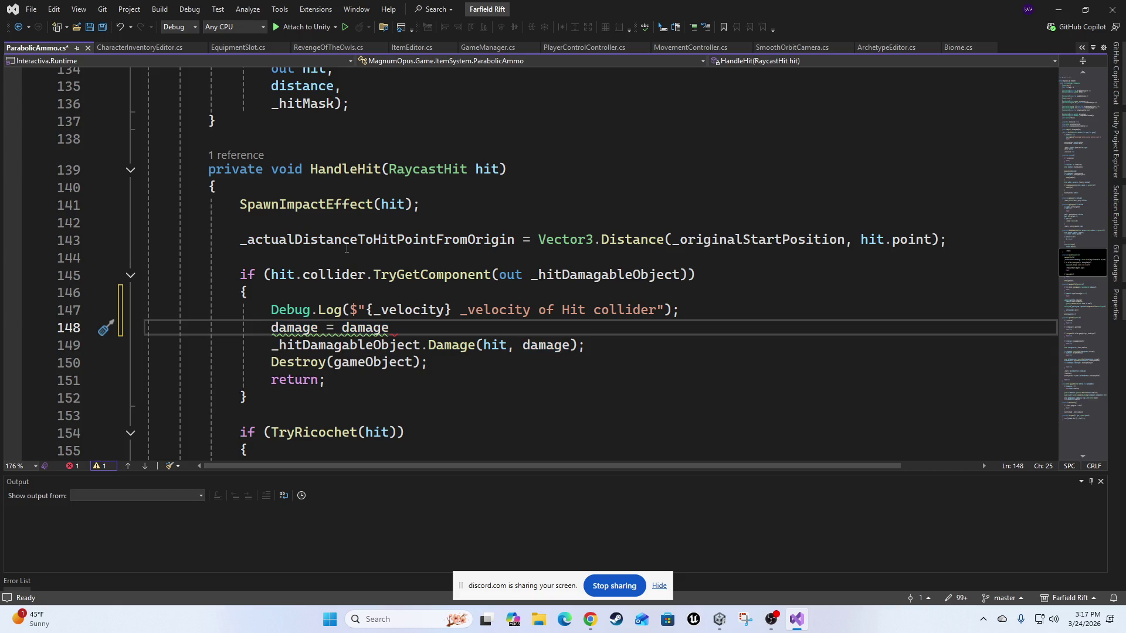
pyautogui.write('*')
pyautogui.press('BackSpace')
pyautogui.press('Left')
pyautogui.write('*')
pyautogui.press('End')
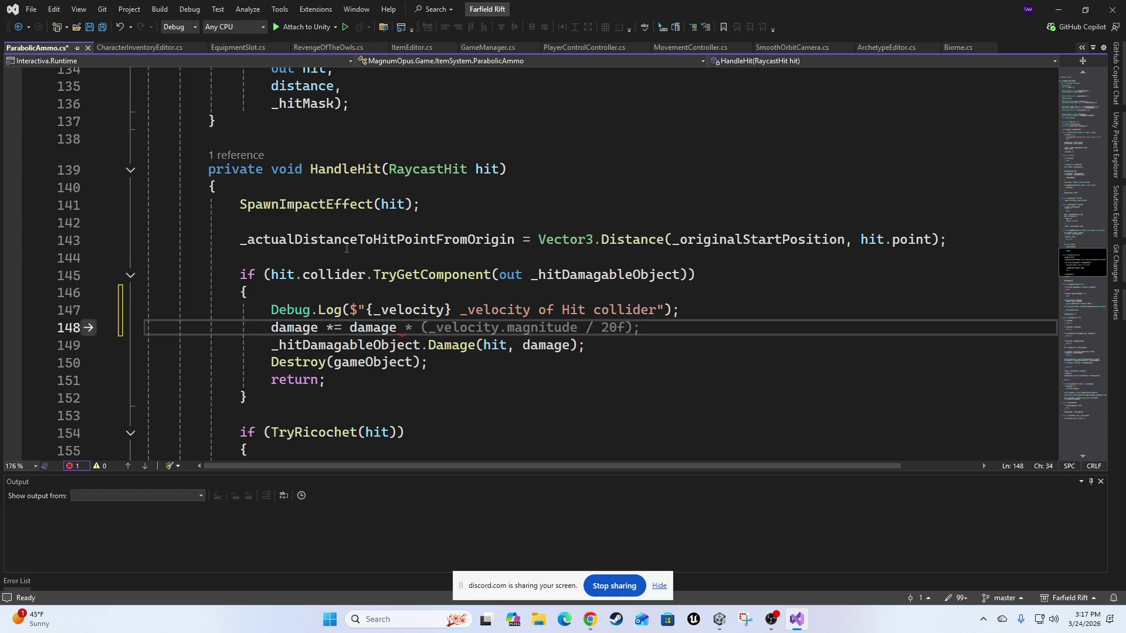
# Append '* (_velocity' to the damage line, trying and removing the magnitude member.
pyautogui.write('*')
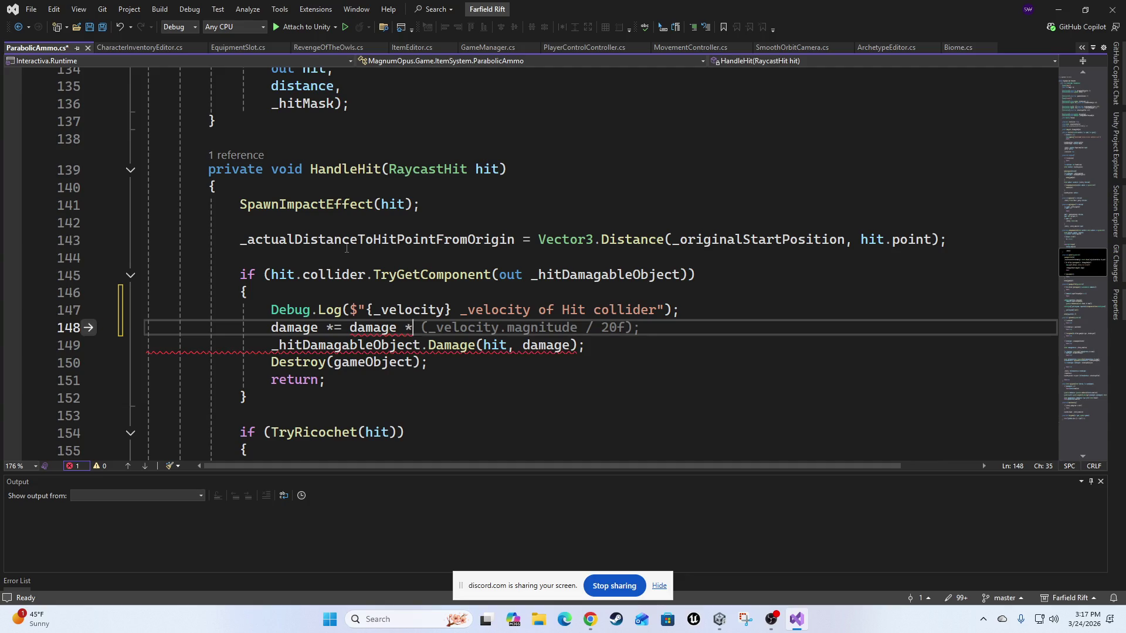
pyautogui.write(' (')
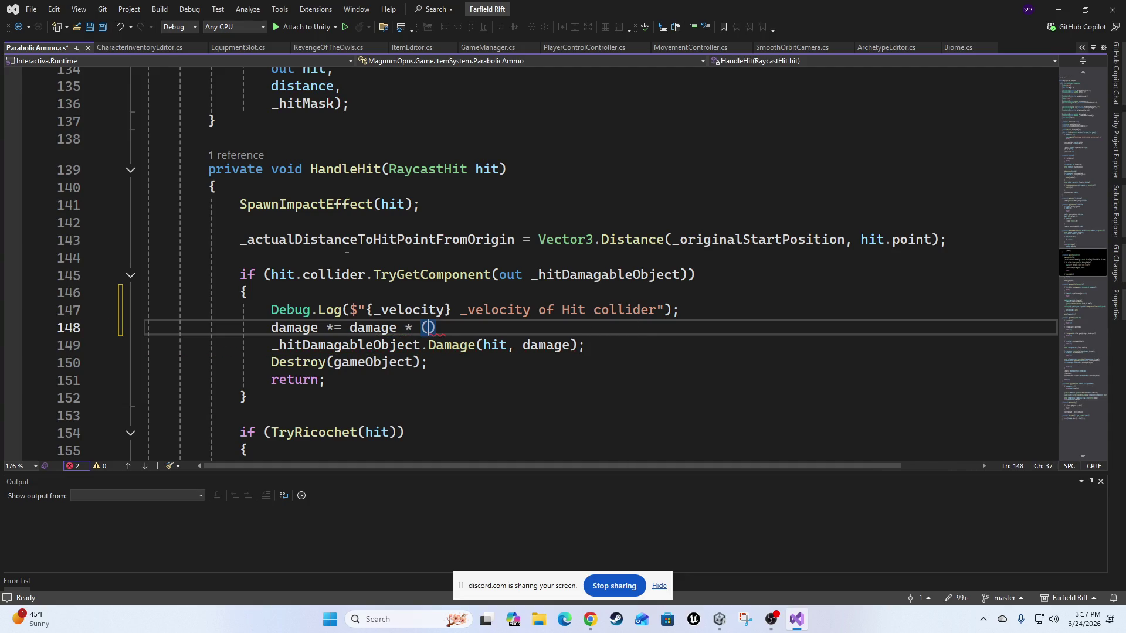
pyautogui.write('_ve')
pyautogui.press('Tab')
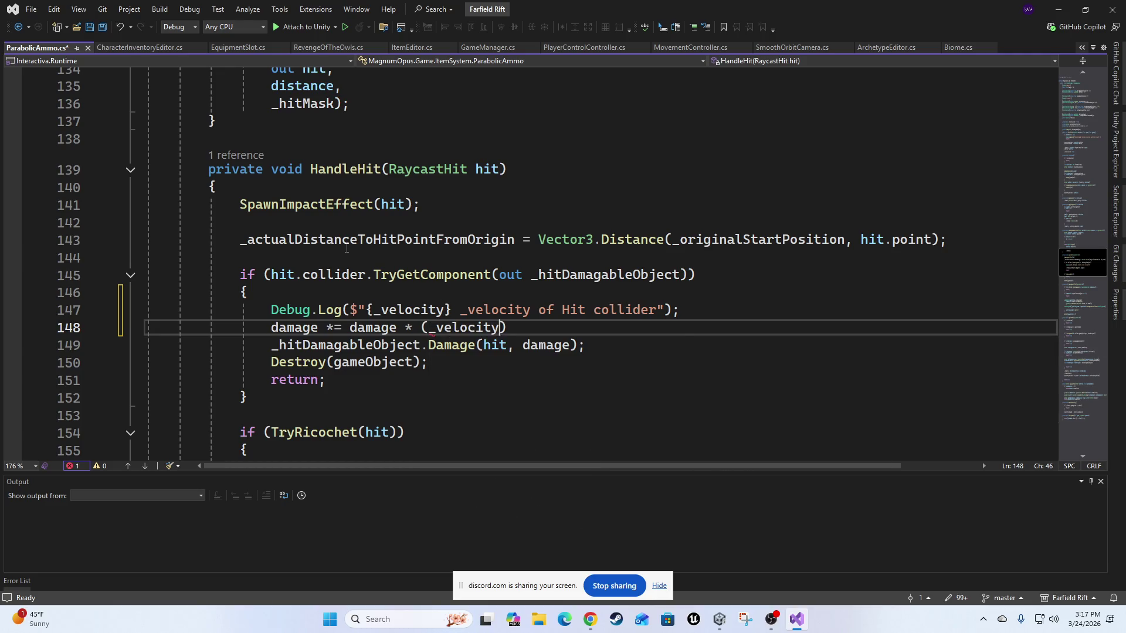
pyautogui.write('.')
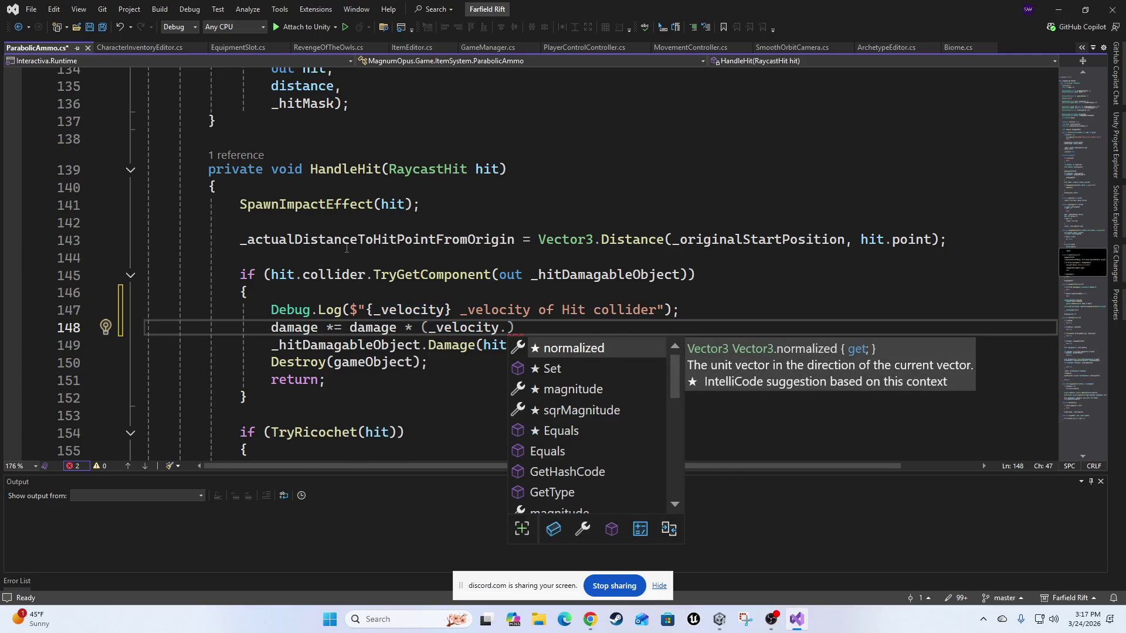
pyautogui.press('Down')
pyautogui.press('Down')
pyautogui.press('Down')
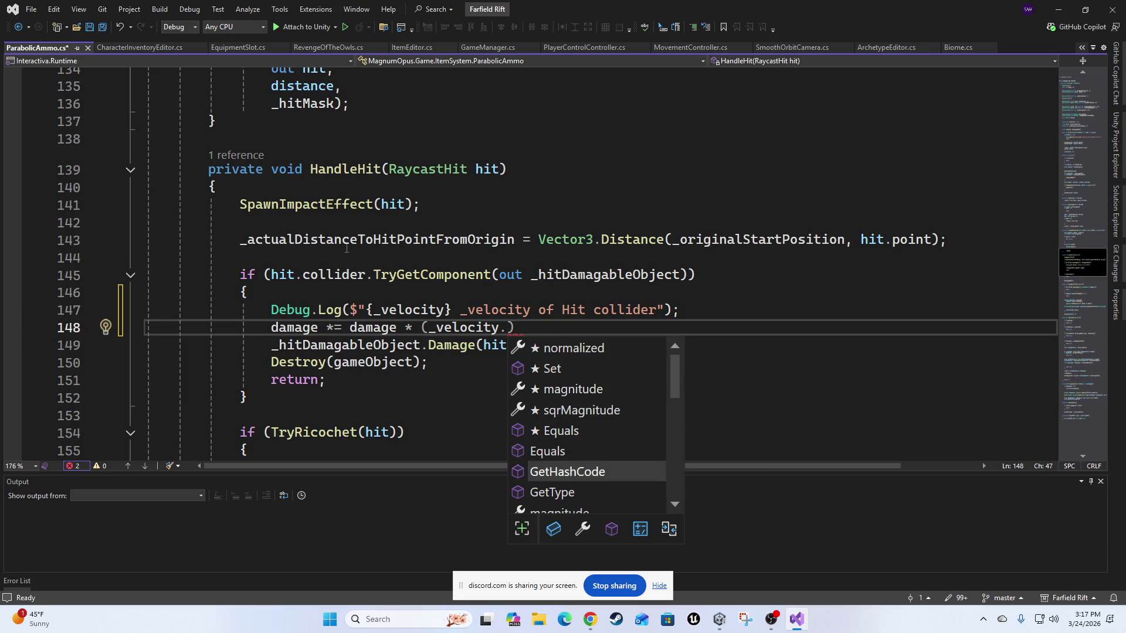
pyautogui.press('Down')
pyautogui.press('Down')
pyautogui.press('Down')
pyautogui.press('Up')
pyautogui.press('Tab')
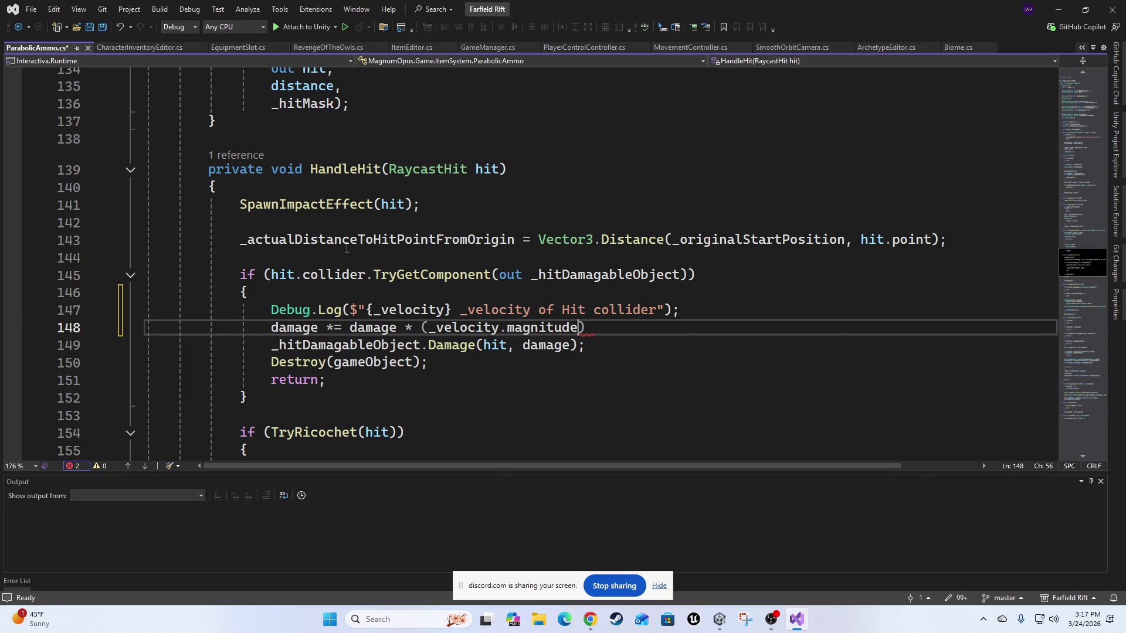
pyautogui.hotkey('ctrl', 'shift', 'Left')
pyautogui.press('BackSpace')
pyautogui.press('BackSpace')
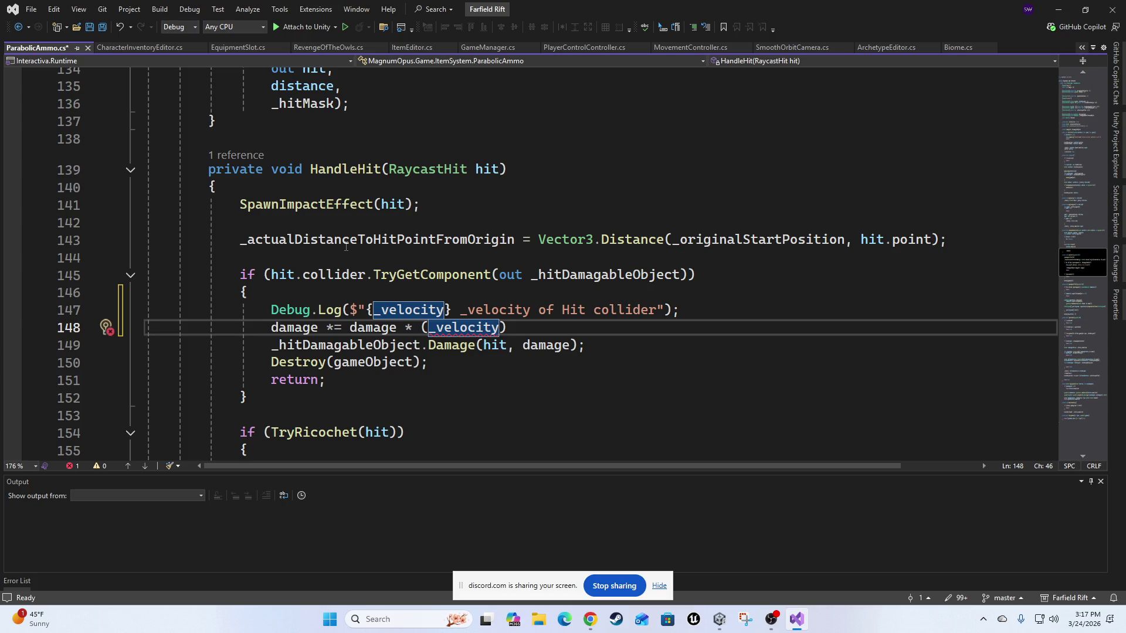
# Swap the inserted normalized member for z, giving '(_velocity.z)'.
pyautogui.write('.')
pyautogui.press('Tab')
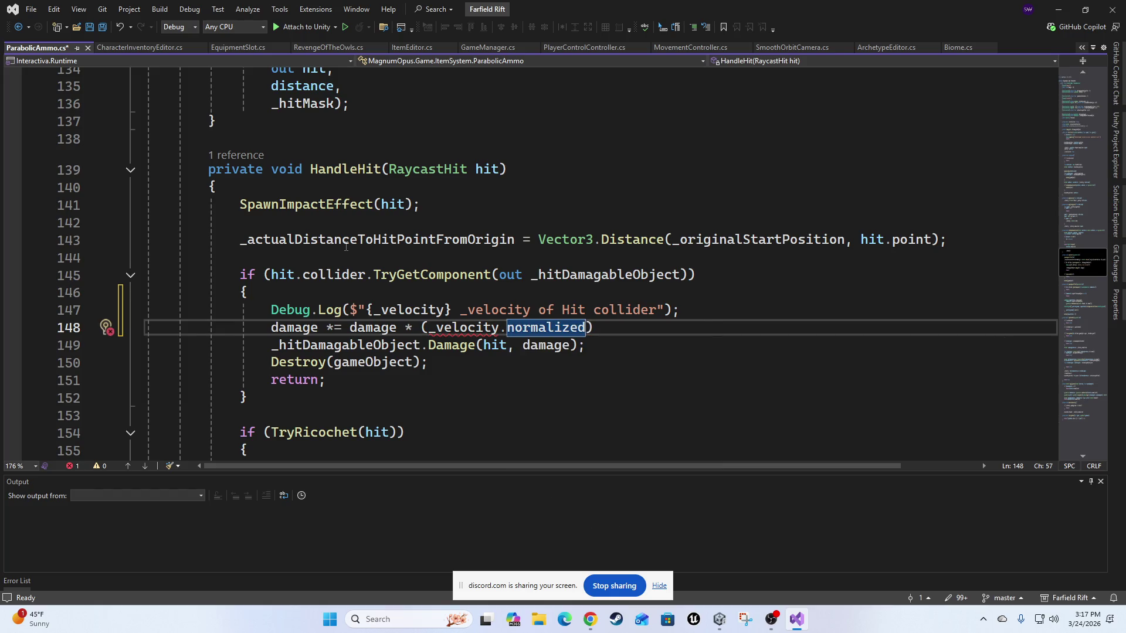
pyautogui.press('Left')
pyautogui.press('Left')
pyautogui.press('Left')
pyautogui.press('Left')
pyautogui.press('Left')
pyautogui.hotkey('ctrl', 'space')
pyautogui.press('Escape')
pyautogui.write('z')
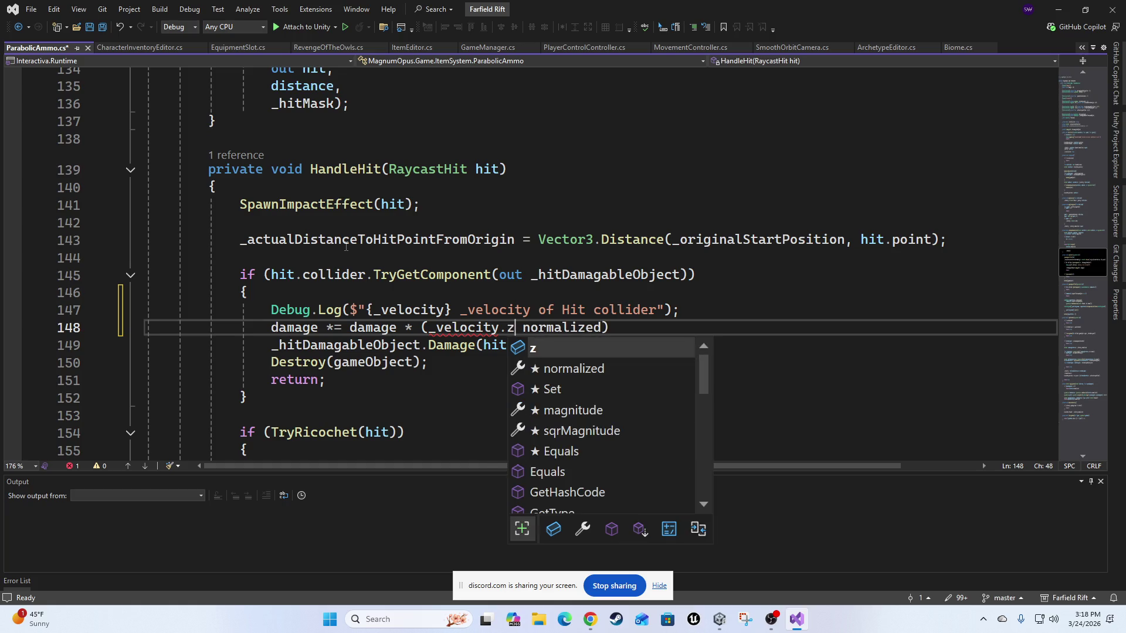
pyautogui.press('Right')
pyautogui.hotkey('shift', 'End')
pyautogui.press('BackSpace')
pyautogui.press('BackSpace')
pyautogui.write(')')
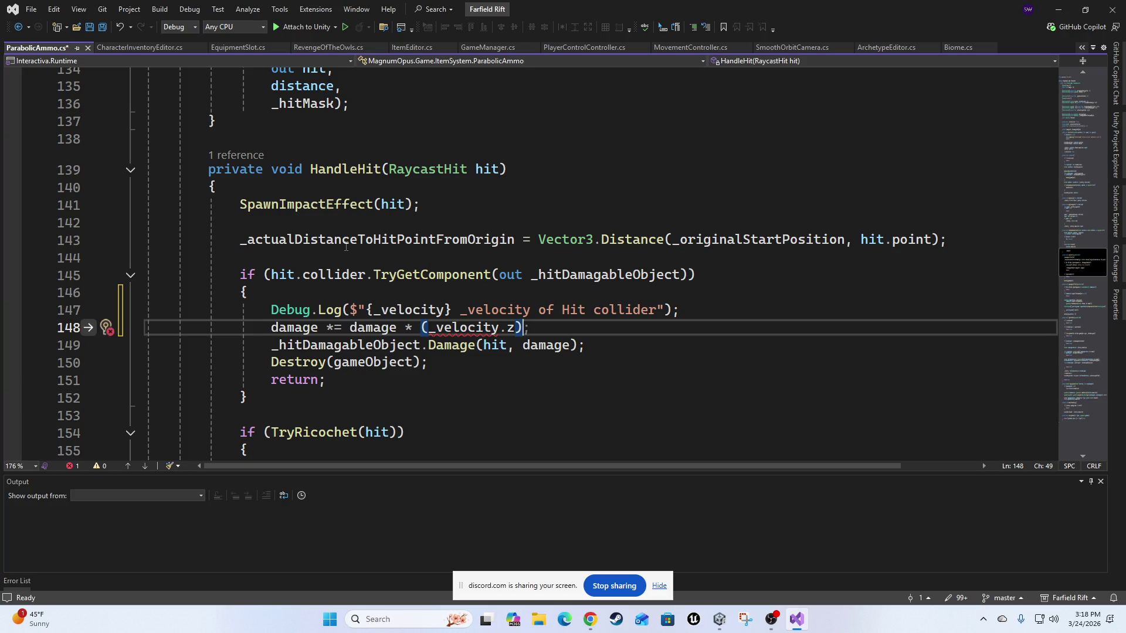
# Rework the parentheses into '( / _velocity.z);', leaving the numerator blank.
pyautogui.press('Left')
pyautogui.write('/')
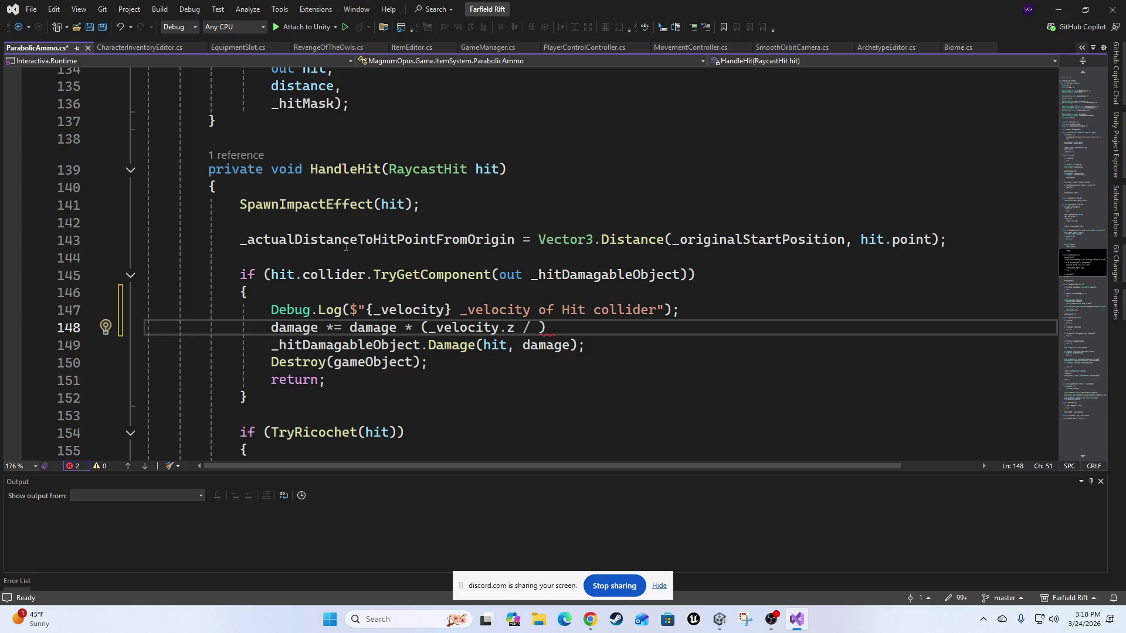
pyautogui.press('Left')
pyautogui.press('Left')
pyautogui.press('Left')
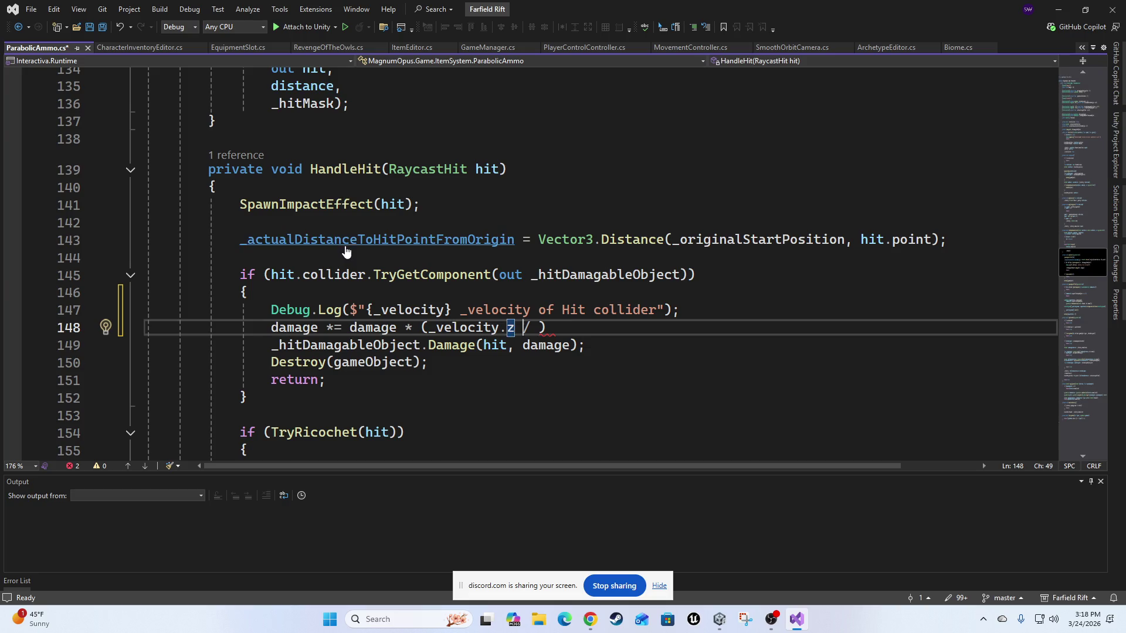
pyautogui.hotkey('ctrl', 'shift', 'Left')
pyautogui.hotkey('ctrl', 'shift', 'Left')
pyautogui.hotkey('ctrl', 'shift', 'Left')
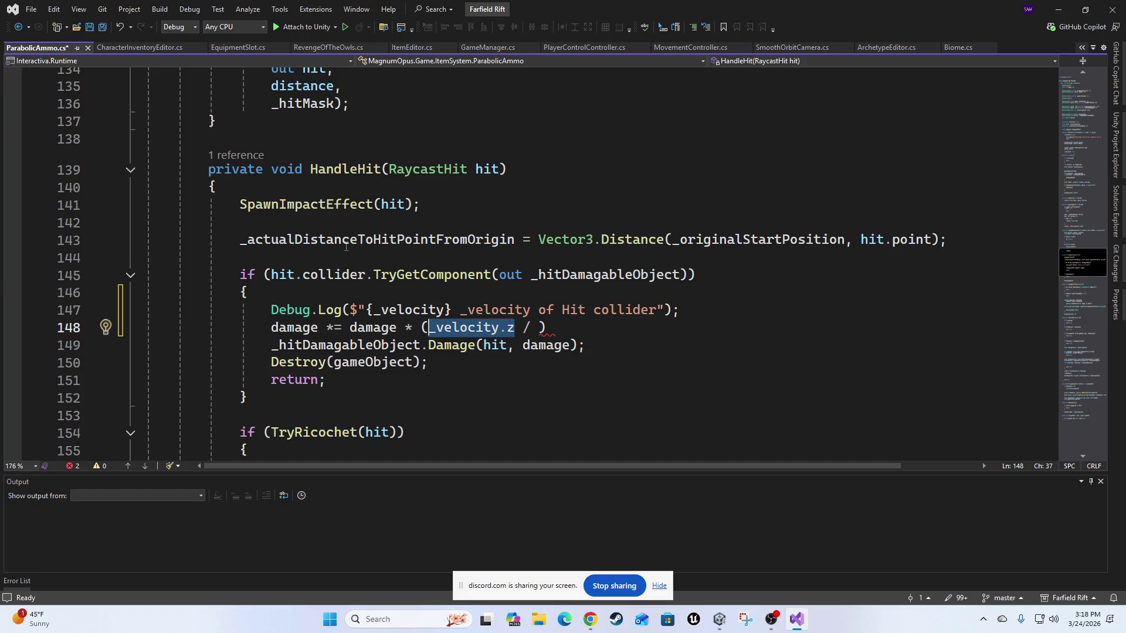
pyautogui.press('BackSpace')
pyautogui.press('Delete')
pyautogui.press('Delete')
pyautogui.write('/ ')
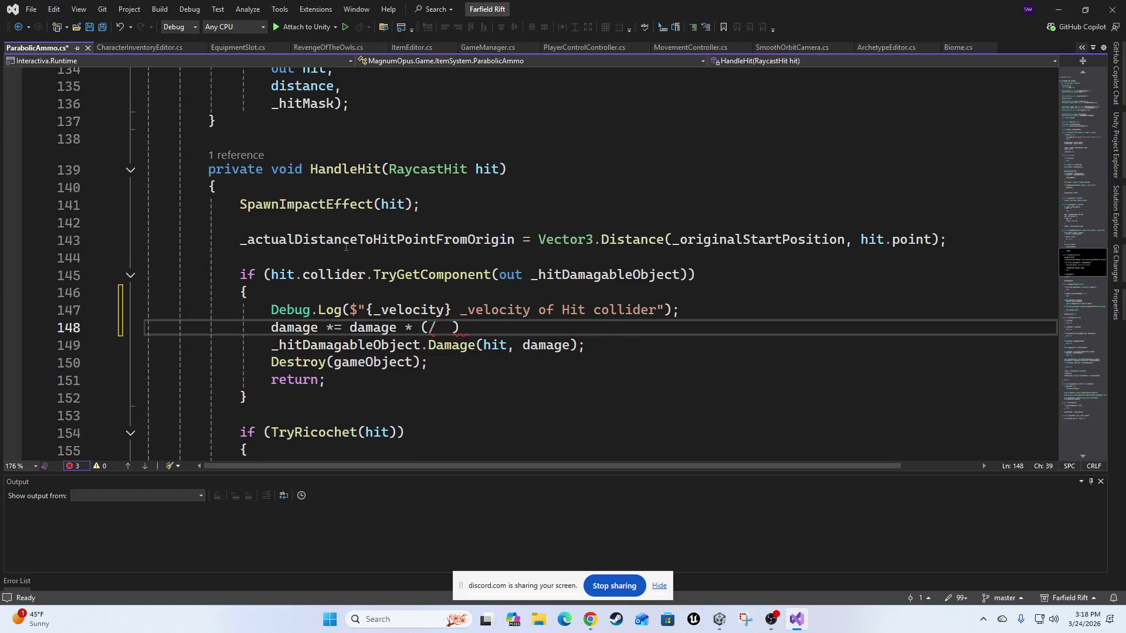
pyautogui.write('_')
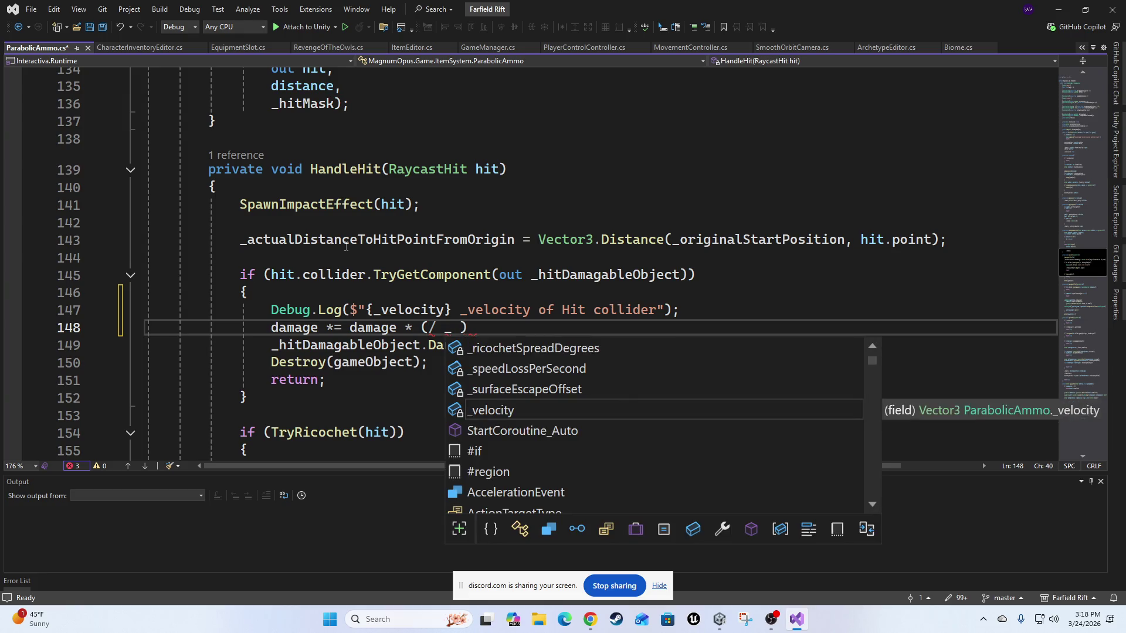
pyautogui.write('velo')
pyautogui.press('Tab')
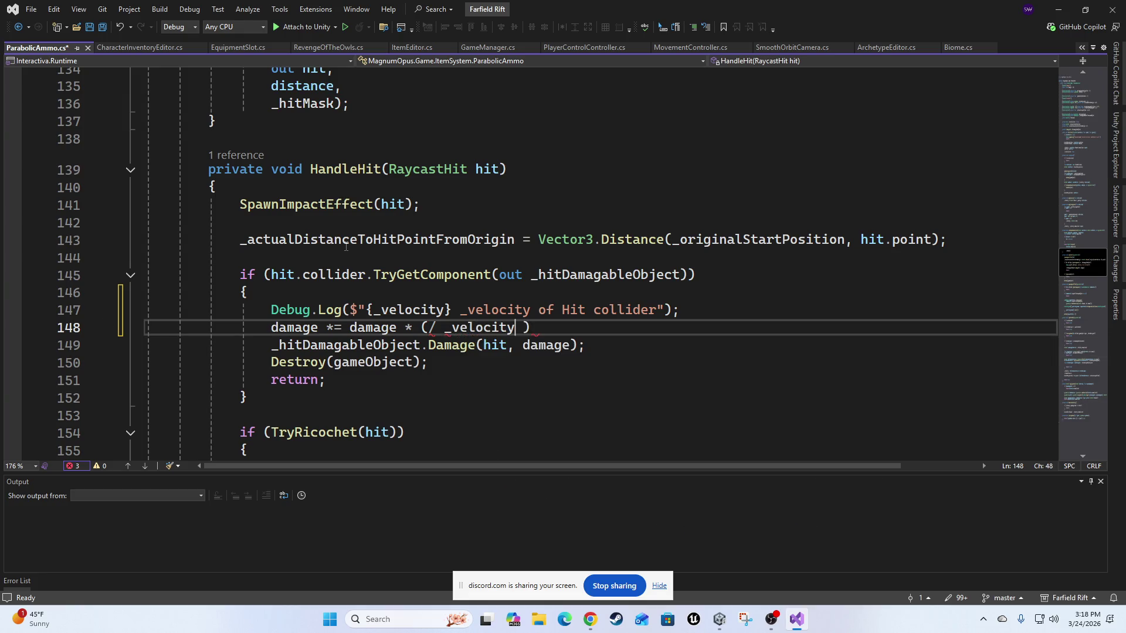
pyautogui.write('.z')
pyautogui.press('Escape')
pyautogui.write(');')
pyautogui.press('Left')
pyautogui.press('Left')
pyautogui.press('Left')
pyautogui.press('Left')
pyautogui.press('Left')
# Accept the Copilot completion, then delete ' / _velocity.z' so line 148 reads damage *= damage * ();.
pyautogui.press('Right')
pyautogui.press('Left')
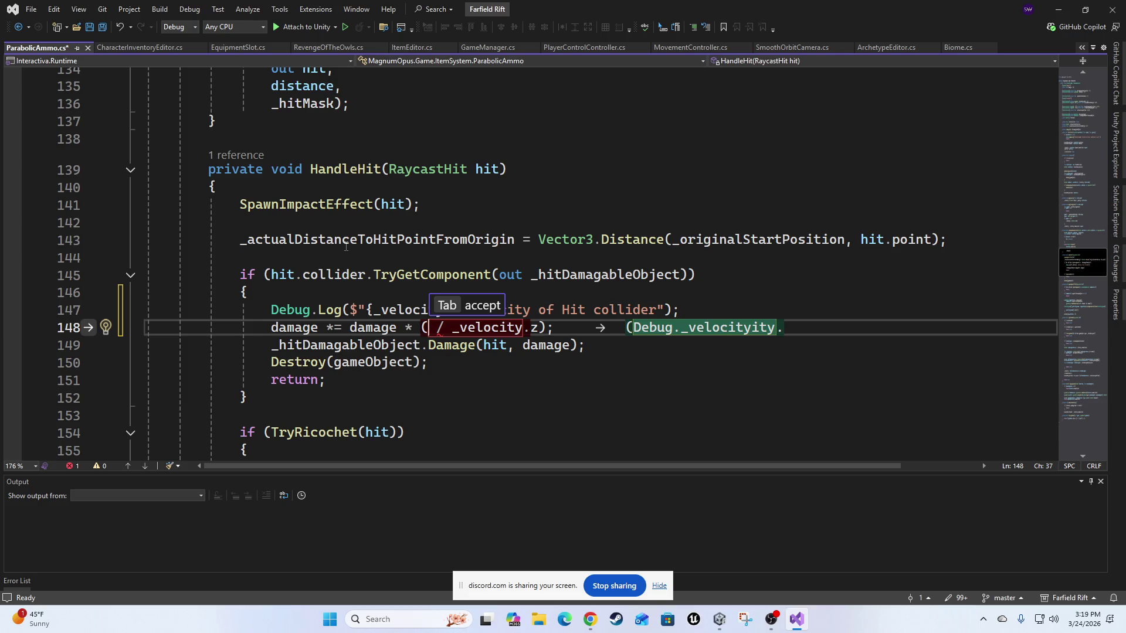
pyautogui.press('Tab')
pyautogui.hotkey('shift', 'Right')
pyautogui.press('BackSpace')
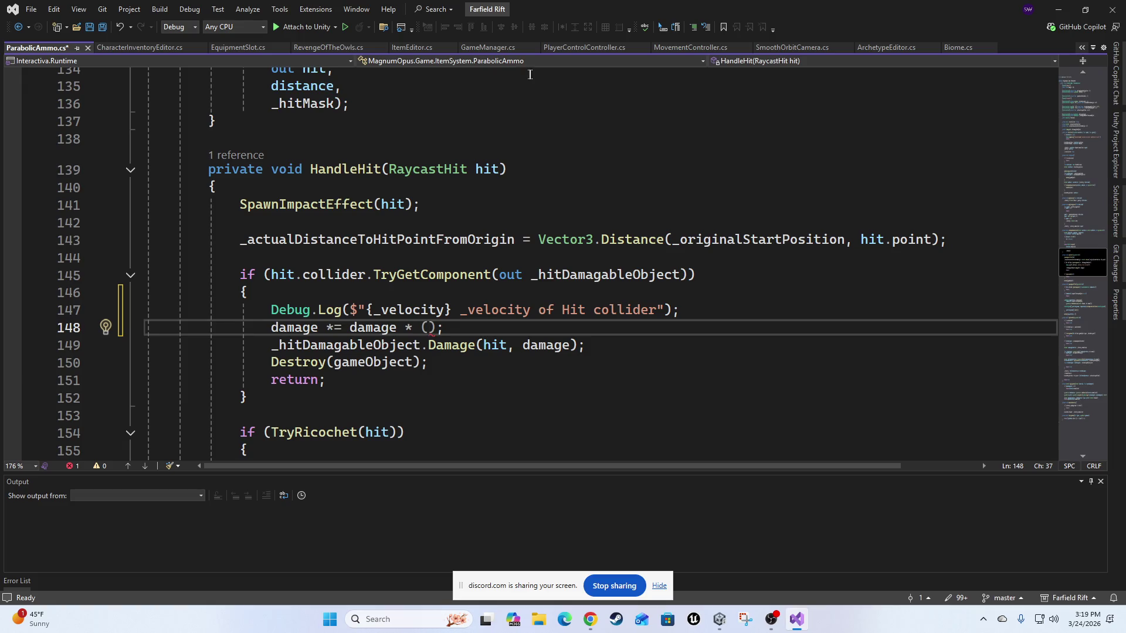
# Jump to the top of ParabolicAmmo.cs and browse its class field declarations.
pyautogui.scroll(3, 580, 208)
pyautogui.scroll(-3, 580, 208)
pyautogui.click(1084, 117)
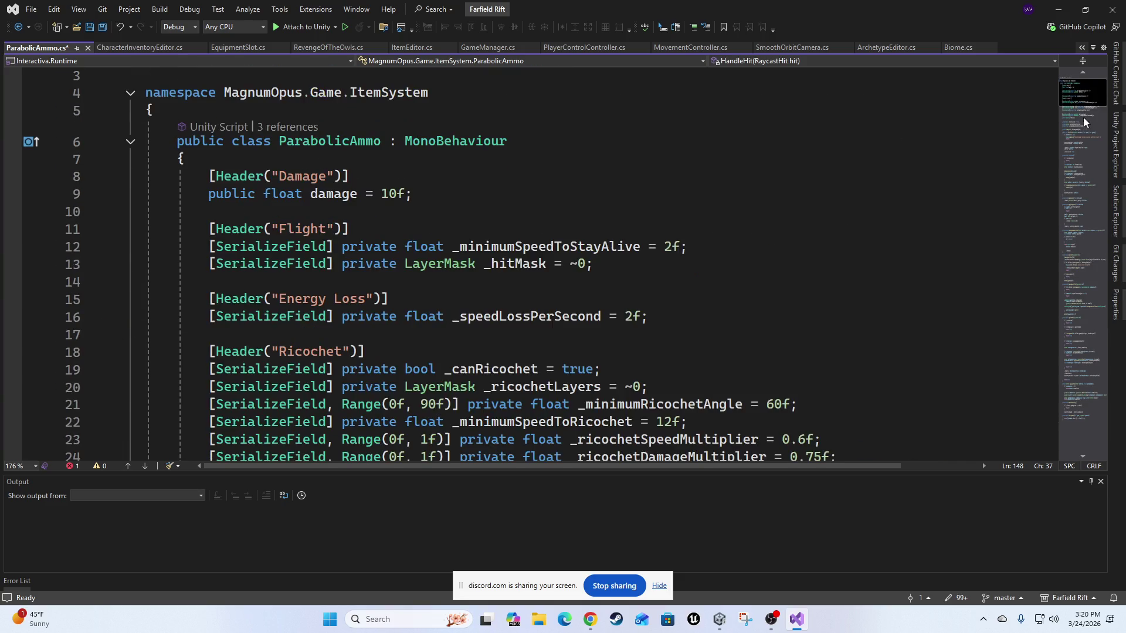
pyautogui.scroll(-2, 635, 310)
pyautogui.scroll(2, 697, 225)
pyautogui.scroll(-3, 610, 258)
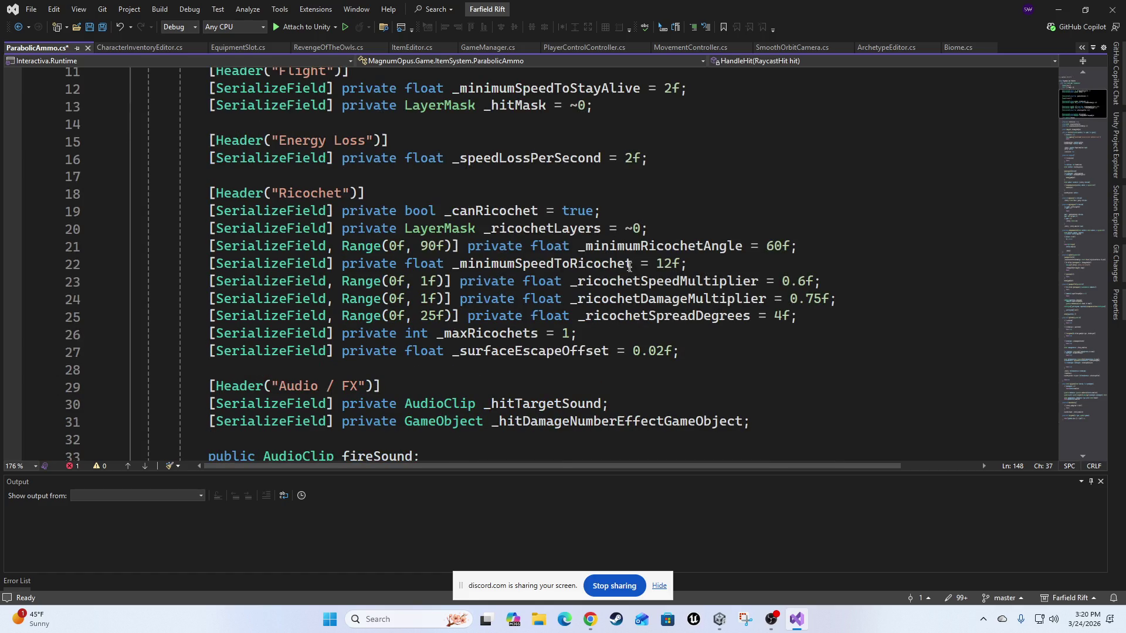
pyautogui.scroll(2, 634, 268)
pyautogui.scroll(-3, 645, 265)
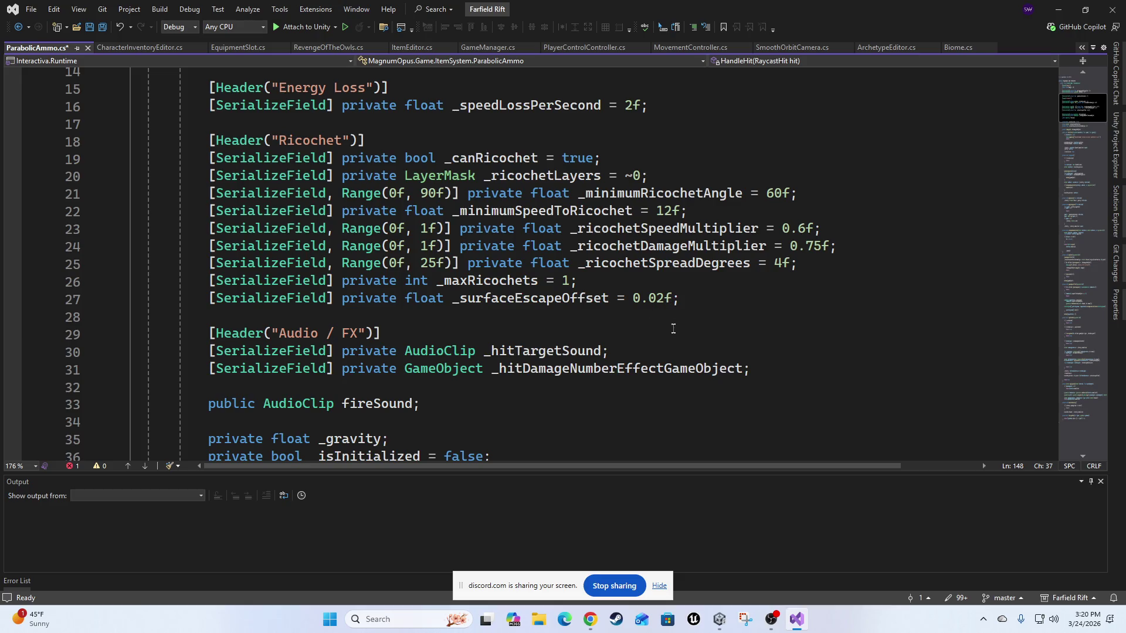
pyautogui.scroll(-3, 669, 311)
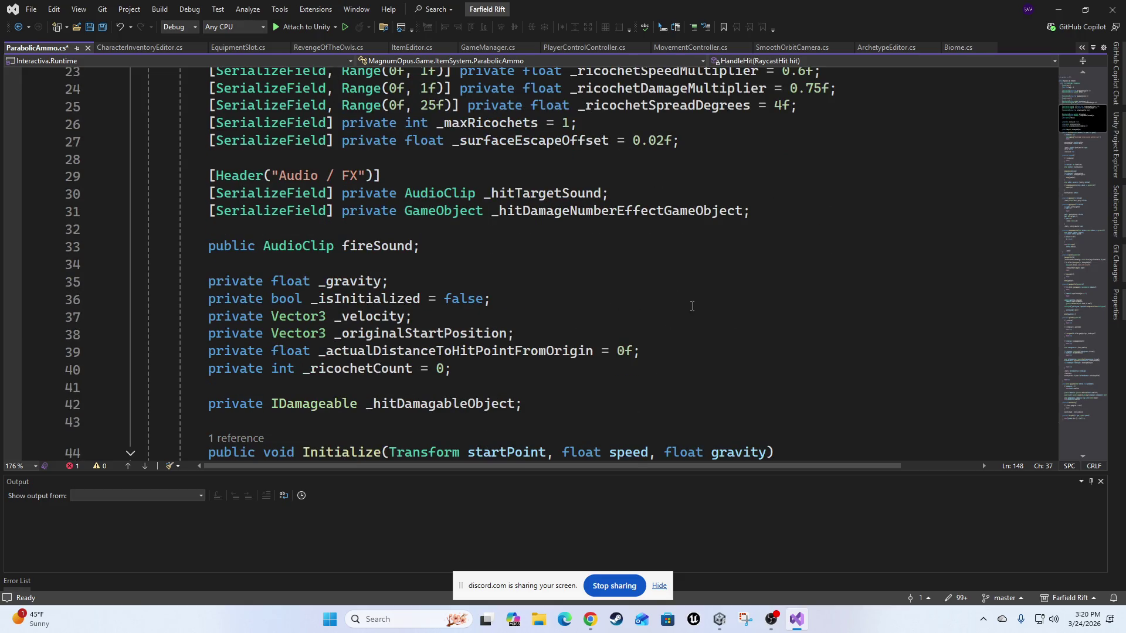
pyautogui.scroll(-4, 695, 308)
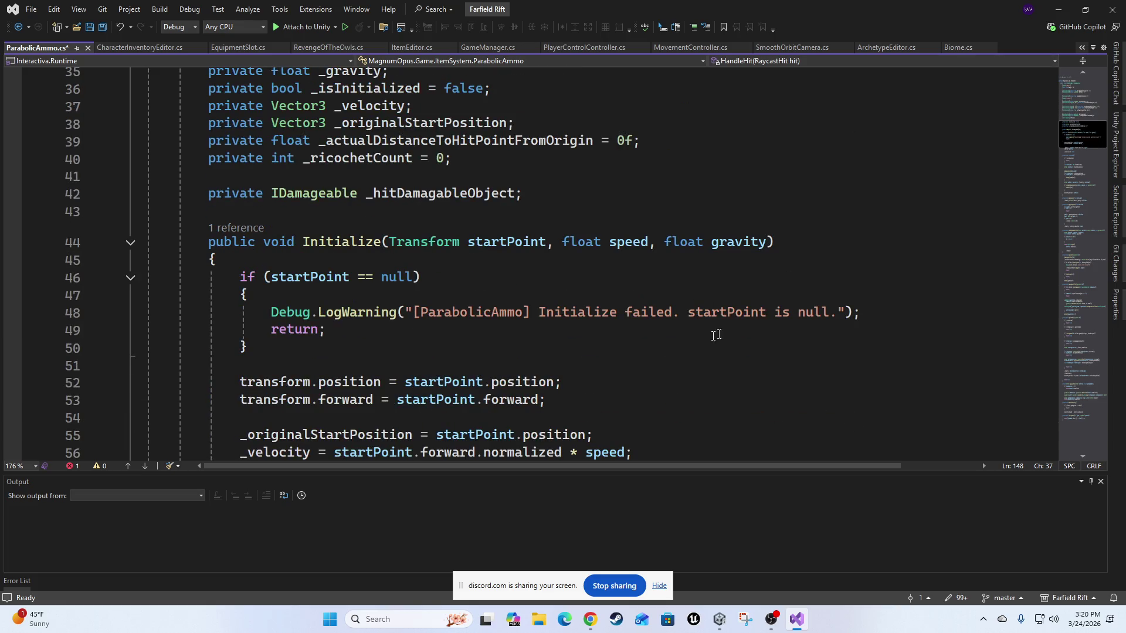
# Go to the public damage = 10f field under the Damage header and open an in-document search.
pyautogui.scroll(3, 475, 207)
pyautogui.scroll(4, 463, 246)
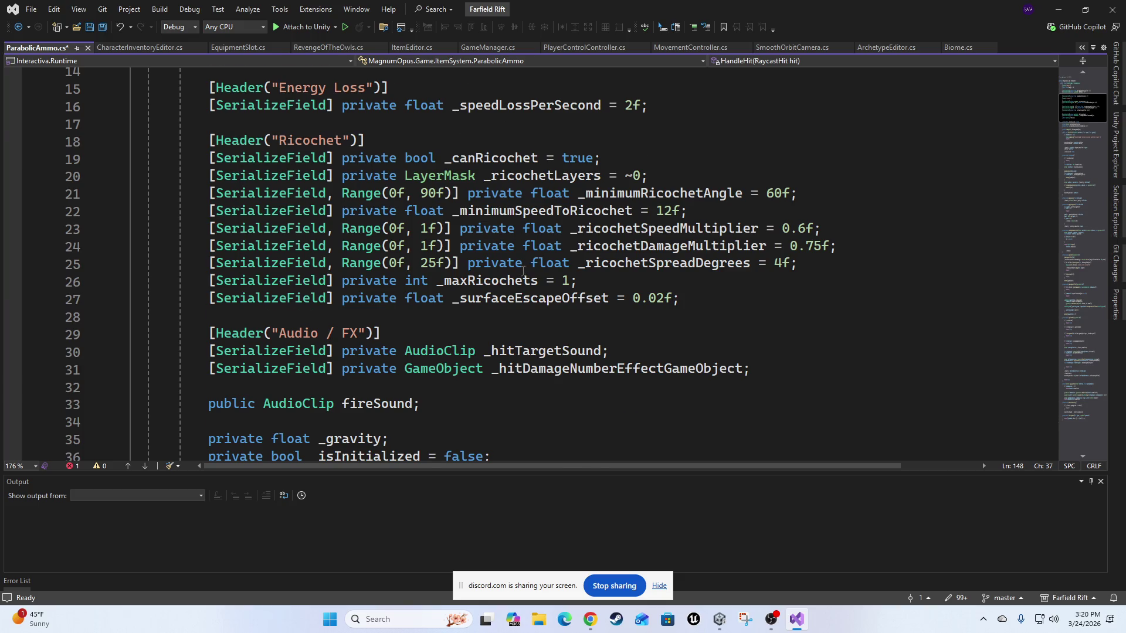
pyautogui.scroll(2, 639, 264)
pyautogui.scroll(1, 646, 301)
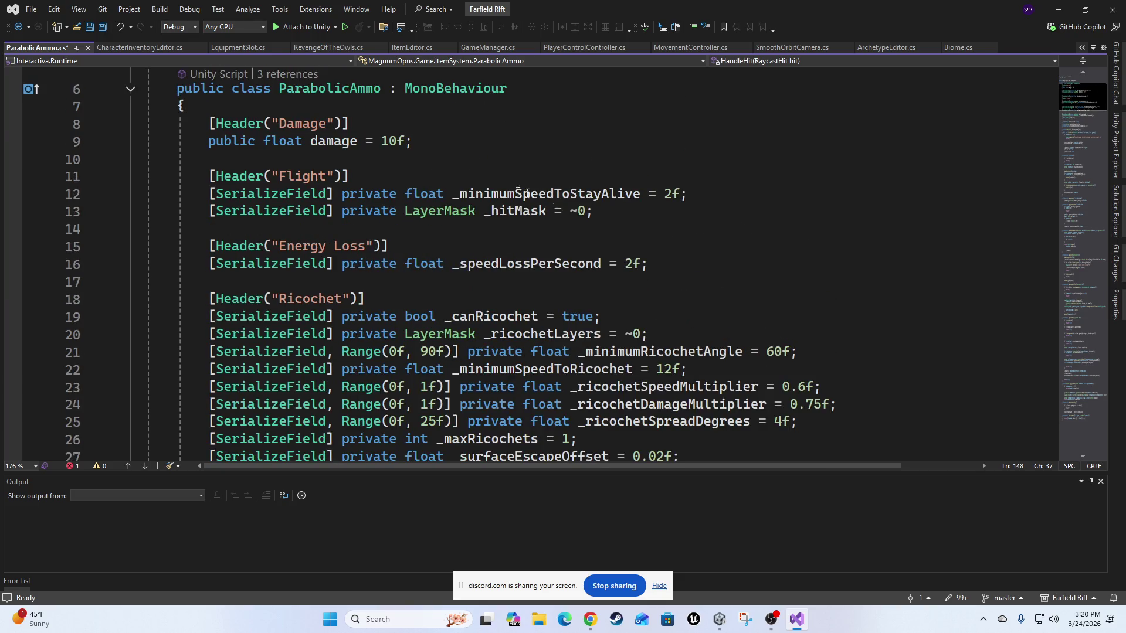
pyautogui.scroll(1, 634, 301)
pyautogui.scroll(-2, 604, 299)
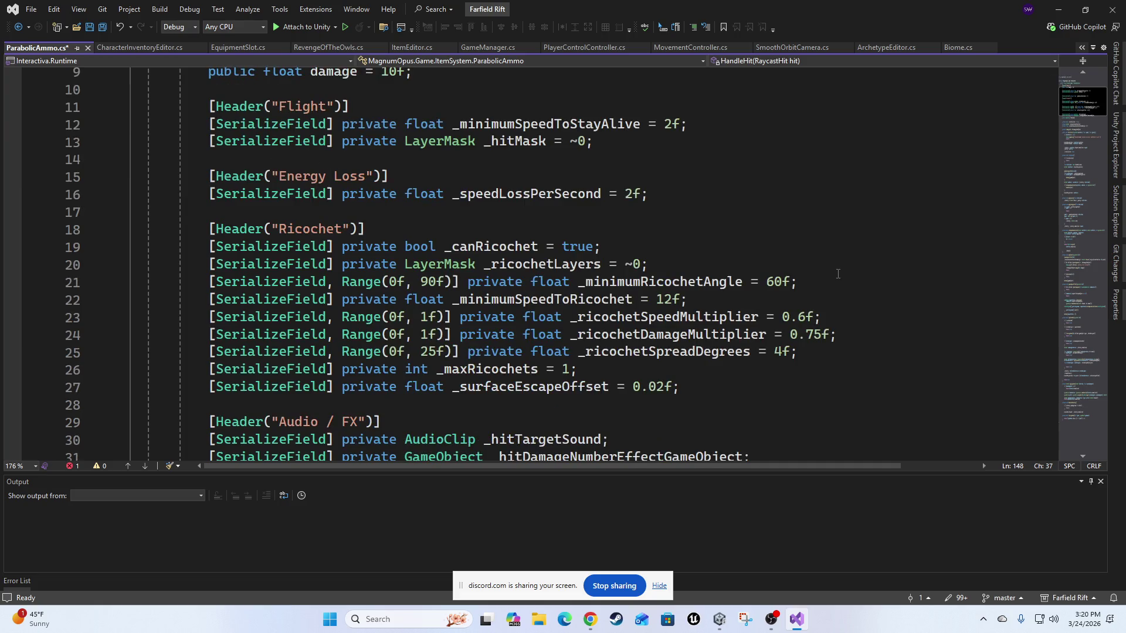
pyautogui.scroll(-1, 838, 274)
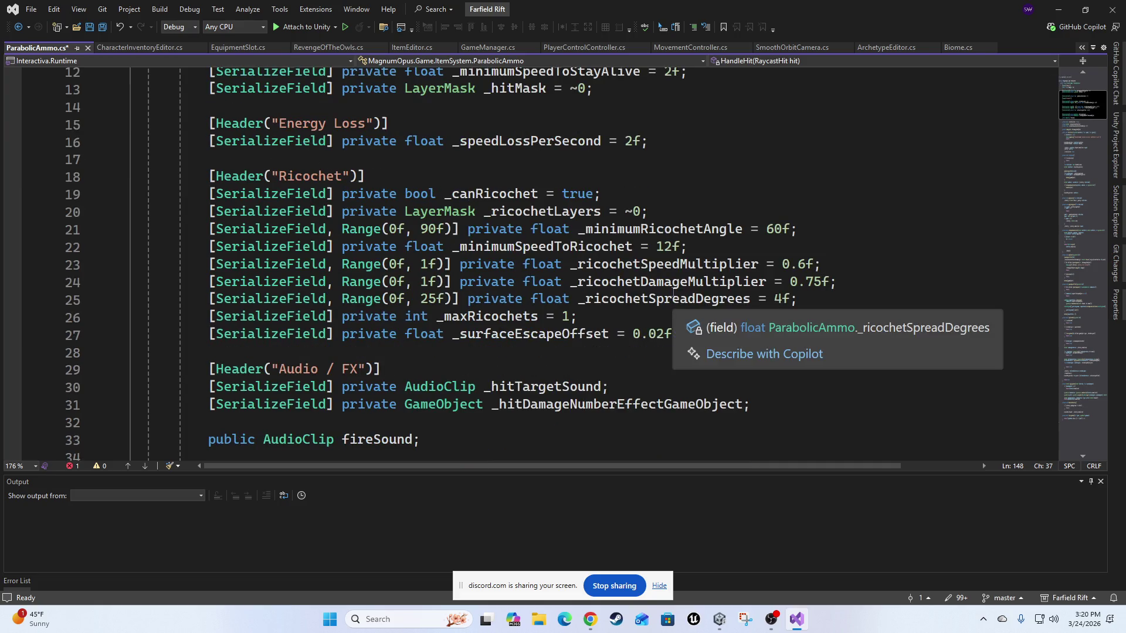
pyautogui.scroll(-2, 812, 337)
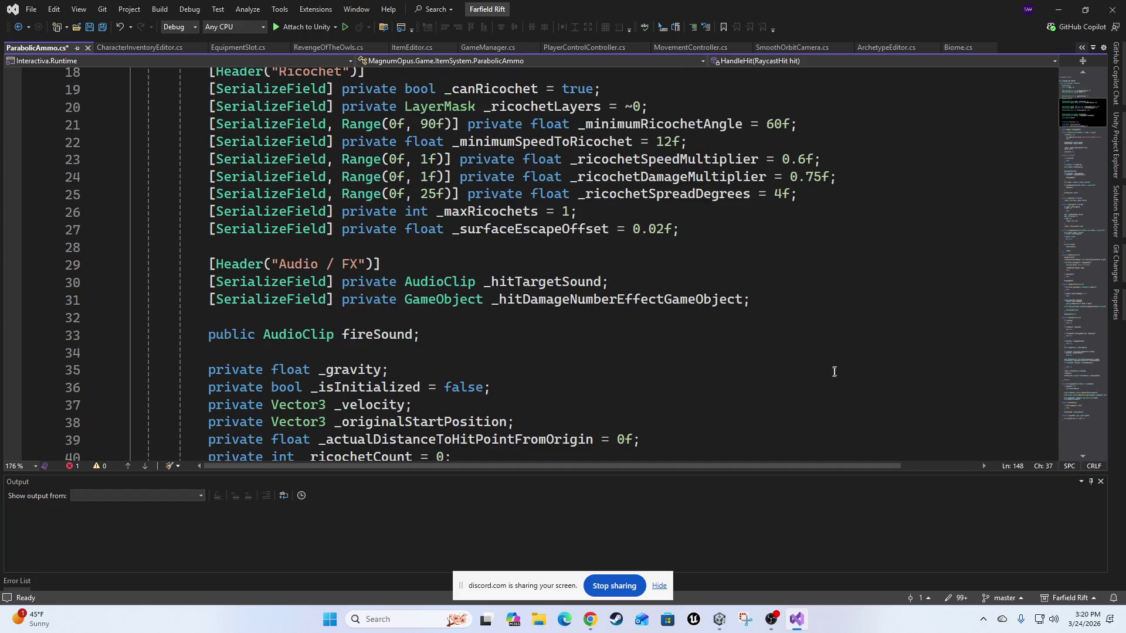
pyautogui.scroll(-1, 838, 377)
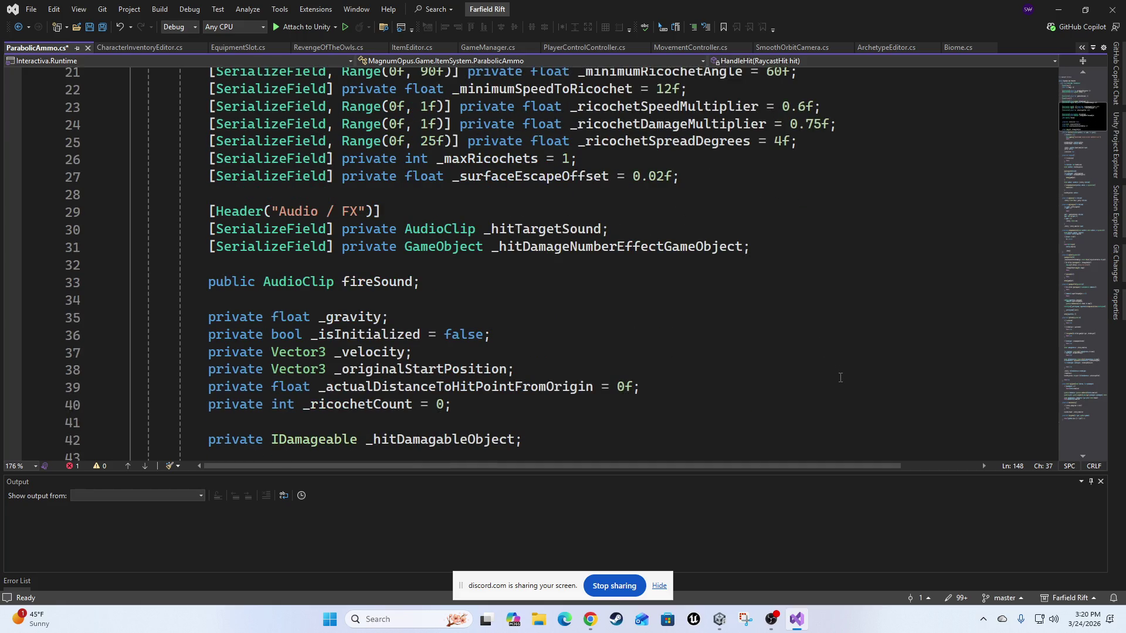
pyautogui.scroll(-1, 840, 378)
pyautogui.scroll(-7, 842, 379)
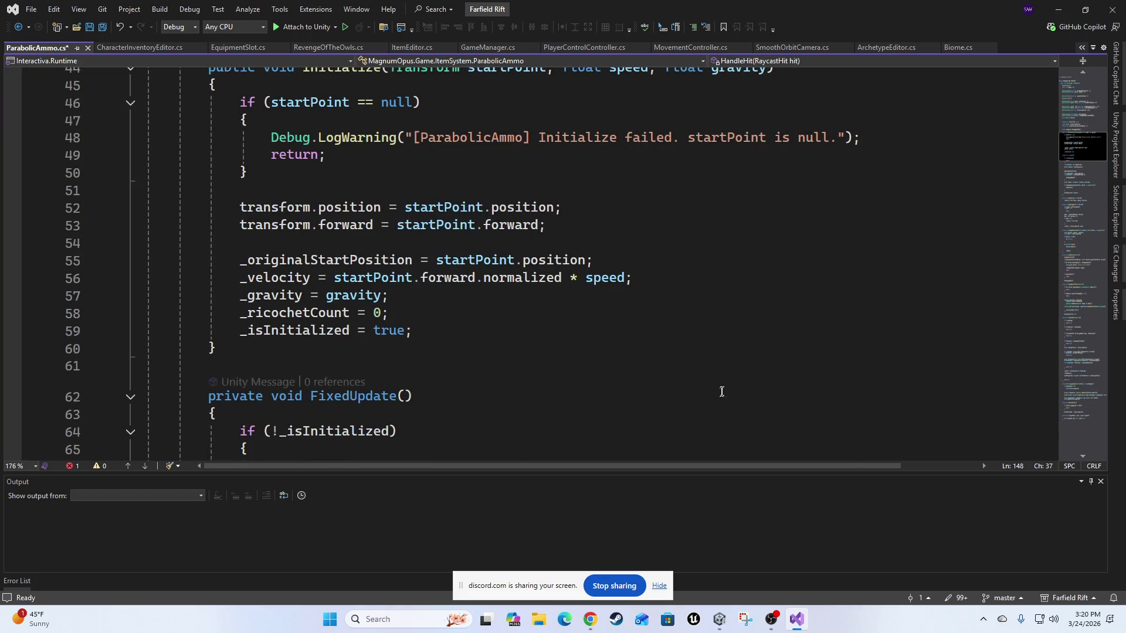
pyautogui.scroll(10, 903, 366)
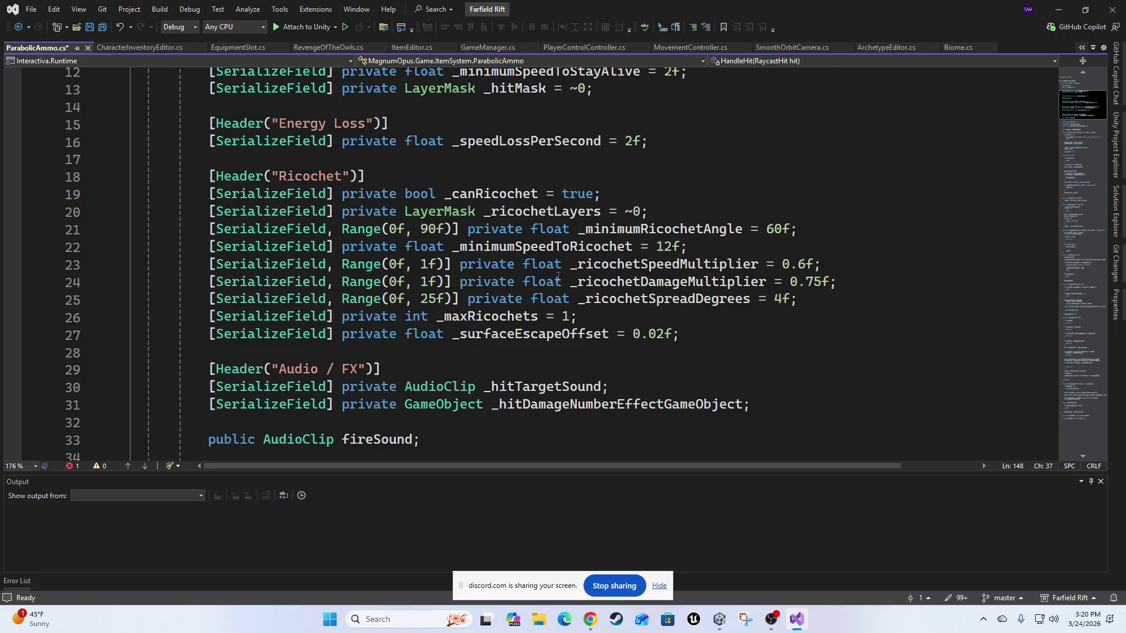
pyautogui.scroll(3, 558, 276)
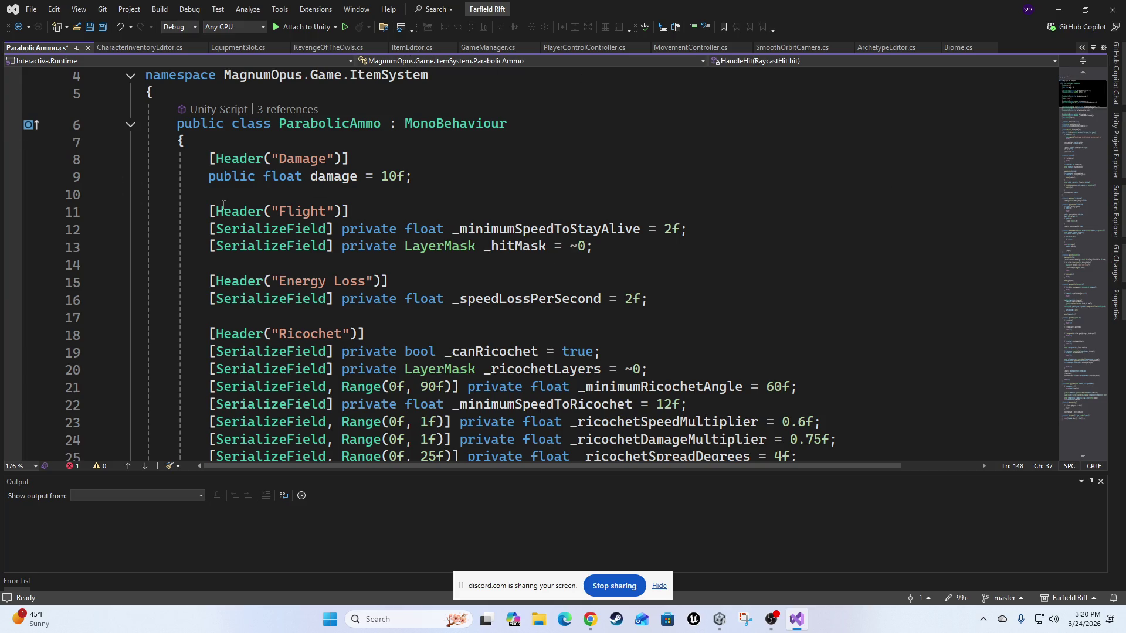
pyautogui.click(430, 179)
pyautogui.hotkey('ctrl', 'f')
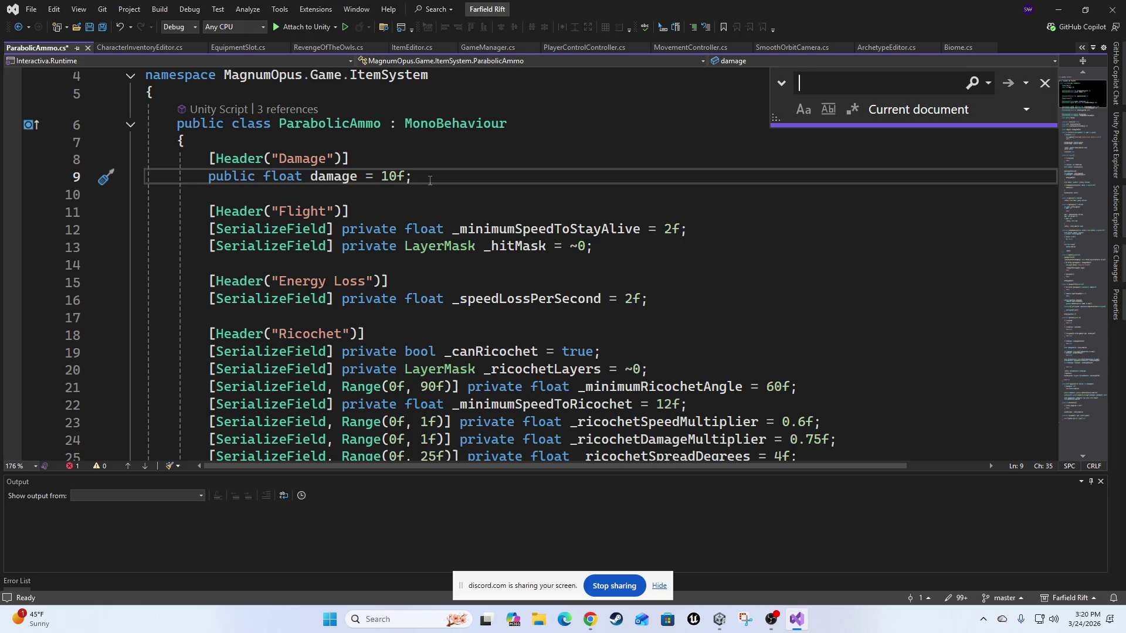